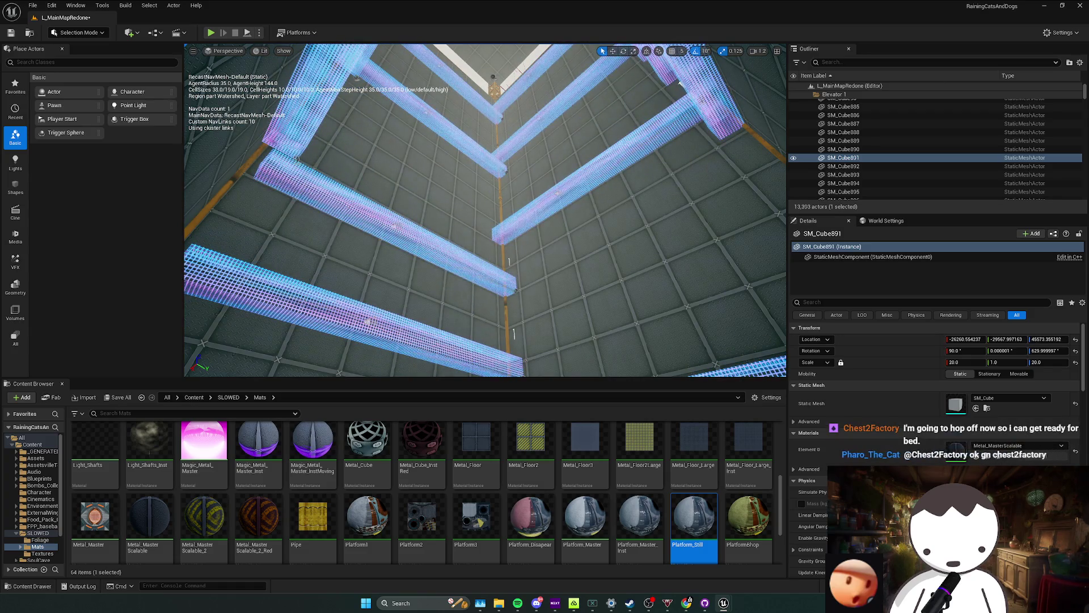
Look up the shaft from a new angle and bring up the LaserGrid material instance.
mouse_move(485, 211)
left_mouse_down()
mouse_move(511, 221)
mouse_move(477, 239)
left_mouse_up()
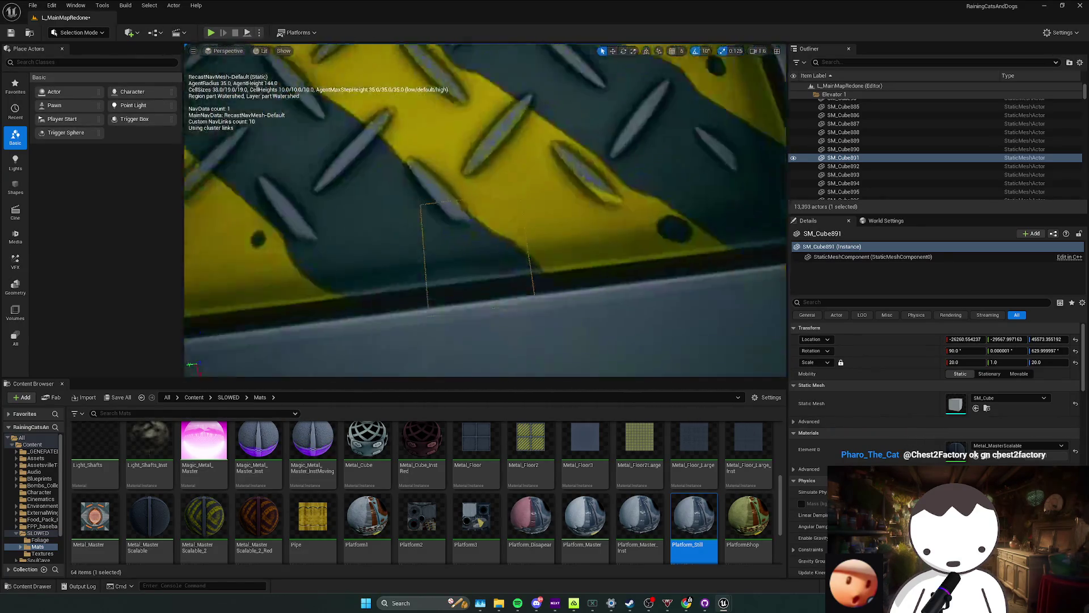
key("alt+Tab")
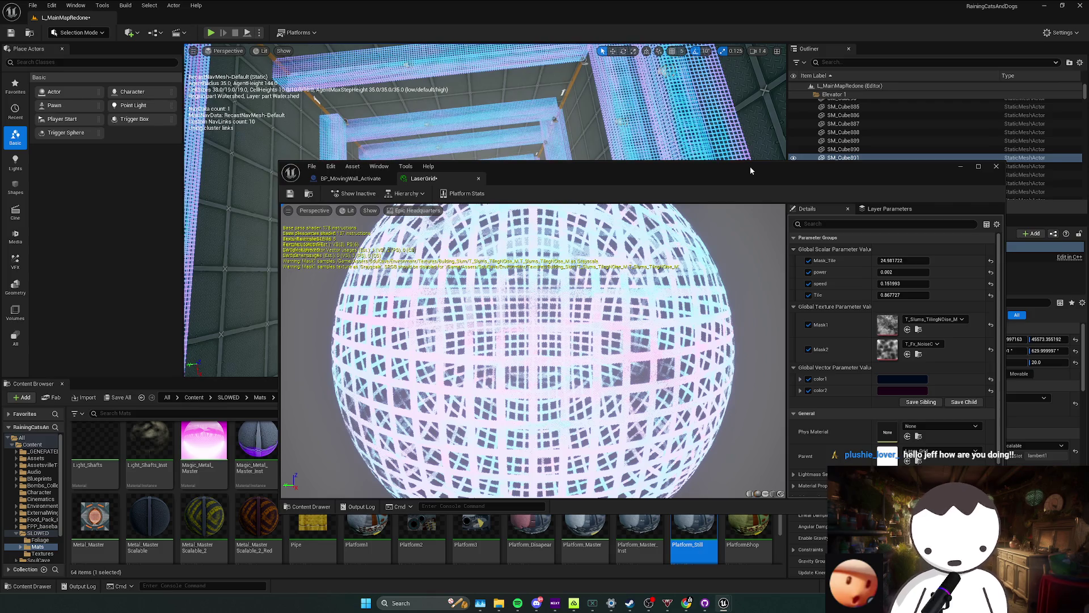
Review the dark blue color1 swatch in the Color Picker, accept it unchanged and close the LaserGrid editor.
left_click(902, 379)
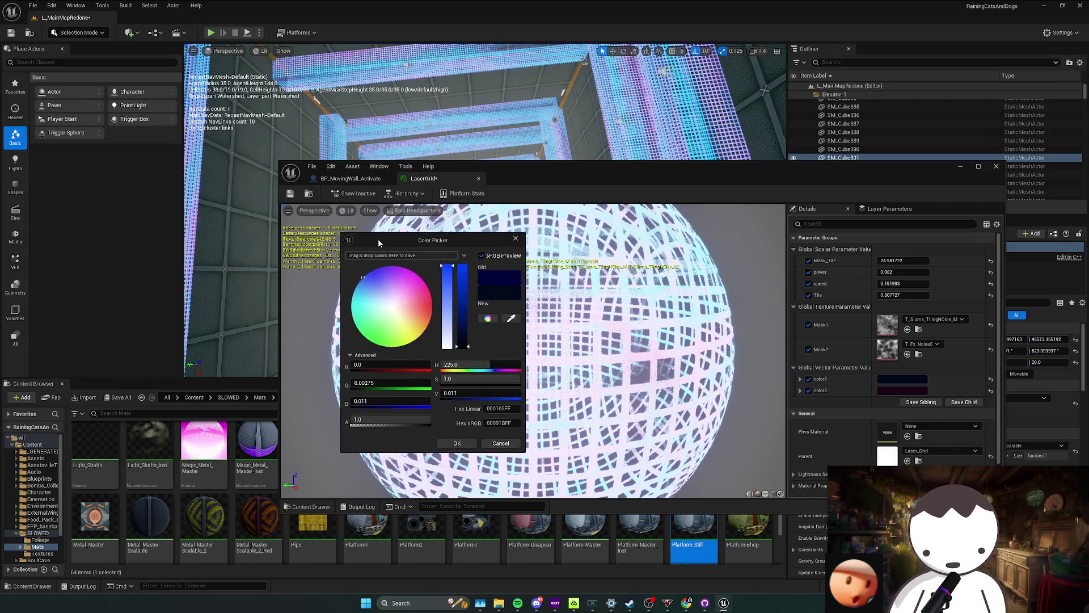
left_click_drag(377, 240, 309, 240)
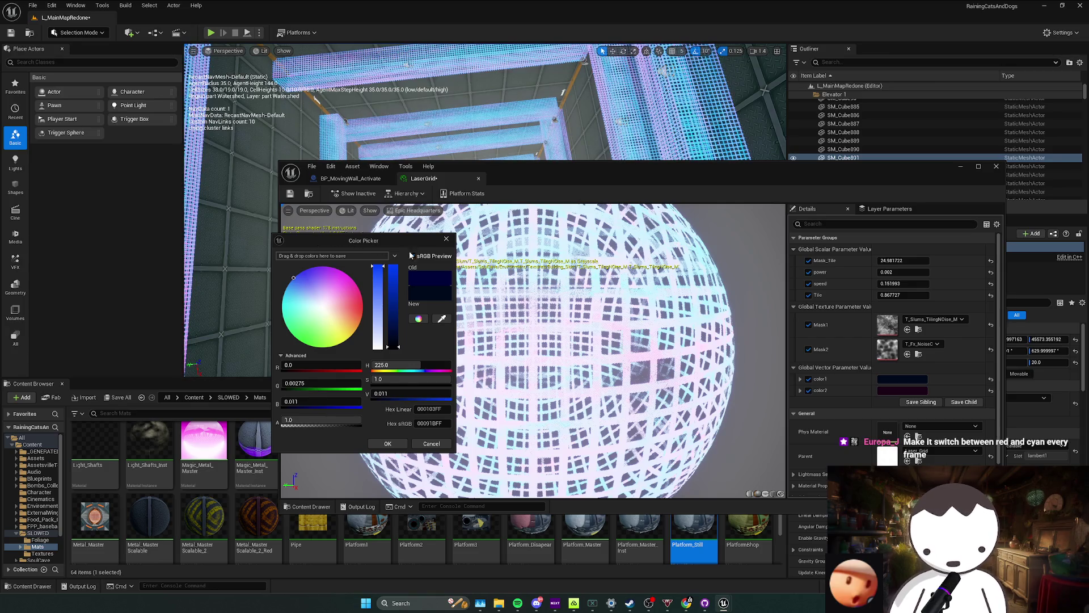
left_click_drag(401, 243, 398, 245)
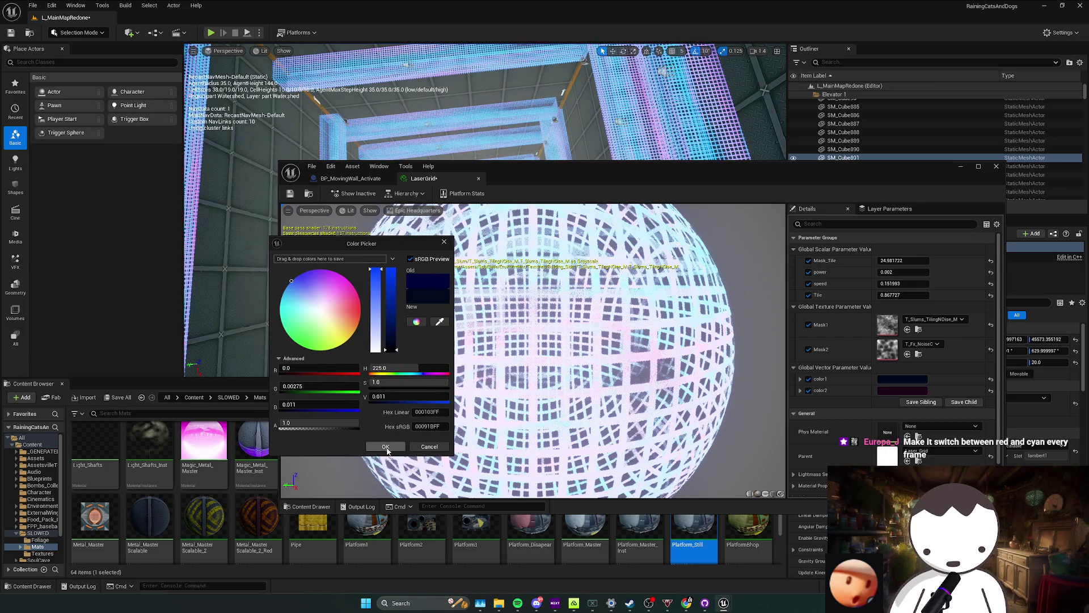
left_click(386, 448)
left_click_drag(583, 168, 591, 253)
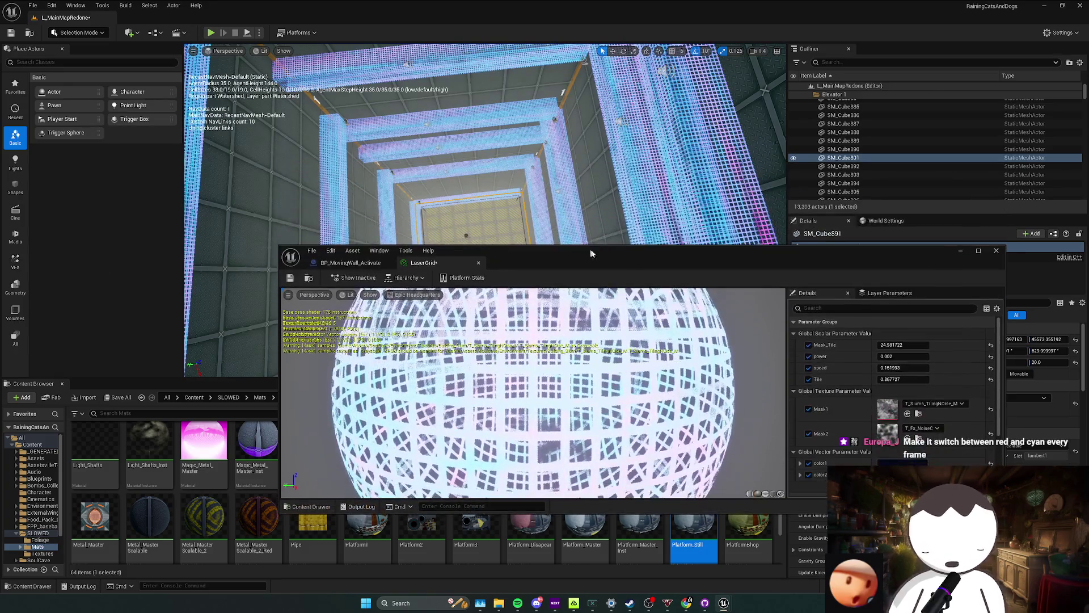
left_click(507, 366)
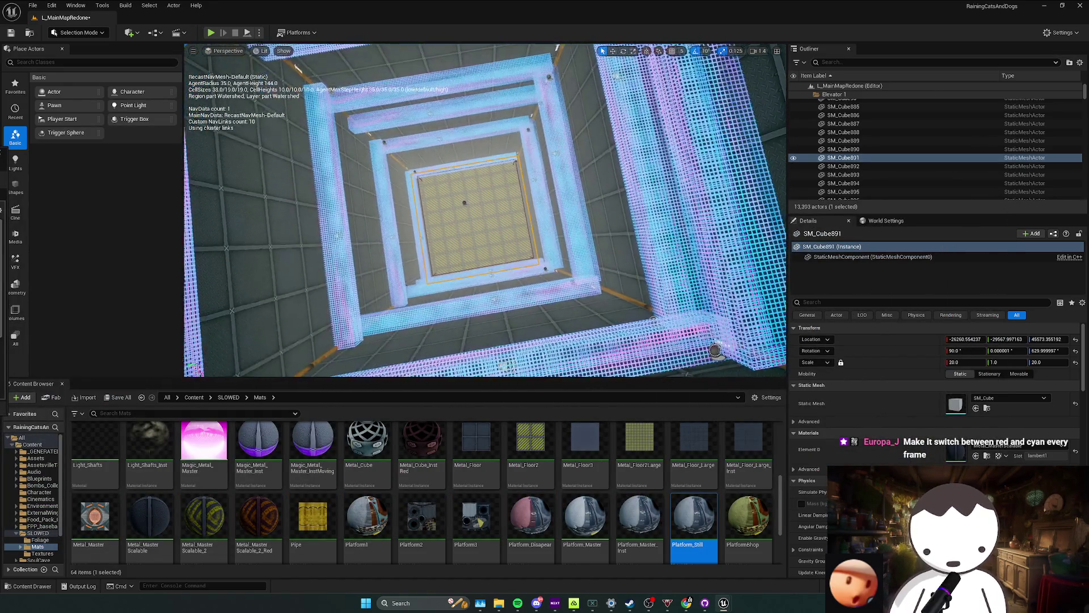
Fly down the shaft and along the corridor to inspect the glowing cyan-and-pink grid walls.
mouse_move(463, 203)
left_mouse_down()
mouse_move(217, 161)
mouse_move(610, 322)
mouse_move(585, 212)
mouse_move(511, 256)
mouse_move(528, 204)
mouse_move(553, 204)
left_mouse_up()
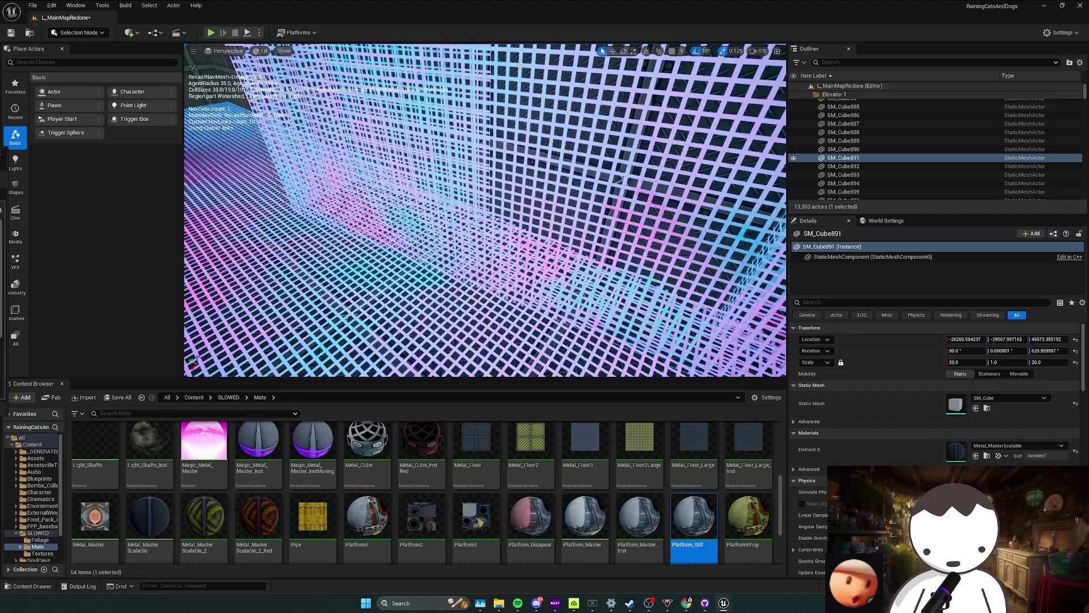
key("w")
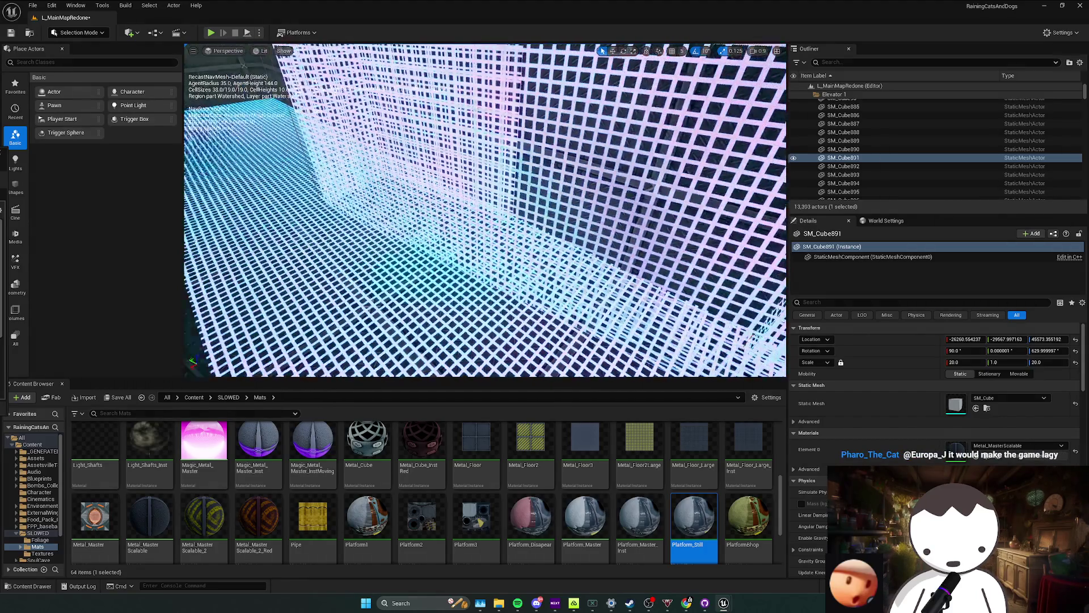
key("w")
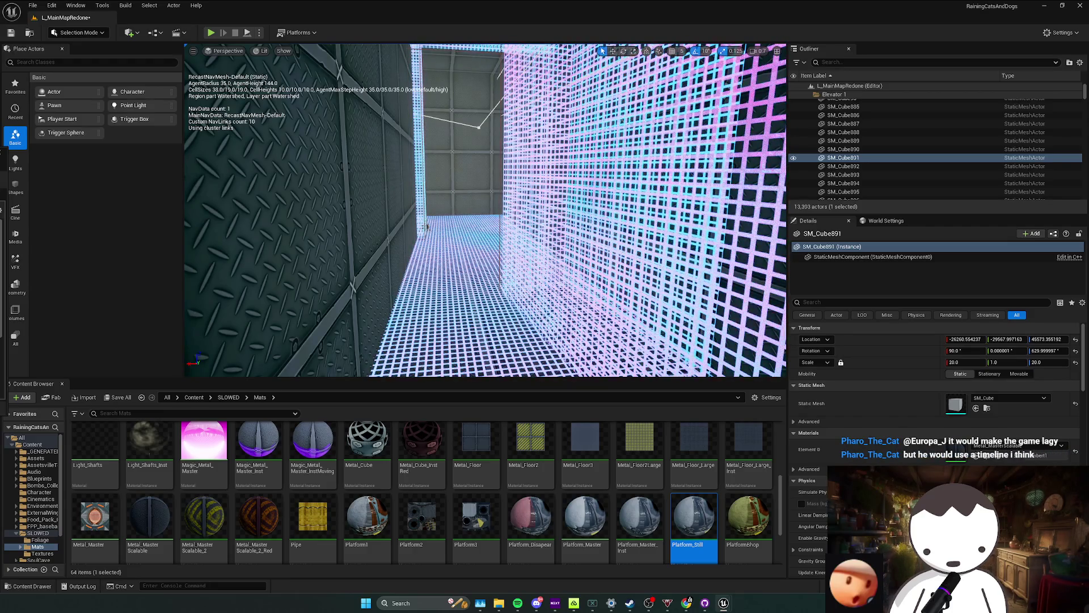
key("f")
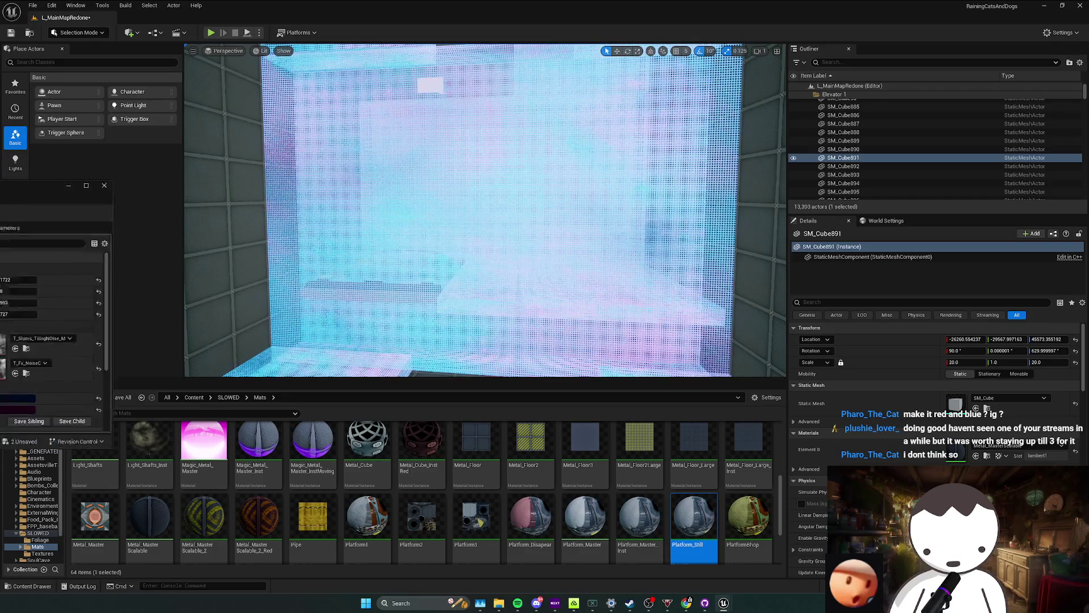
Reposition the LaserGrid material editor while its power parameter is lowered to 0.0018.
left_click_drag(367, 182, 354, 178)
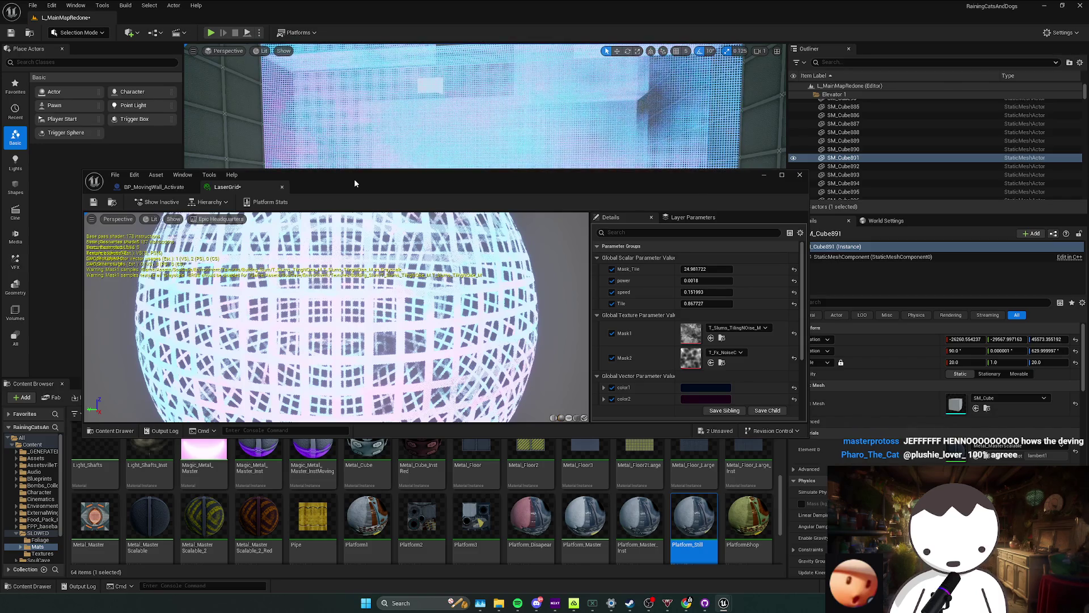
mouse_move(354, 181)
left_mouse_down()
mouse_move(392, 180)
mouse_move(386, 187)
mouse_move(477, 255)
left_mouse_up()
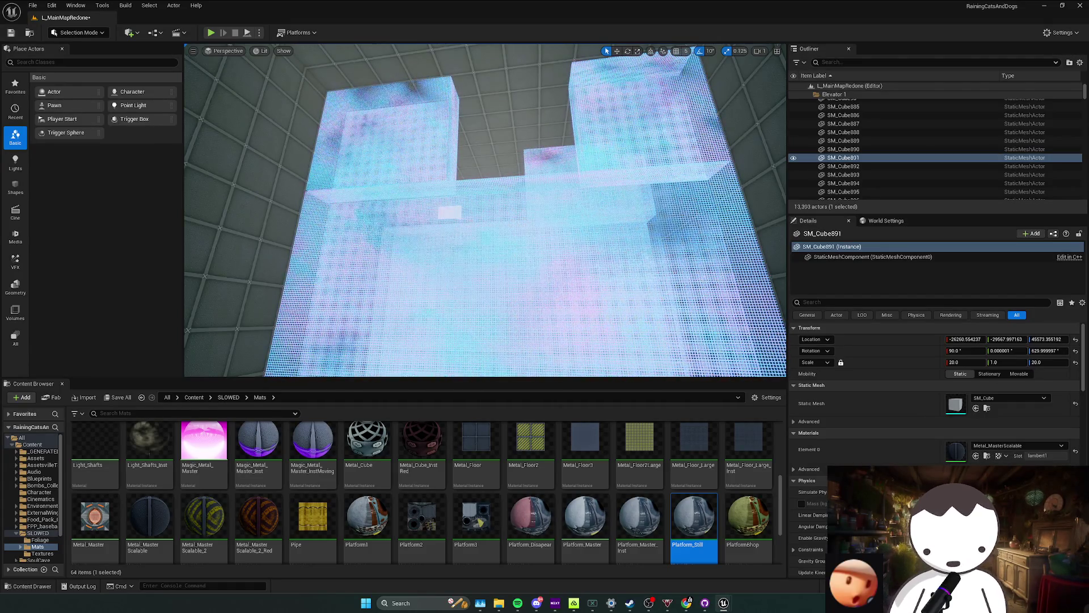
scroll(486, 209, "up", 2)
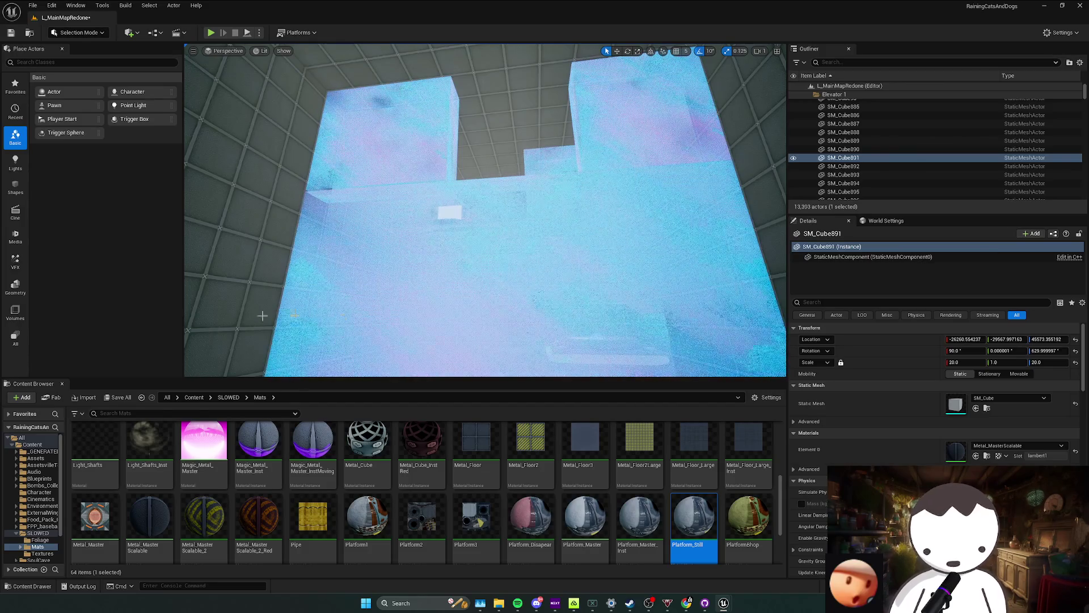
scroll(485, 210, "up", 5)
scroll(485, 209, "up", 3)
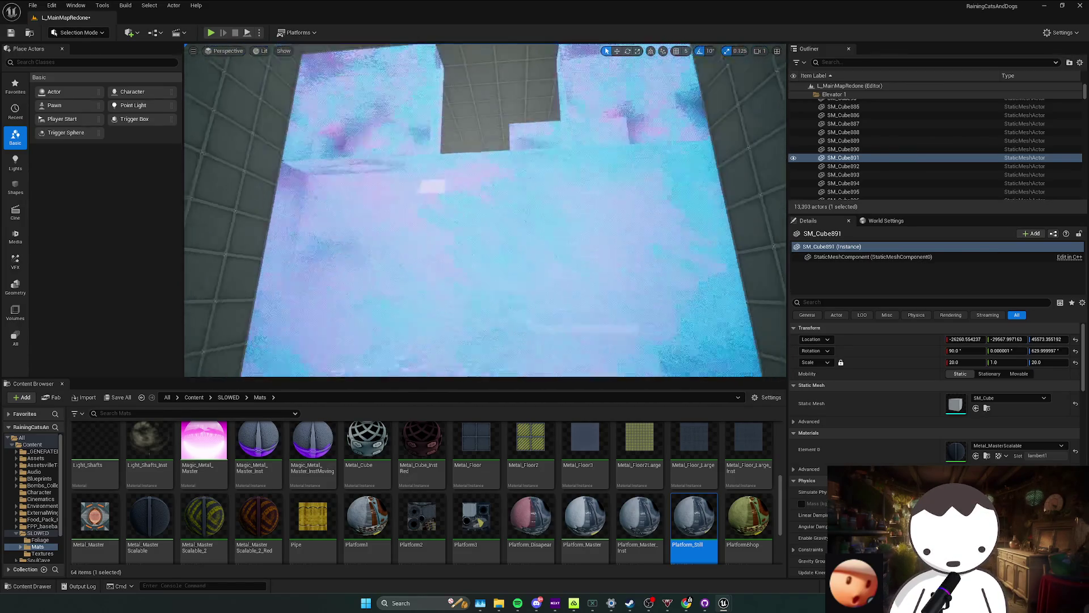
scroll(486, 210, "up", 2)
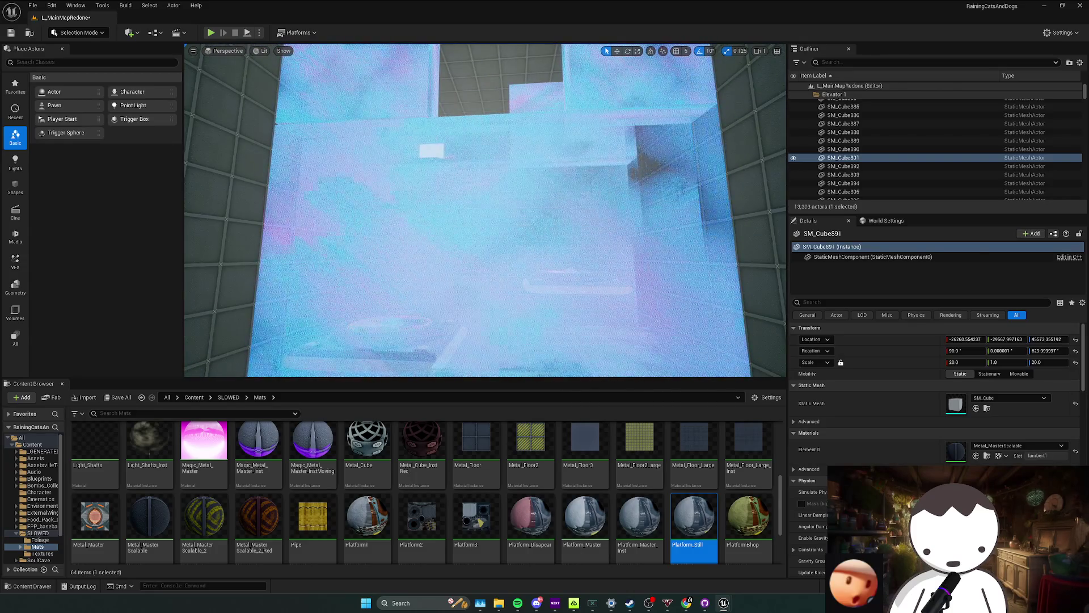
scroll(485, 209, "up", 2)
scroll(485, 210, "up", 2)
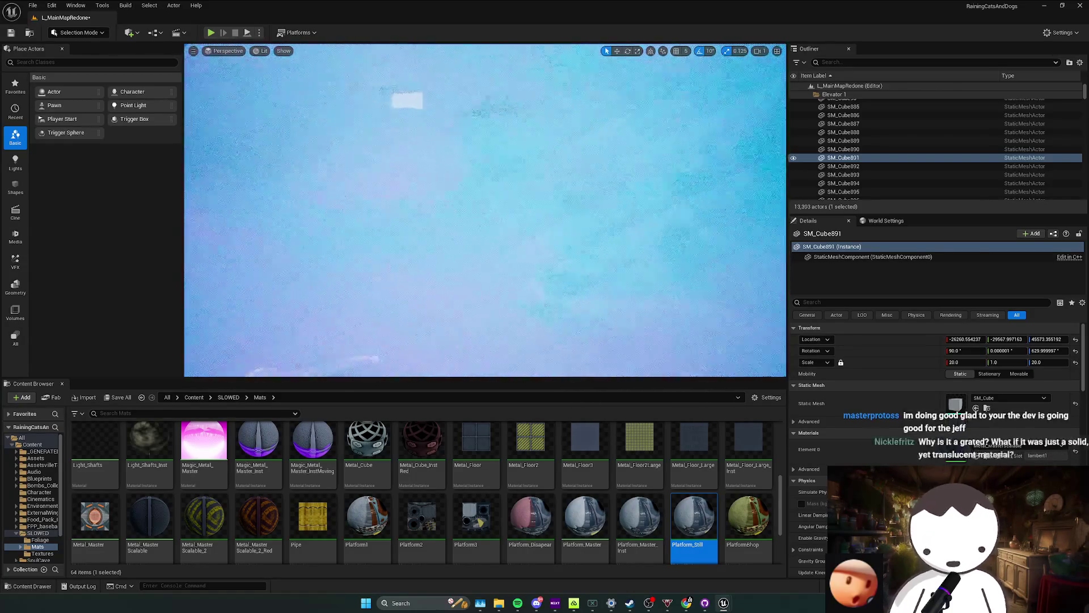
scroll(666, 210, "down", 2)
scroll(667, 210, "down", 2)
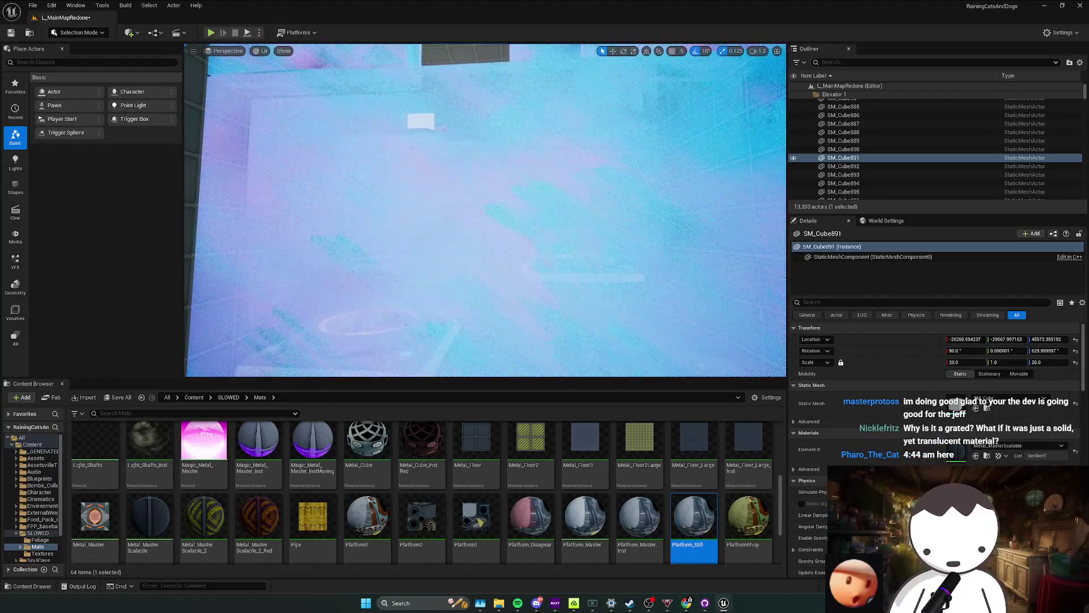
scroll(667, 211, "down", 2)
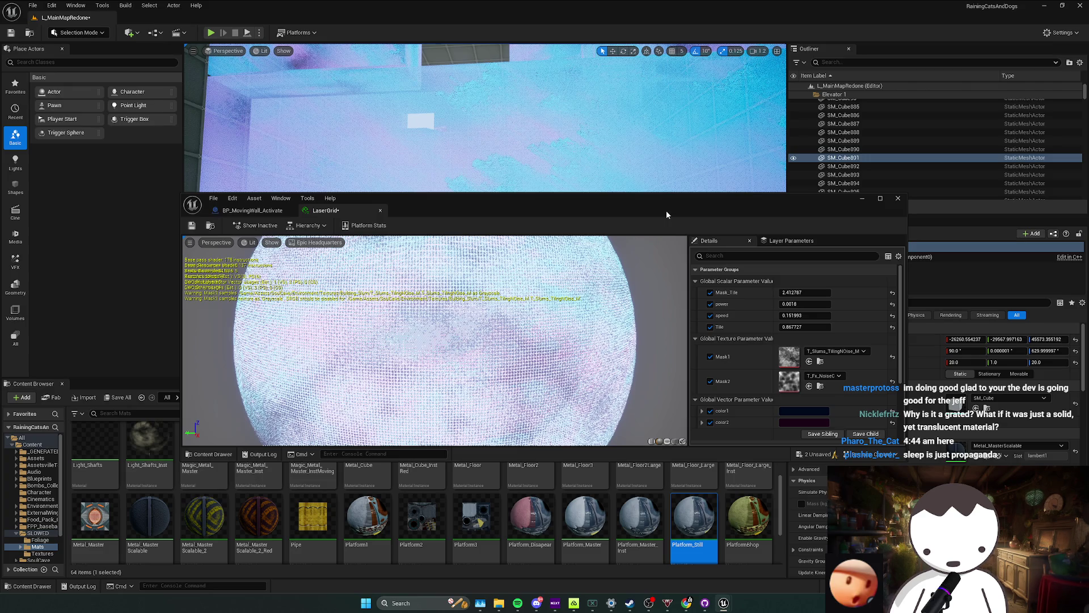
Leave the material editor and fly through the foggy level toward the hazy blue grid room.
left_click_drag(666, 210, 1088, 211)
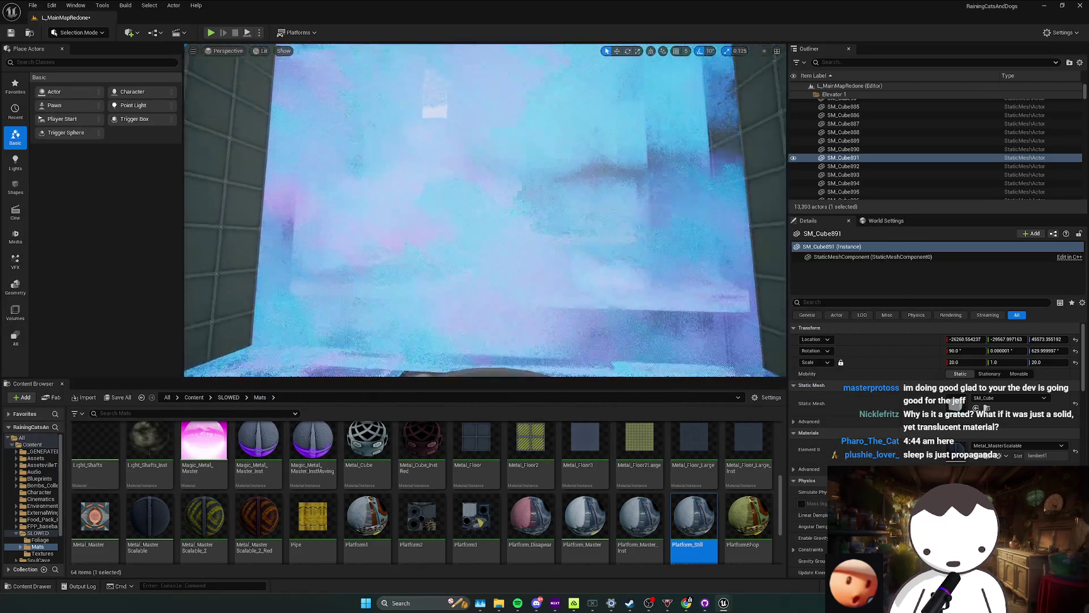
mouse_move(666, 211)
left_mouse_down()
mouse_move(545, 210)
mouse_move(613, 211)
left_mouse_up()
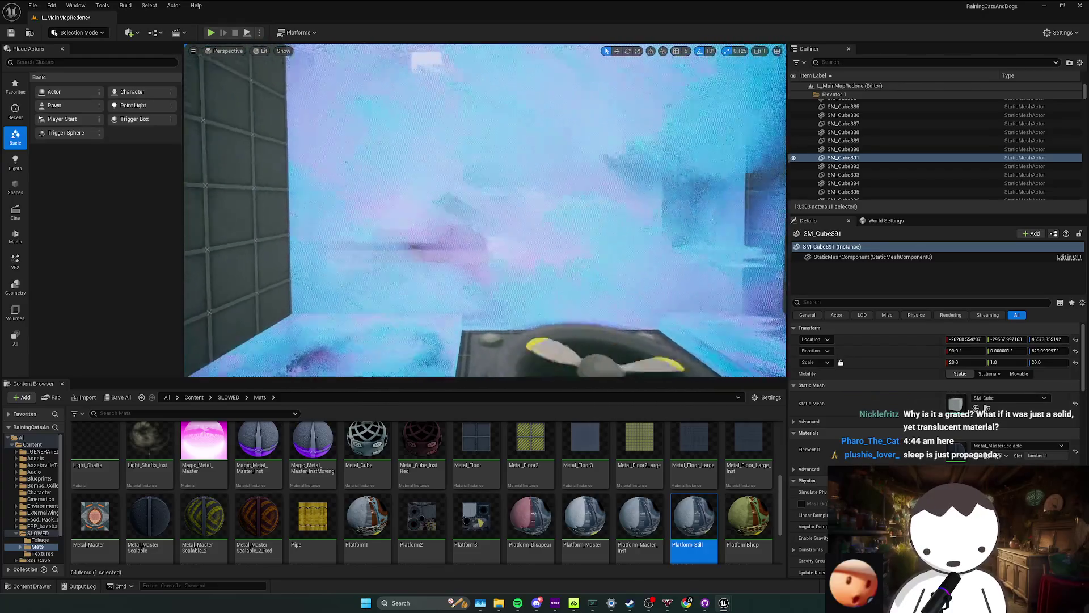
mouse_move(613, 211)
left_mouse_down()
mouse_move(647, 187)
mouse_move(596, 196)
mouse_move(578, 179)
mouse_move(587, 183)
left_mouse_up()
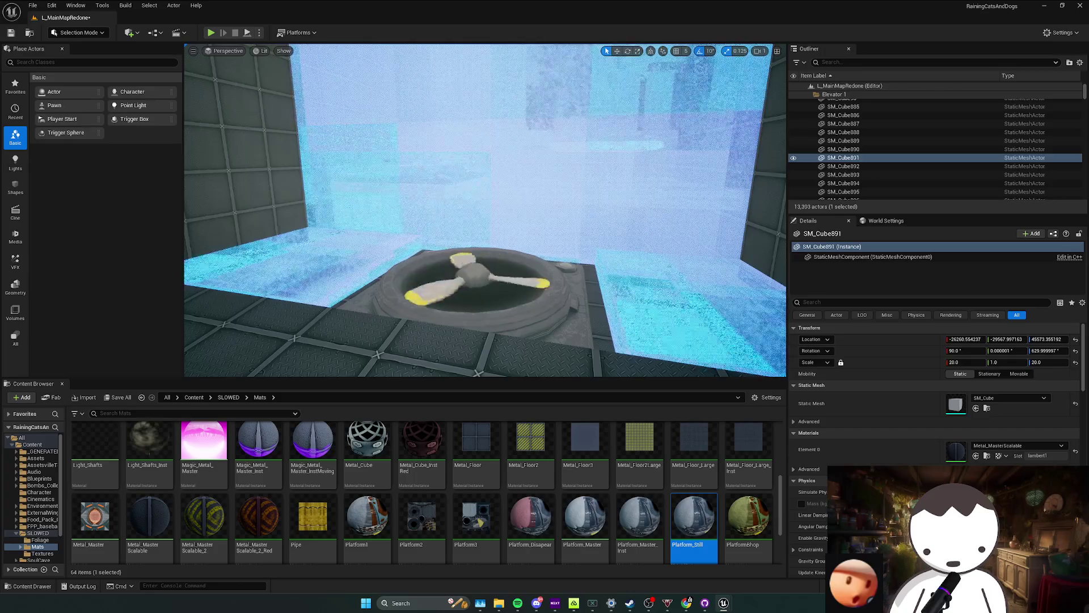
left_click_drag(486, 205, 485, 281)
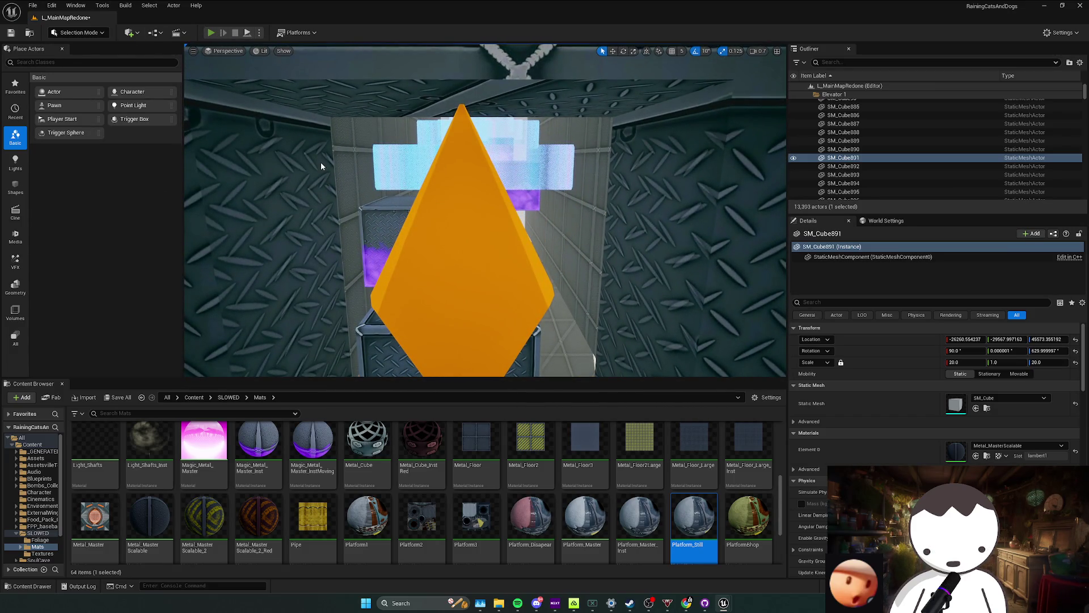
key("alt+p")
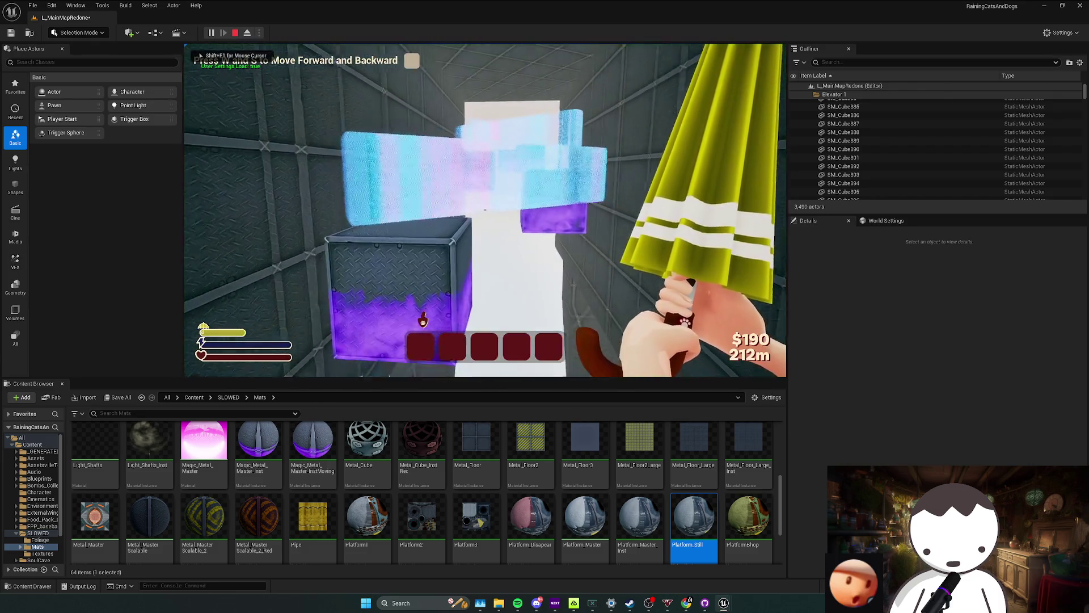
key("w")
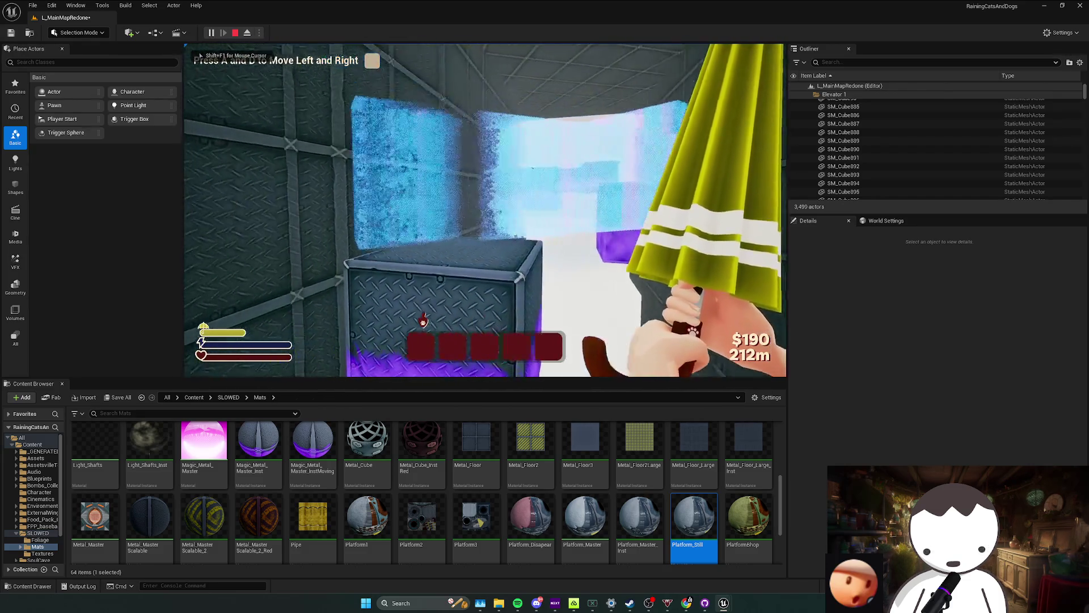
key("a")
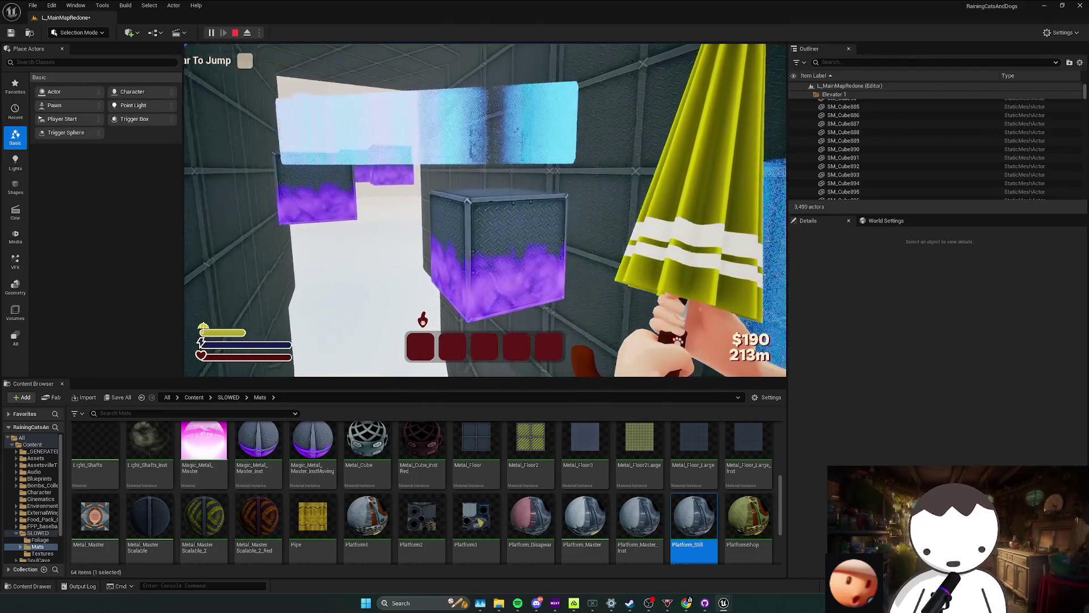
key("space")
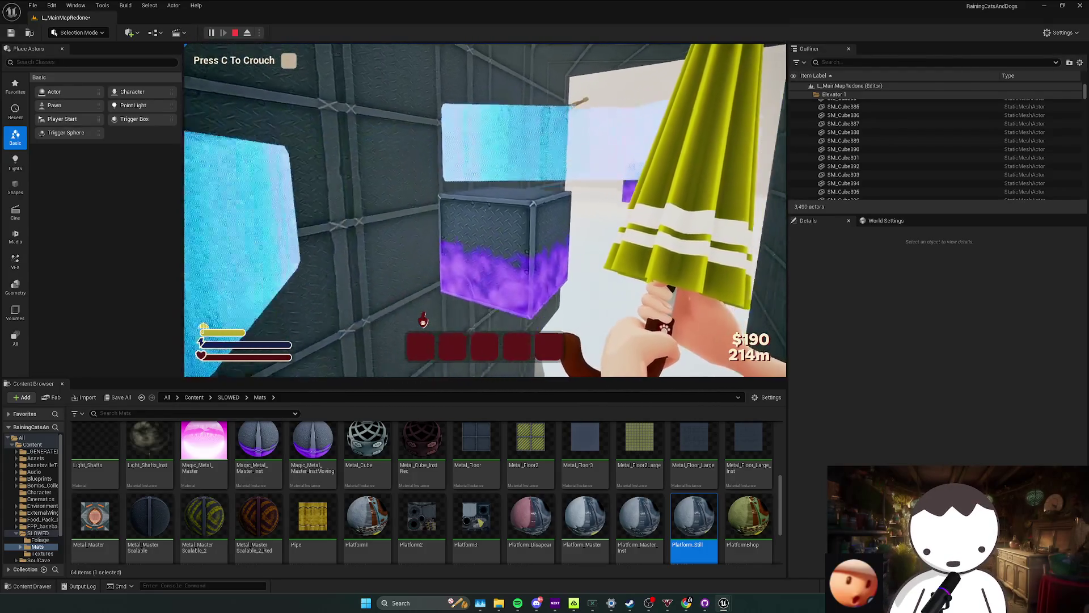
key("w")
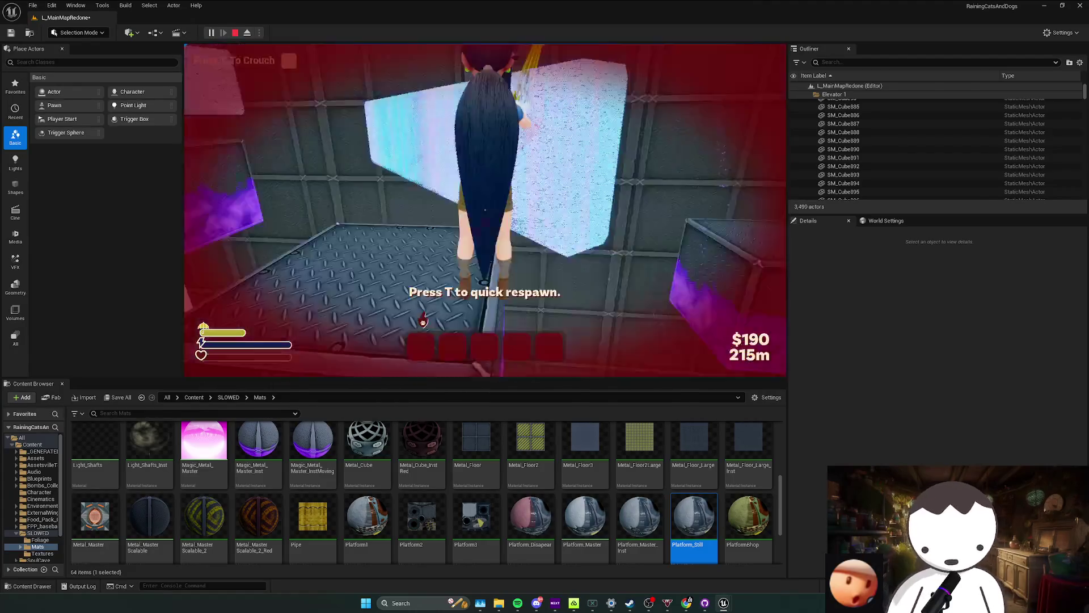
key("Escape")
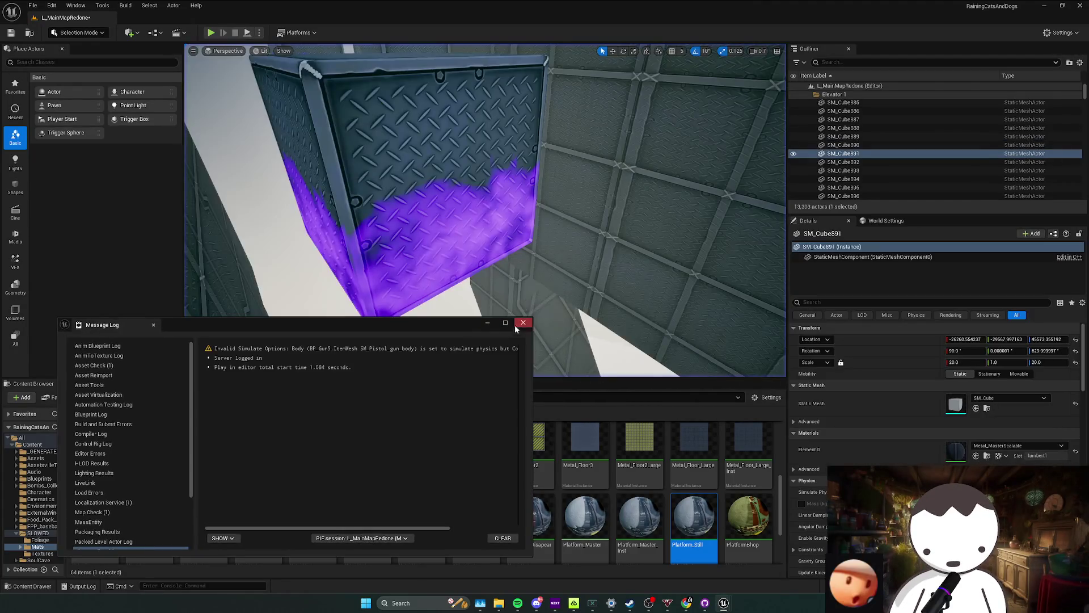
left_click(525, 323)
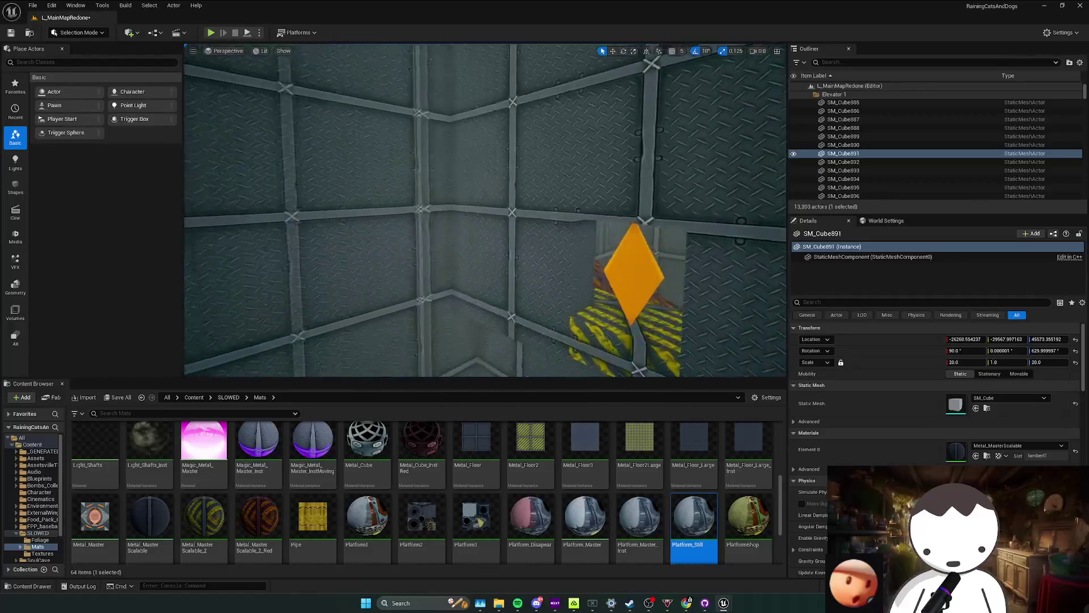
left_click_drag(482, 279, 481, 279)
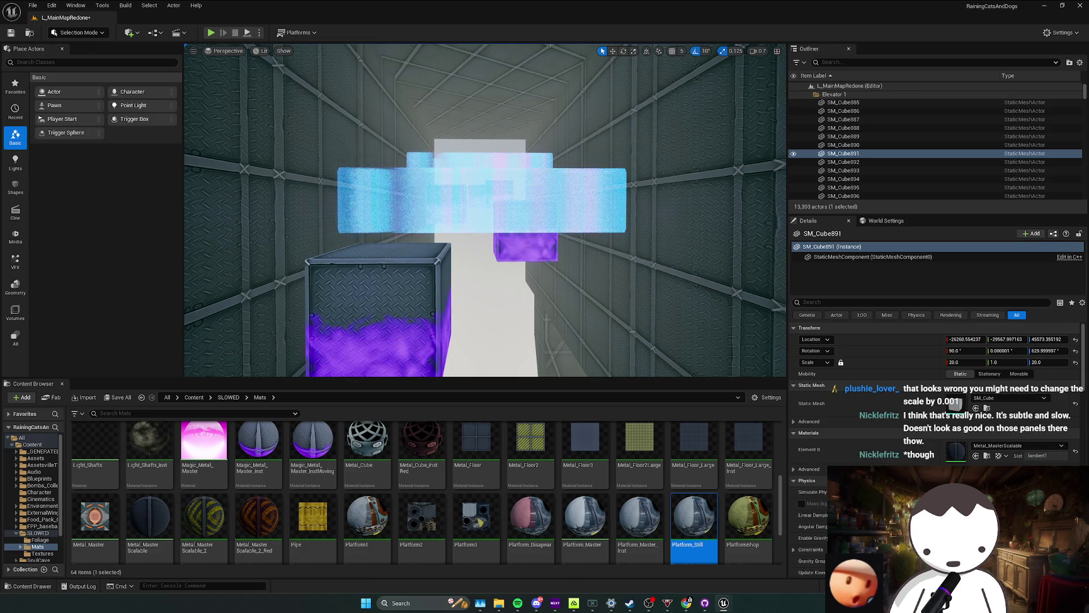
mouse_move(486, 214)
left_mouse_down()
mouse_move(485, 170)
mouse_move(485, 221)
mouse_move(456, 252)
left_mouse_up()
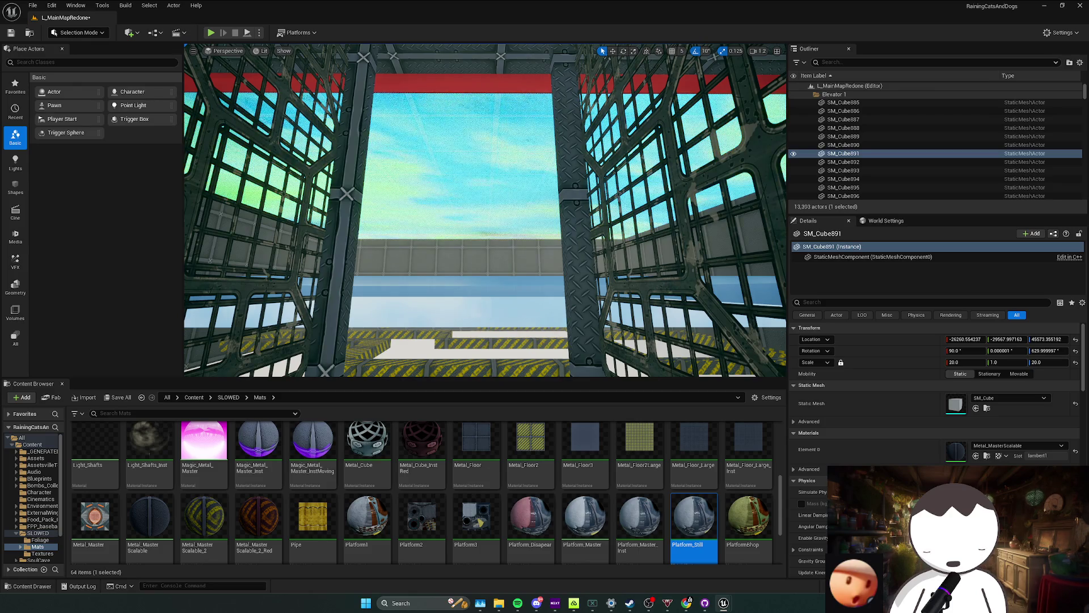
key("w")
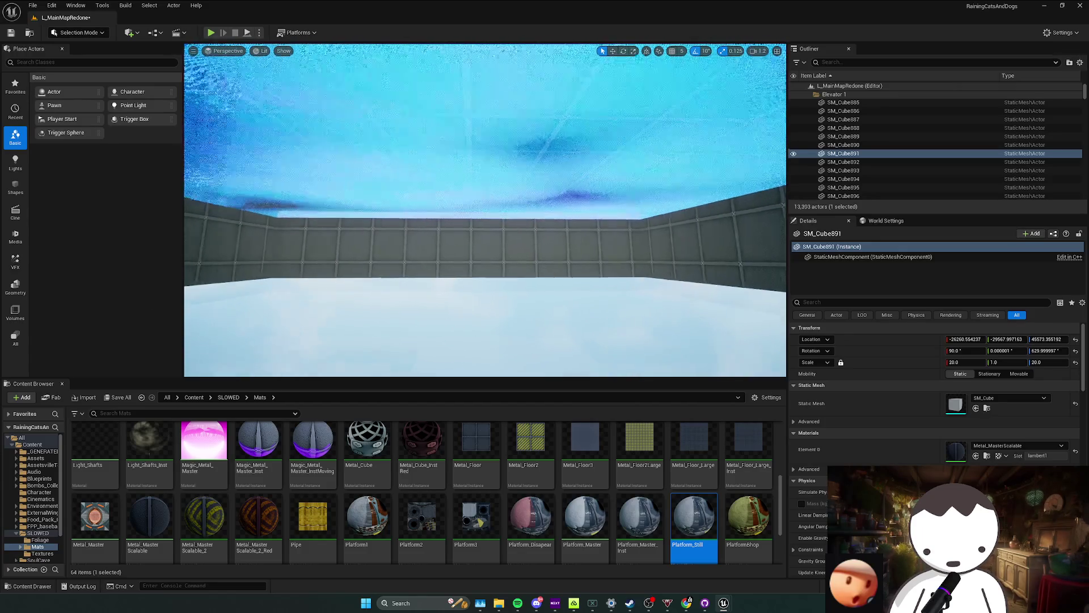
scroll(253, 294, "down", 5)
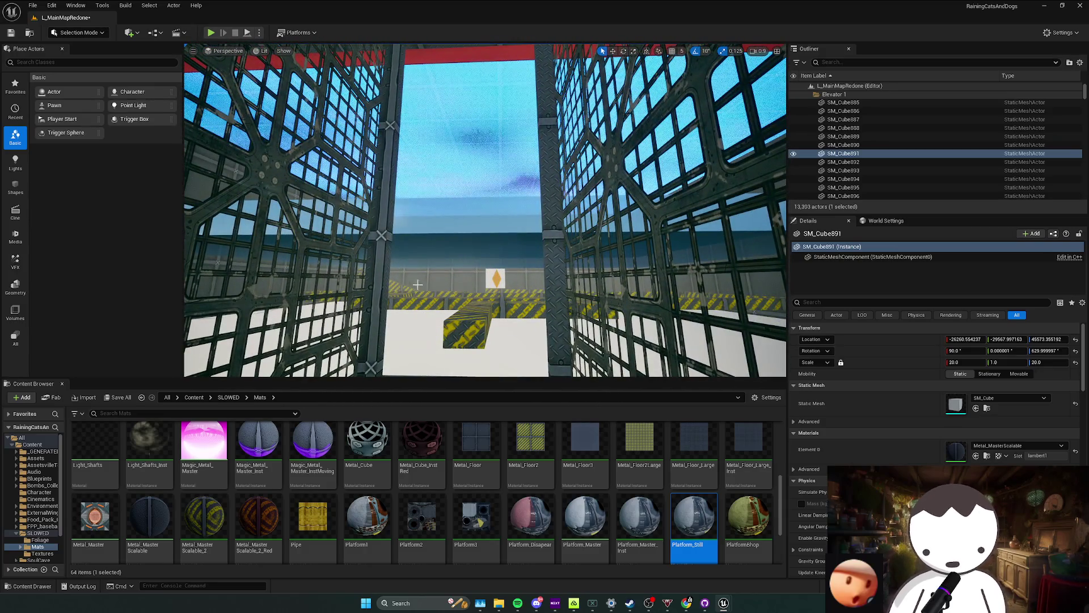
scroll(417, 284, "up", 8)
Select BP_MovingBurningWall4 under the beams, shorten it with the gizmo, then undo to restore full length.
left_click_drag(417, 284, 415, 238)
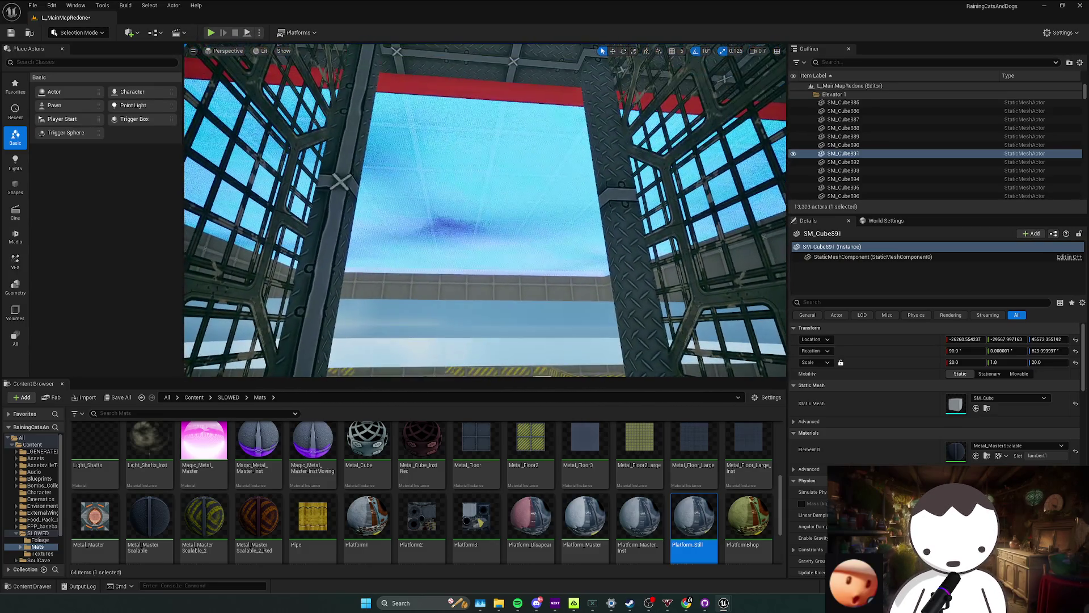
scroll(417, 255, "up", 5)
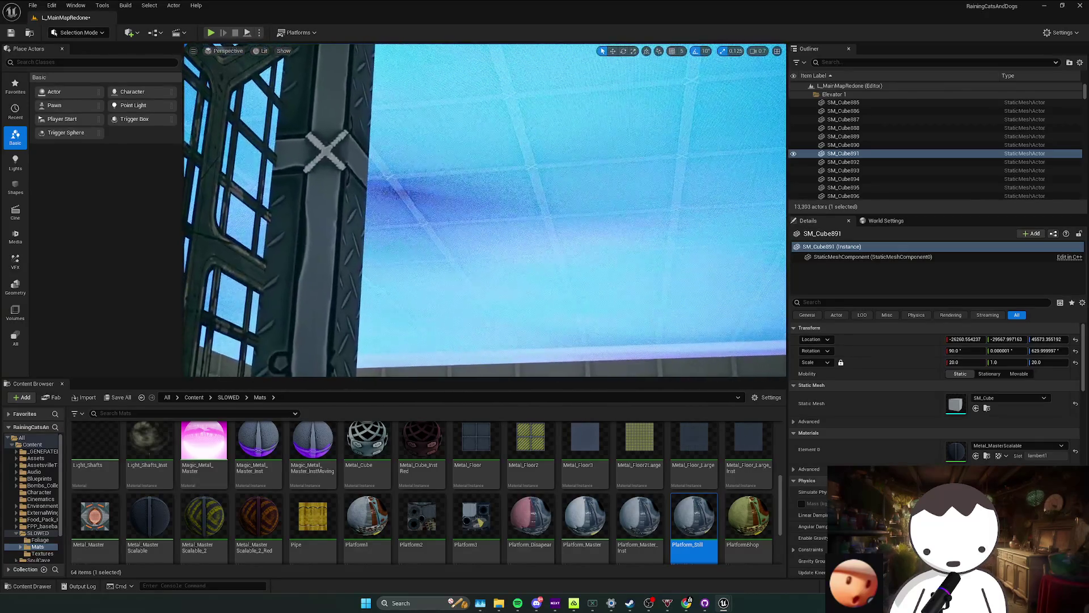
scroll(486, 210, "down", 5)
scroll(414, 293, "down", 3)
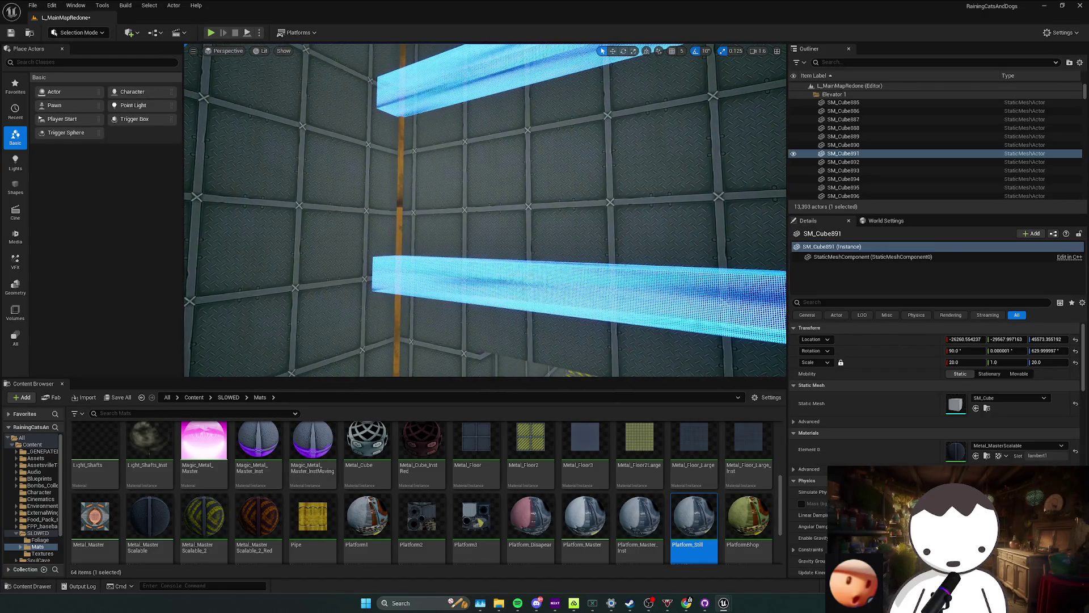
left_click_drag(477, 269, 476, 269)
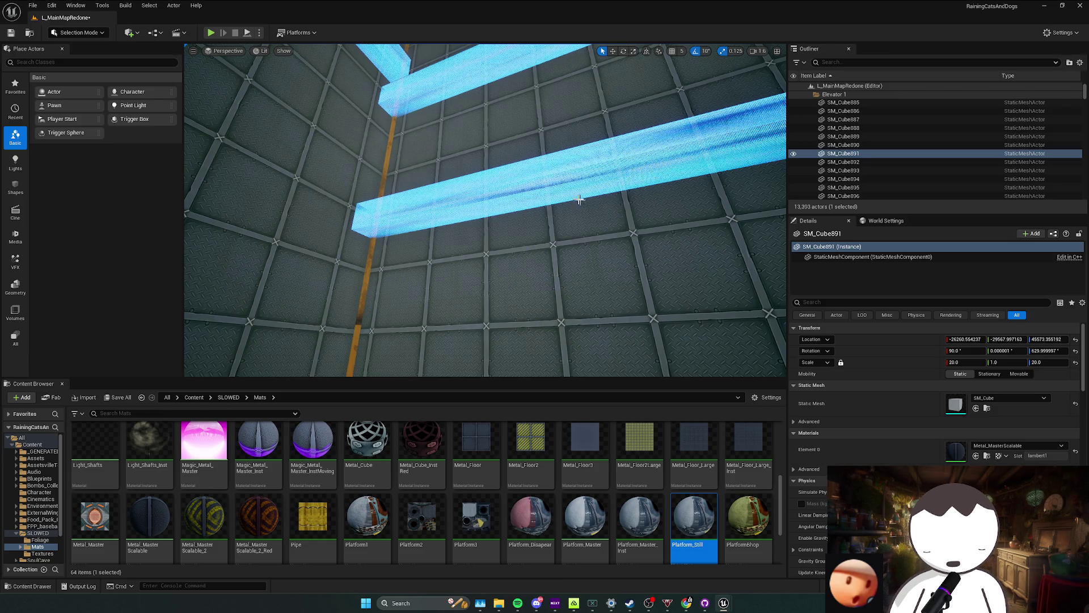
left_click_drag(579, 199, 572, 226)
left_click(572, 226)
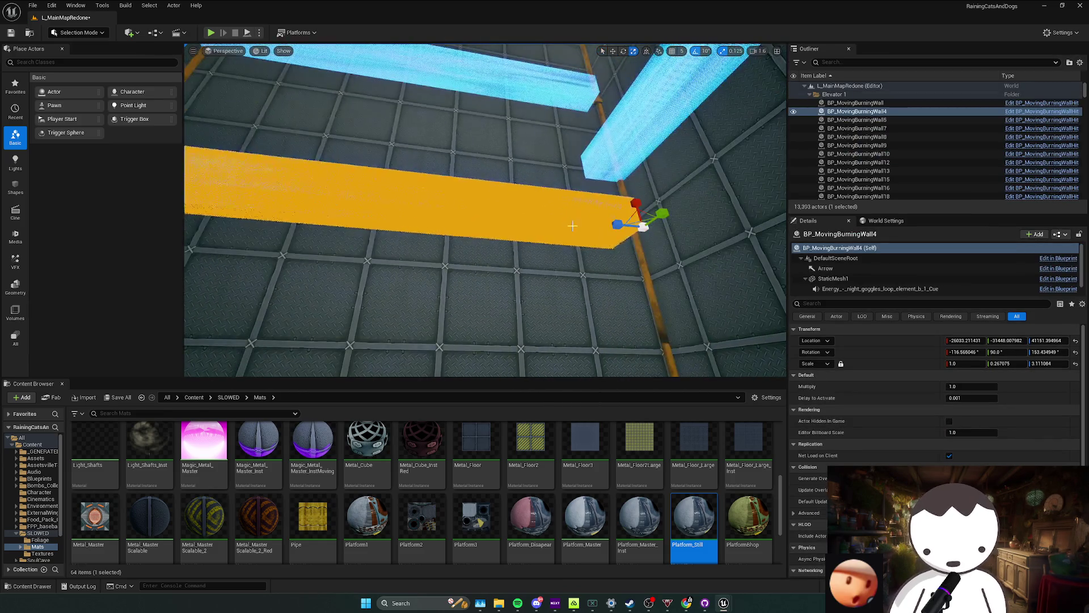
left_click_drag(657, 218, 646, 222)
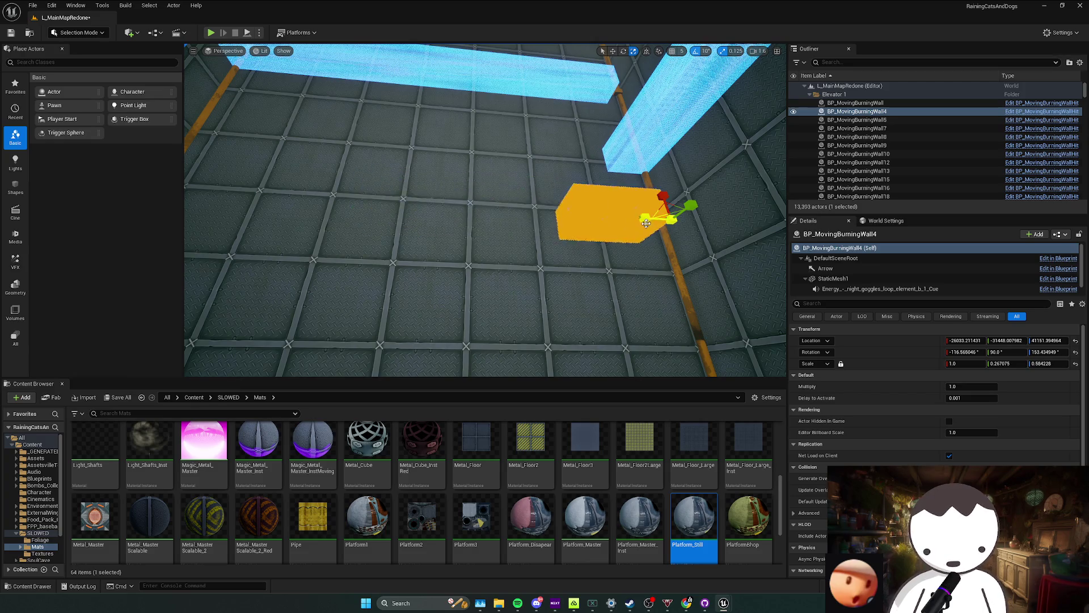
key("ctrl+z")
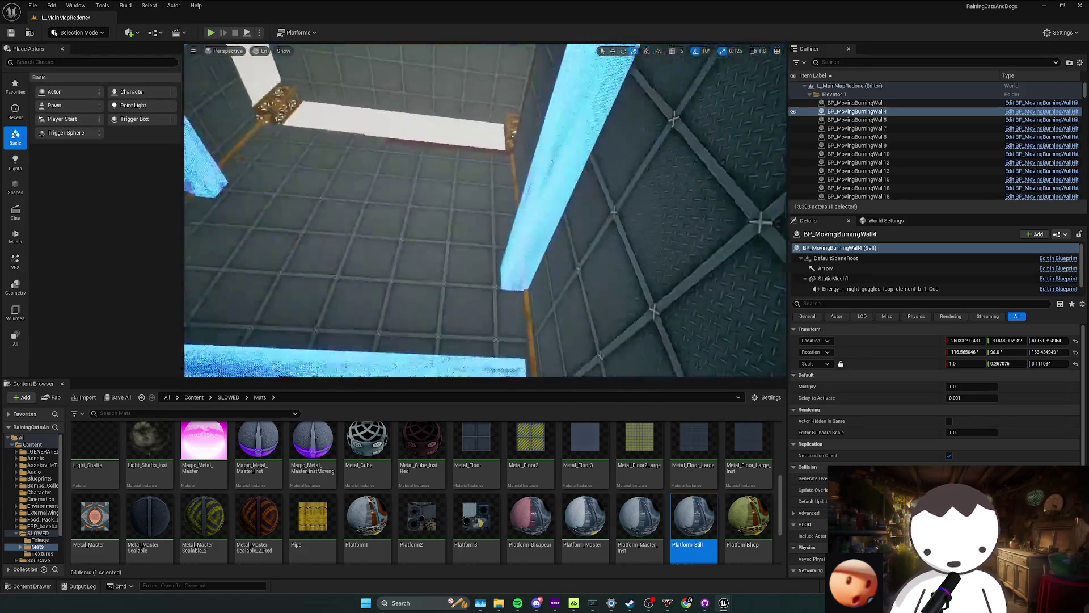
Select SM_Rail_5x1_16 by the yellow tower and raise its locked uniform scale to about 1.5509.
left_click_drag(486, 214, 485, 281)
left_click(629, 192)
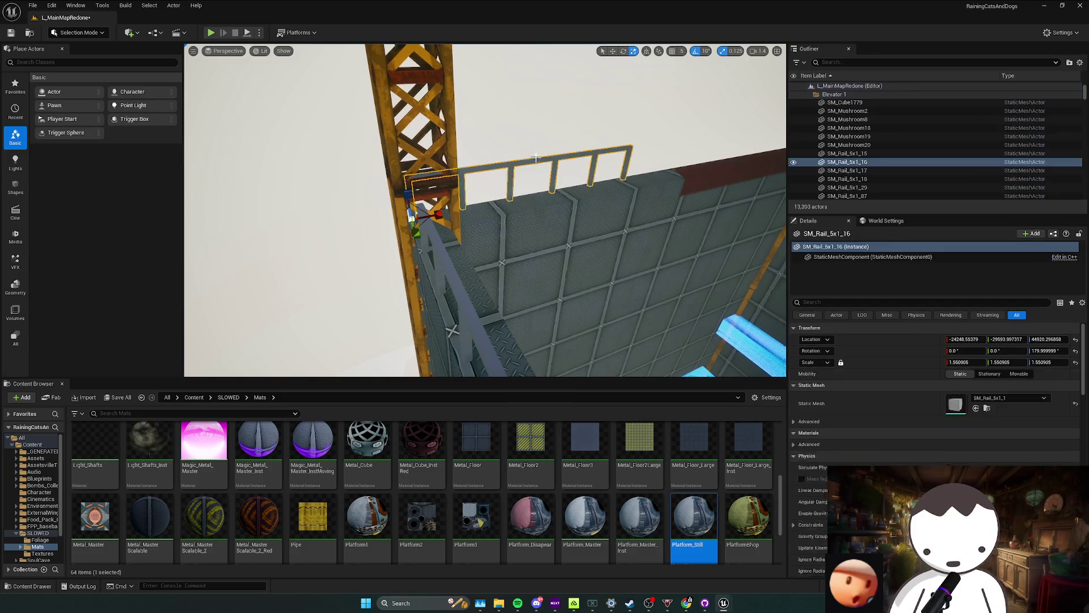
mouse_move(485, 213)
left_mouse_down()
mouse_move(383, 183)
mouse_move(409, 209)
mouse_move(408, 236)
left_mouse_up()
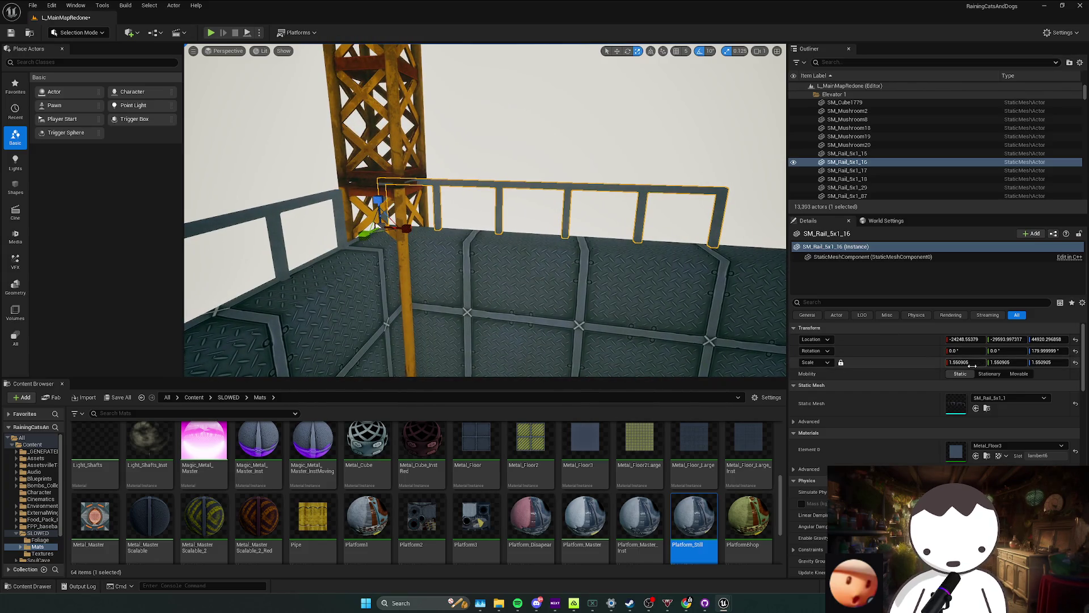
left_click_drag(967, 363, 970, 364)
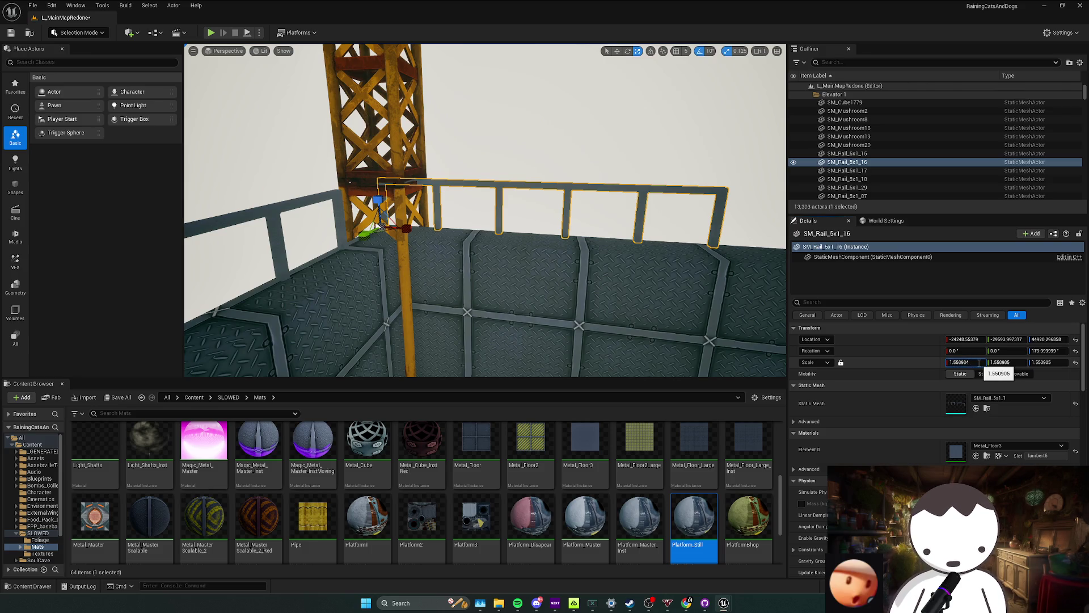
mouse_move(476, 213)
left_mouse_down()
mouse_move(492, 134)
mouse_move(423, 168)
left_mouse_up()
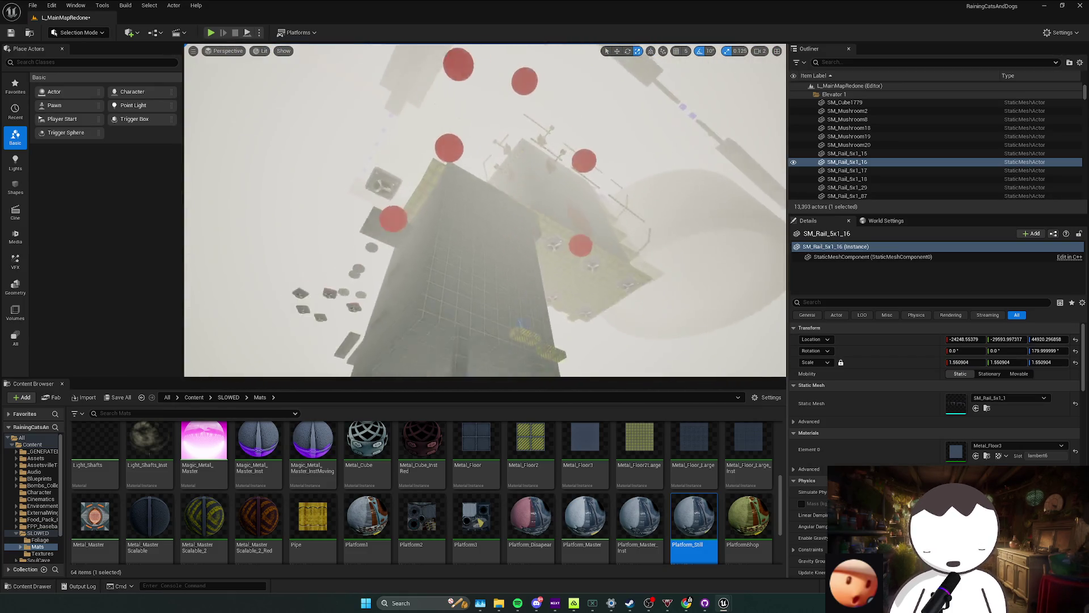
Fly past the grey hazard tower and over the foggy tower tops, then save the level.
left_click_drag(423, 168, 424, 168)
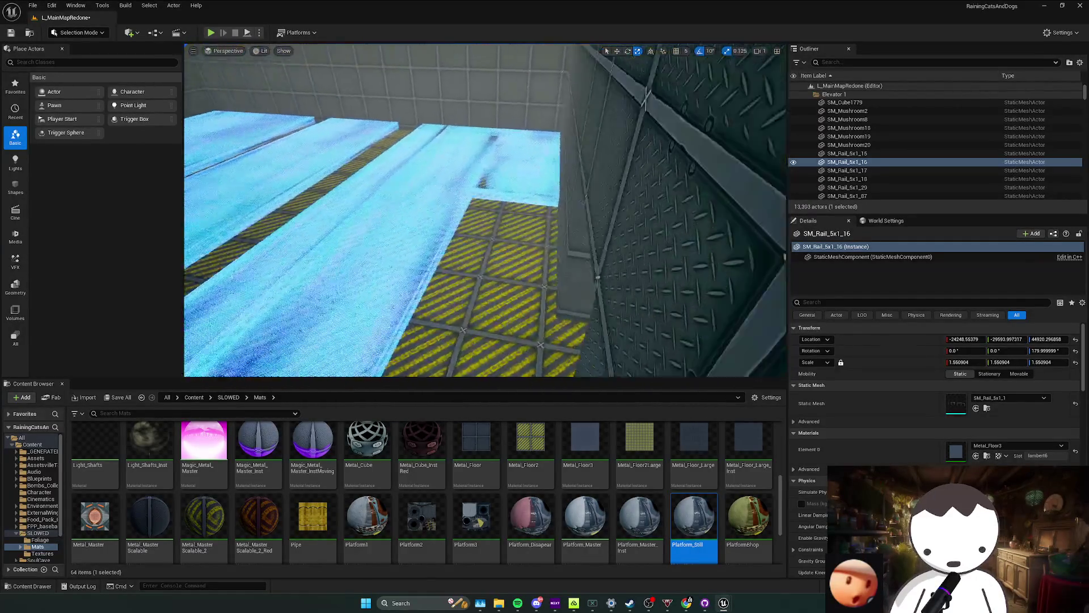
left_click_drag(423, 168, 423, 168)
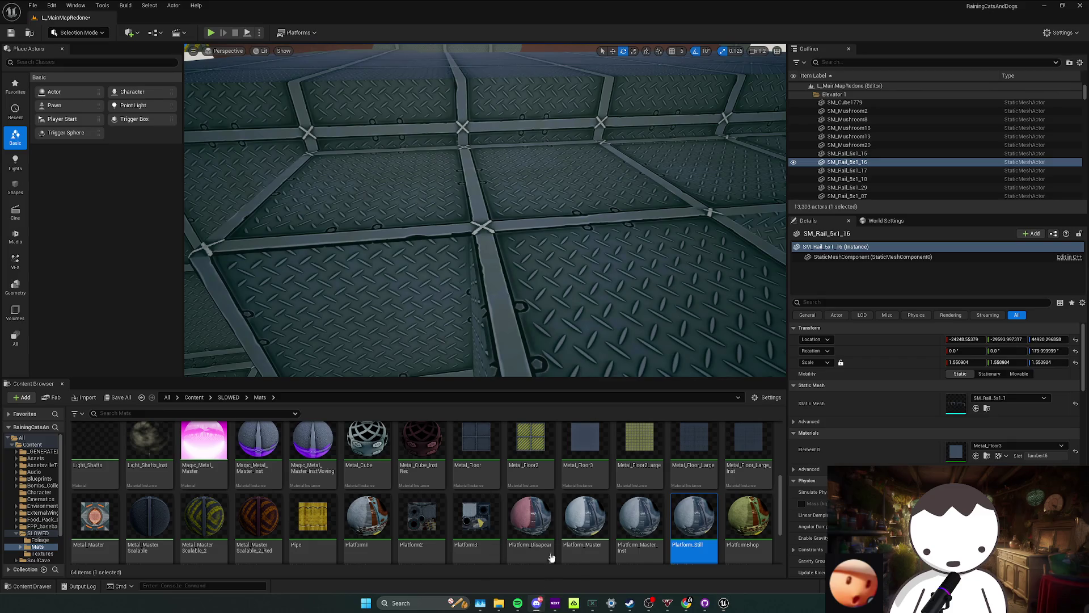
left_click_drag(644, 357, 645, 358)
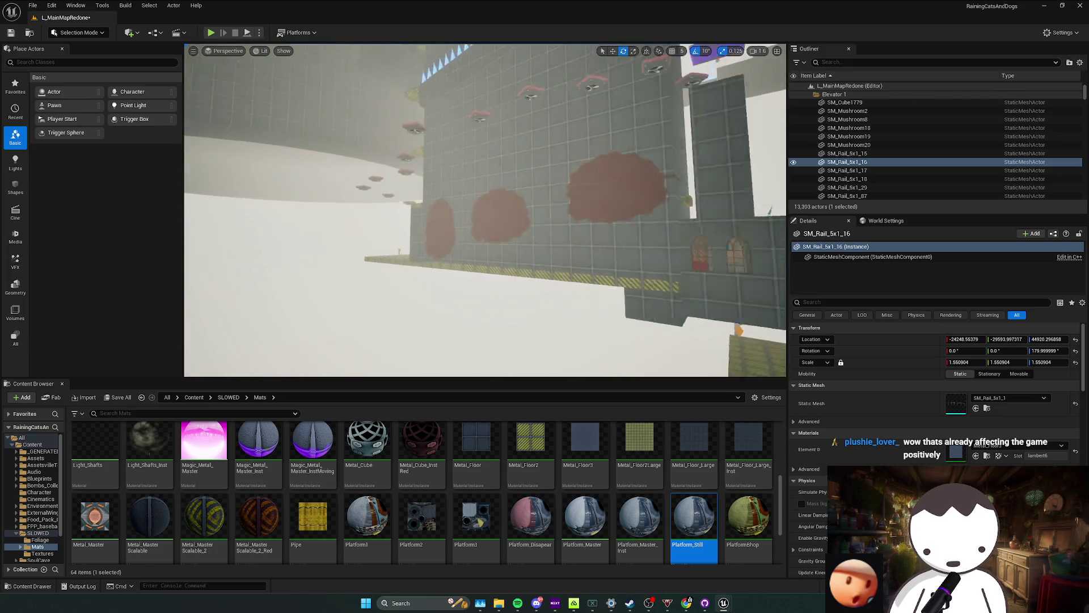
left_click_drag(645, 358, 667, 207)
key("ctrl+s")
Tour the grey shaft, striped floors, spiked platforms and grid walls, then clear the selection.
left_click_drag(510, 195, 511, 194)
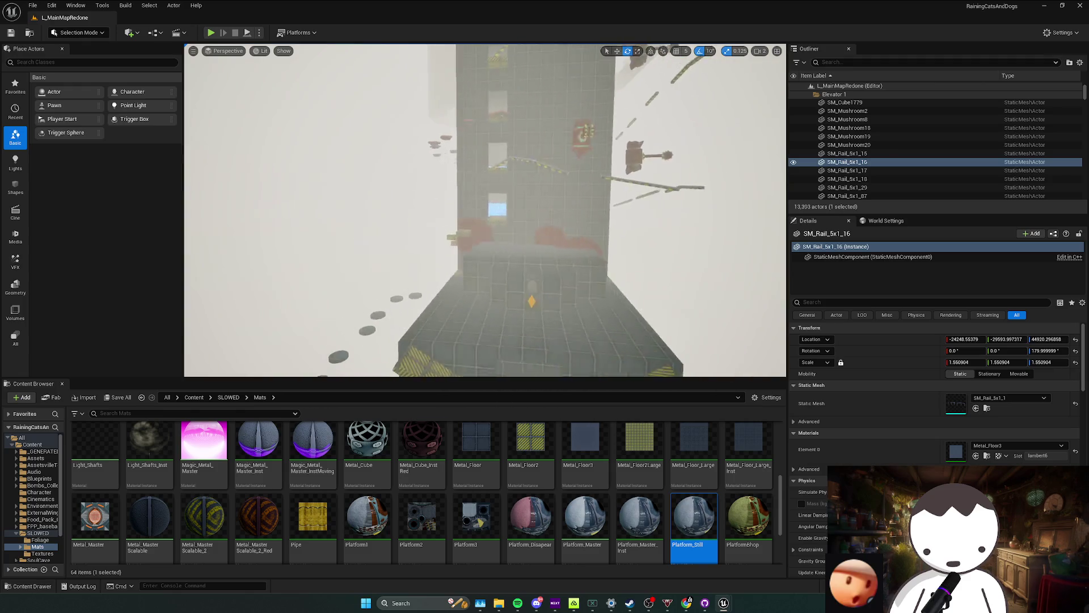
left_click_drag(510, 196, 511, 195)
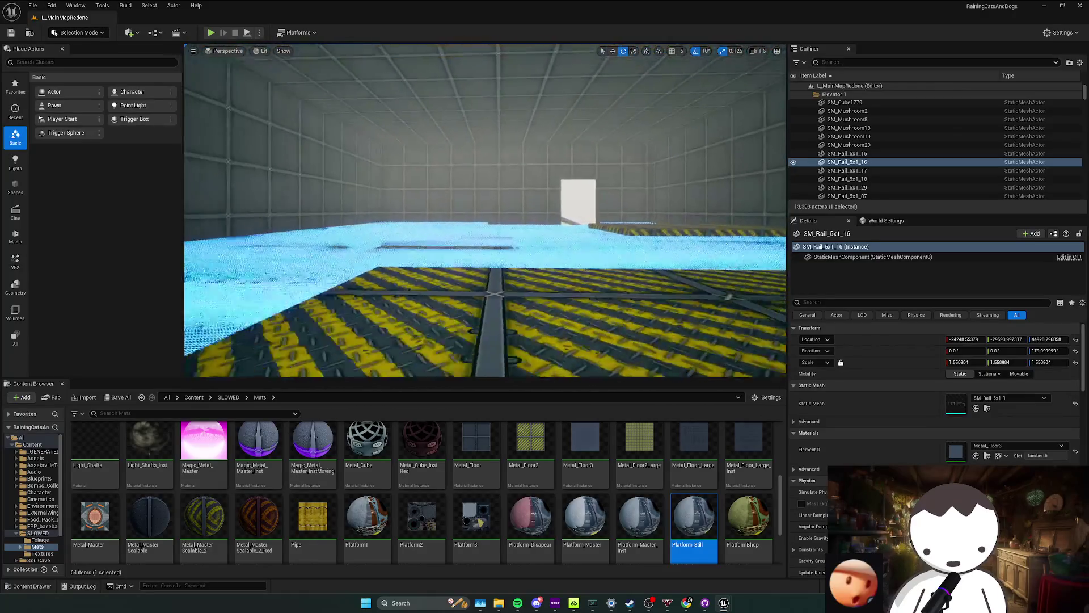
left_click_drag(510, 194, 511, 195)
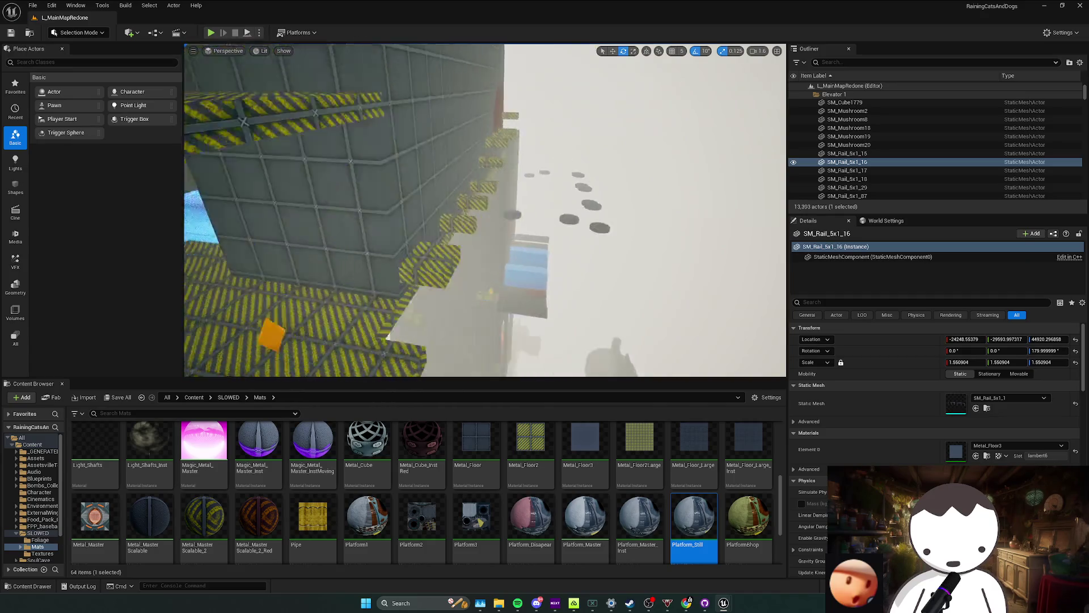
left_click_drag(511, 195, 511, 195)
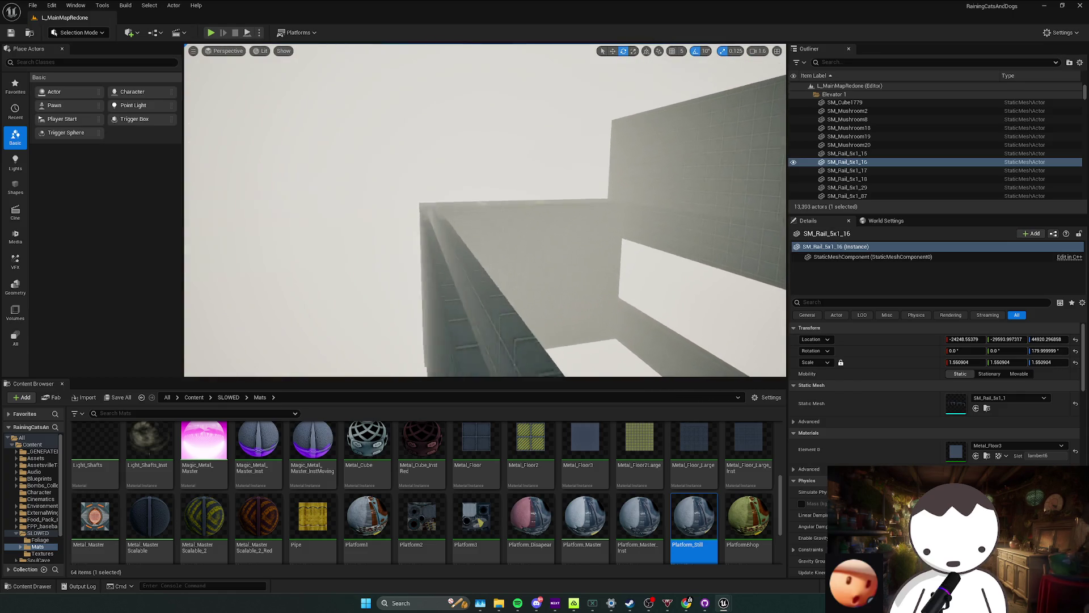
left_click_drag(511, 195, 511, 196)
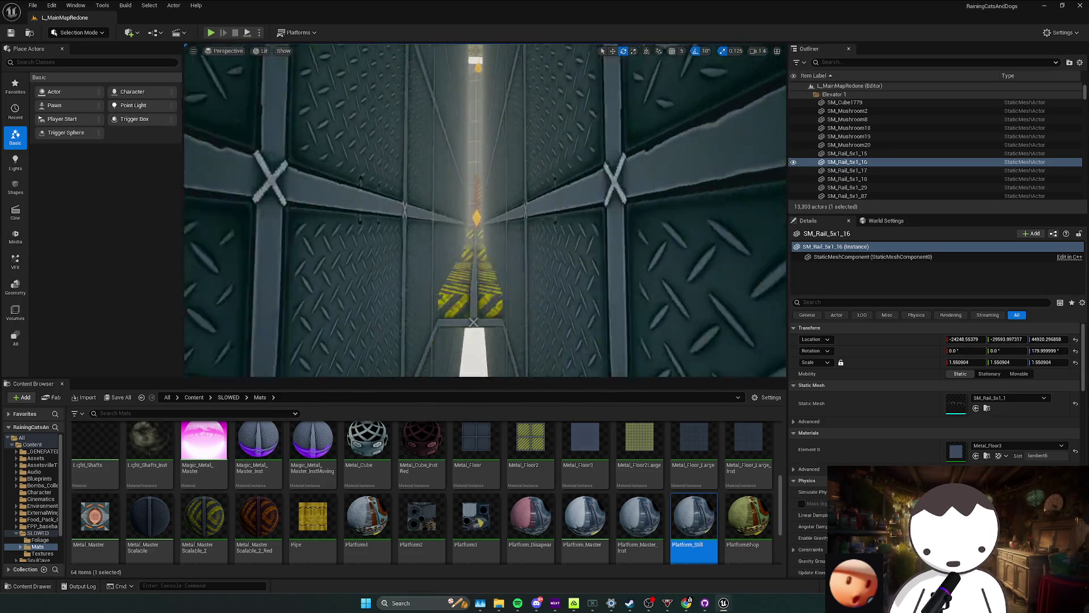
left_click_drag(511, 196, 510, 195)
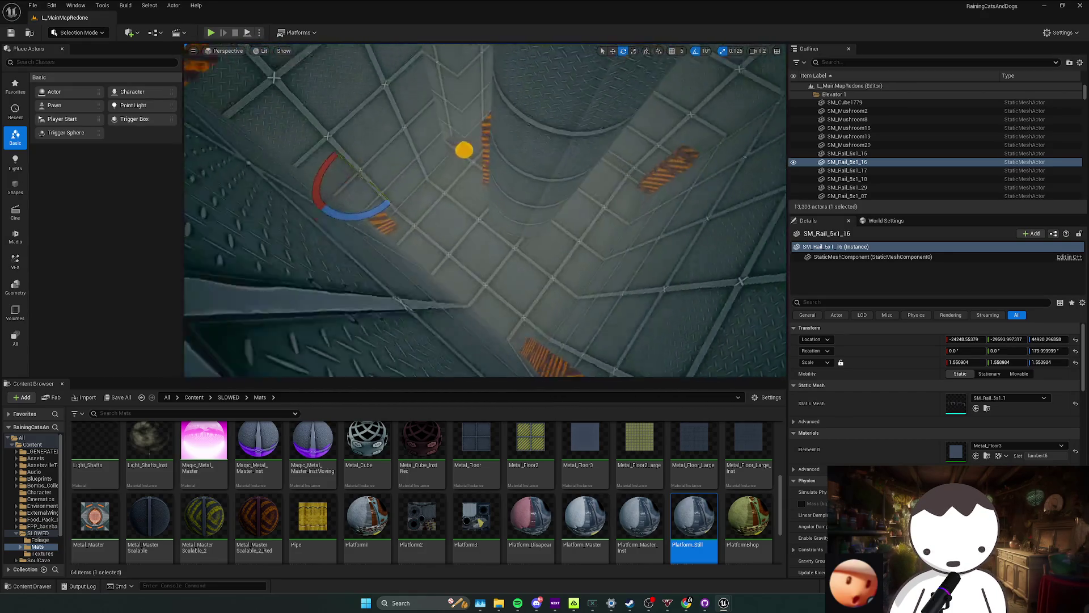
key("Escape")
left_click_drag(240, 68, 241, 68)
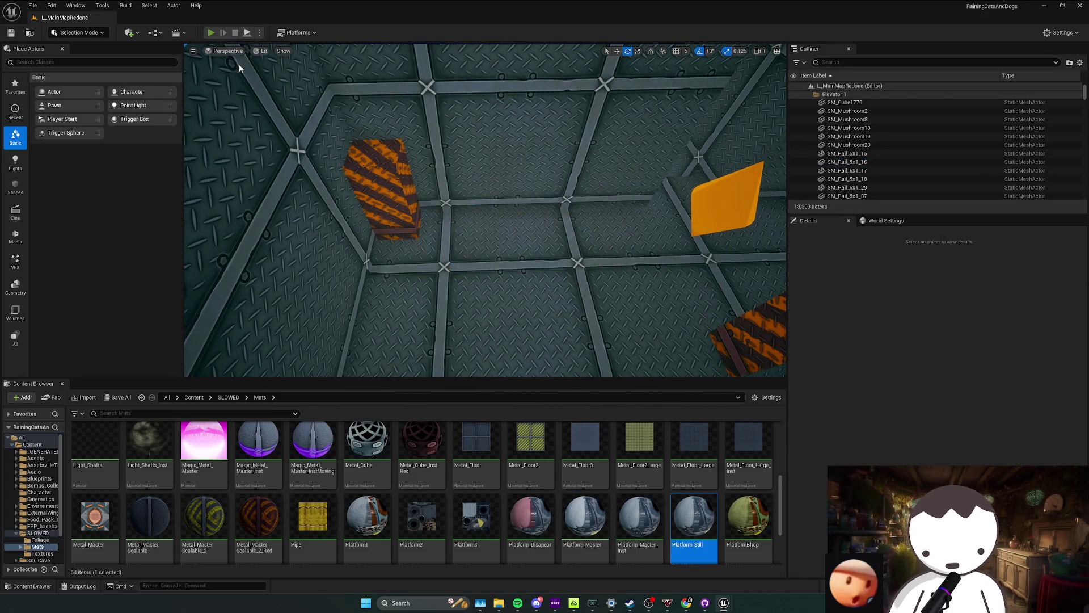
Walk forward in a quick play-test, stop it, and select a hazard-striped ledge cube on the grid wall.
key("w")
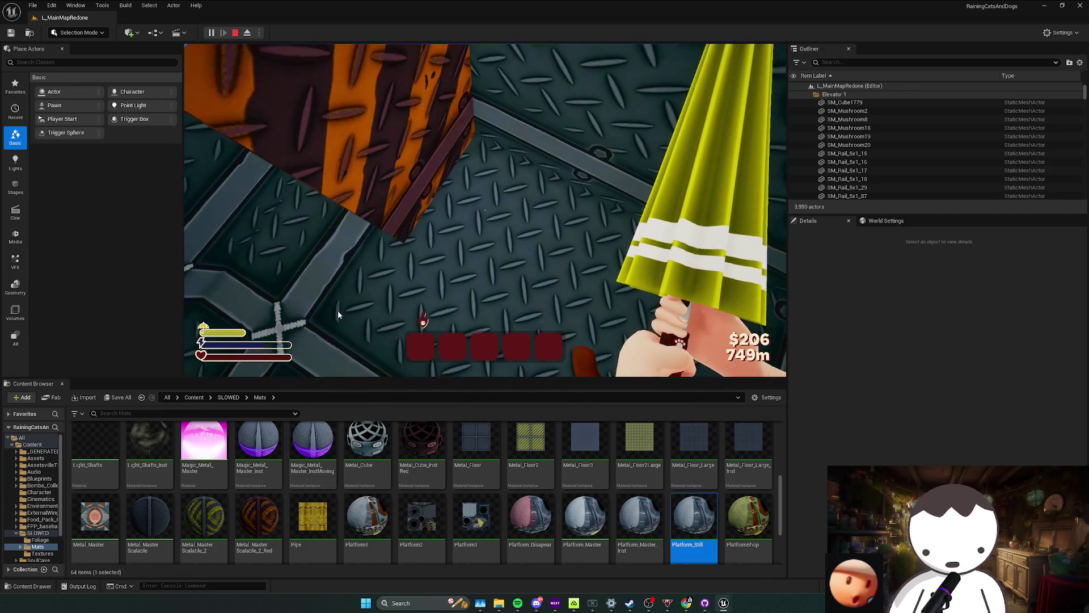
key("Escape")
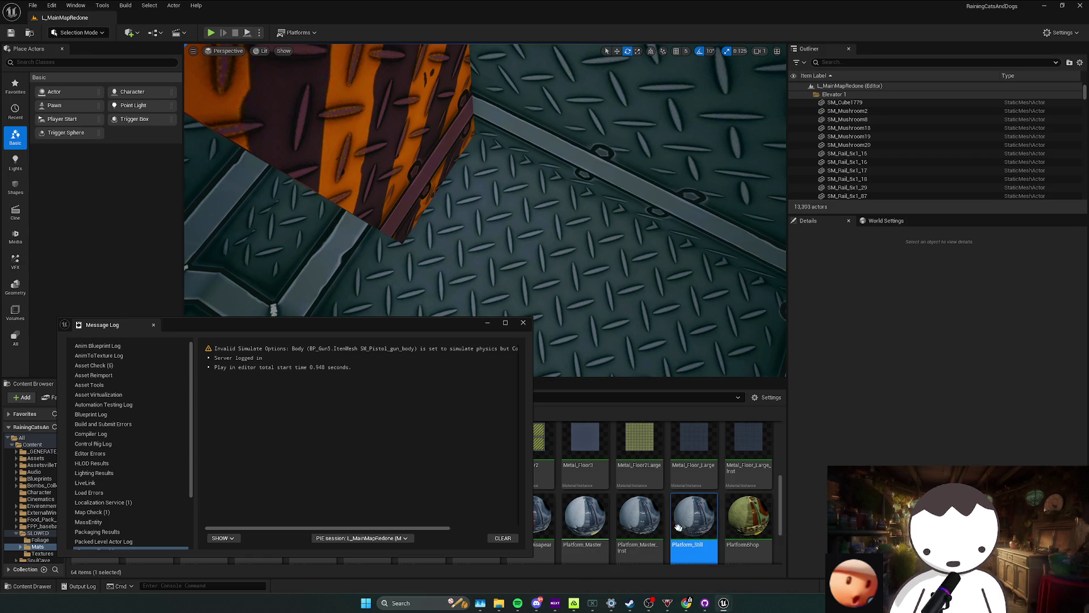
mouse_move(511, 213)
left_mouse_down()
mouse_move(528, 221)
mouse_move(394, 263)
mouse_move(228, 203)
left_mouse_up()
left_click(394, 263)
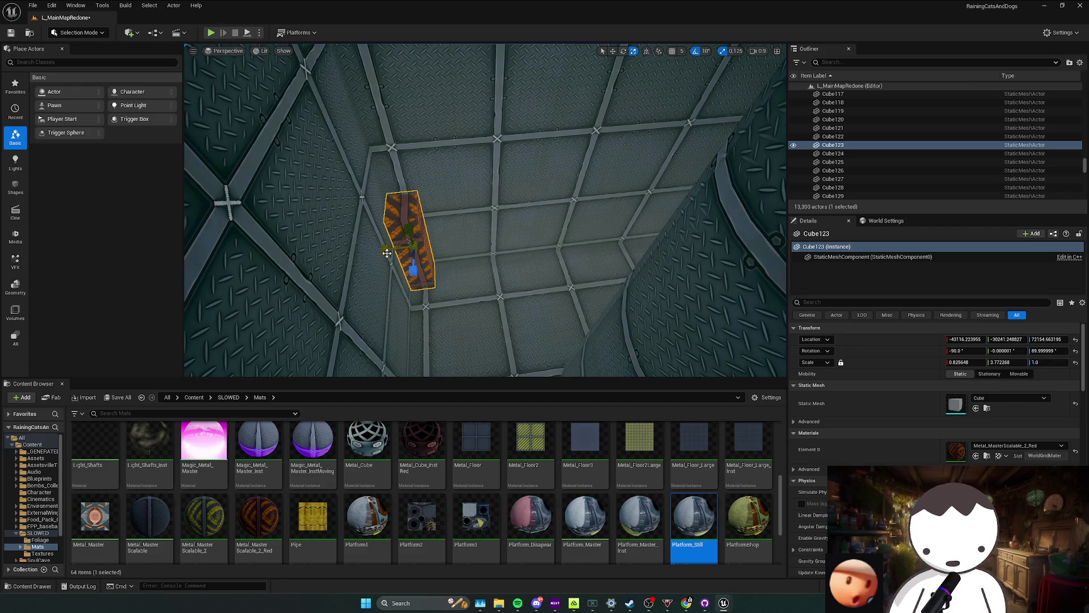
Reset the first ledge cubes' width and depth scales to 1.0, selecting ledges around the pillar.
left_click_drag(386, 253, 640, 241)
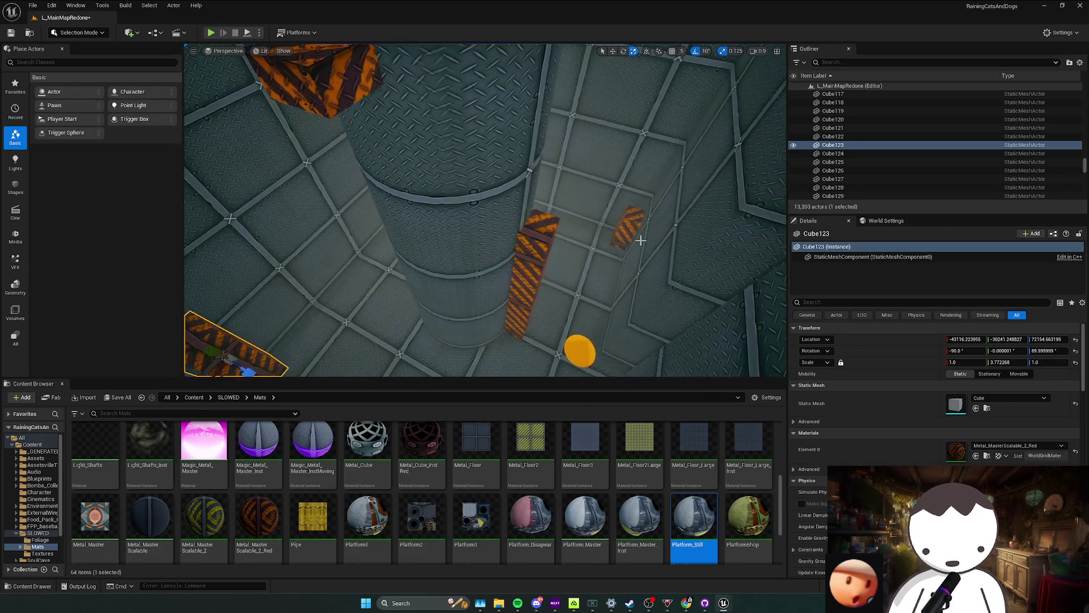
left_click(637, 232)
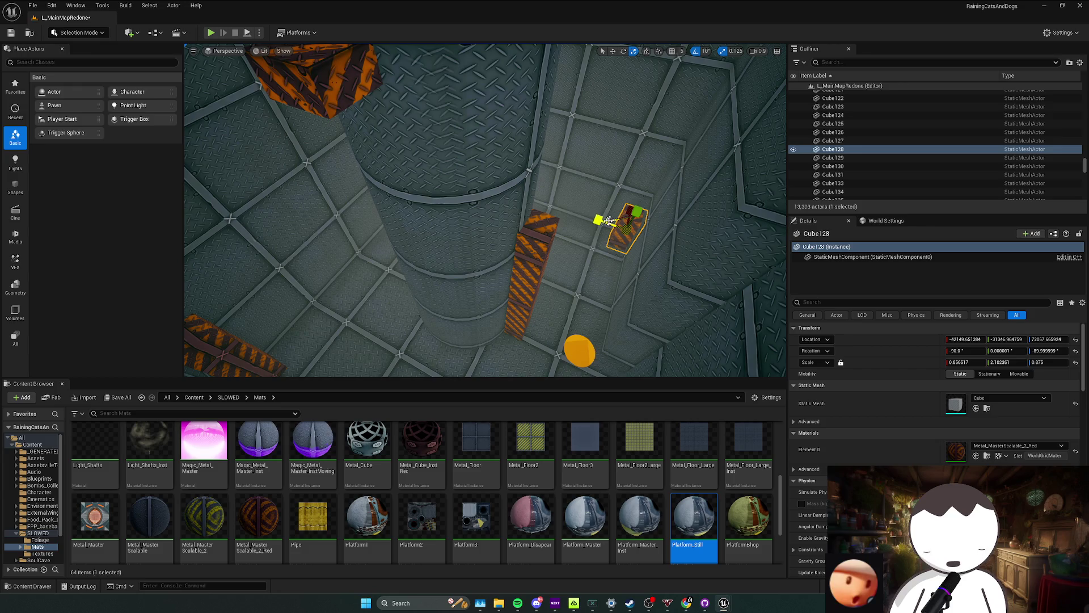
mouse_move(630, 223)
left_mouse_down()
mouse_move(404, 266)
mouse_move(433, 315)
mouse_move(440, 305)
left_mouse_up()
left_click(432, 315)
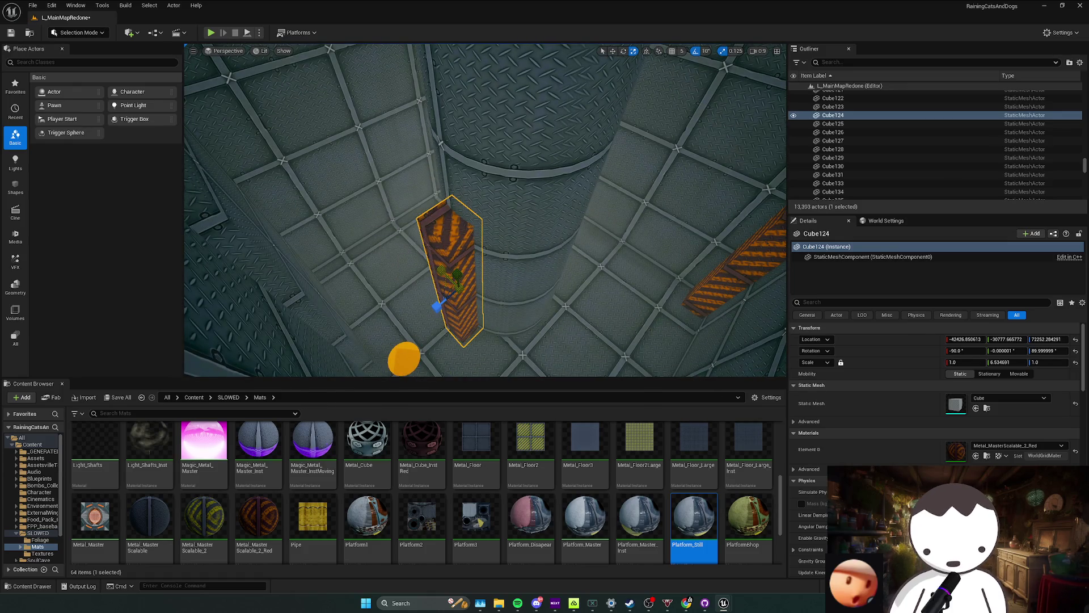
left_click_drag(486, 255, 358, 239)
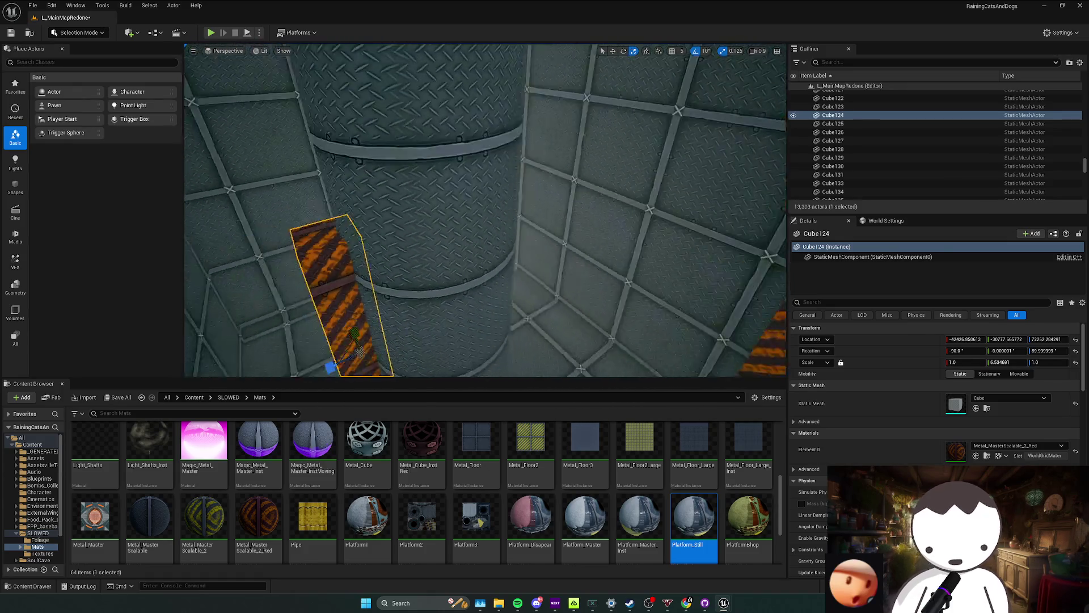
left_click(528, 241)
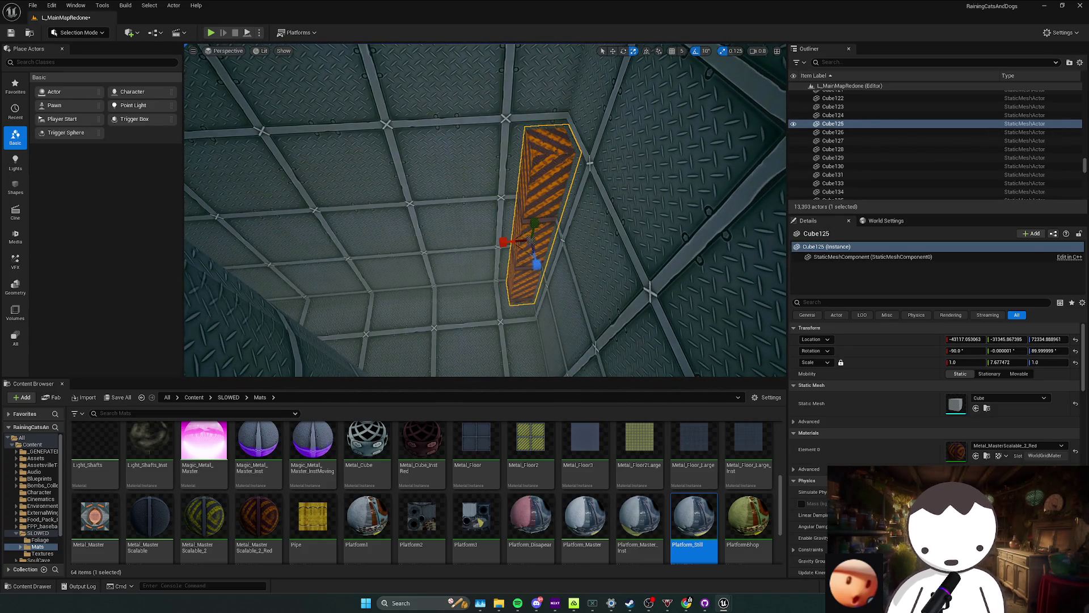
left_click_drag(536, 266, 477, 281)
Select the remaining small striped ledge cubes and restore their width to full scale.
mouse_move(517, 252)
left_mouse_down()
mouse_move(514, 295)
mouse_move(517, 284)
mouse_move(452, 253)
left_mouse_up()
left_click(452, 253)
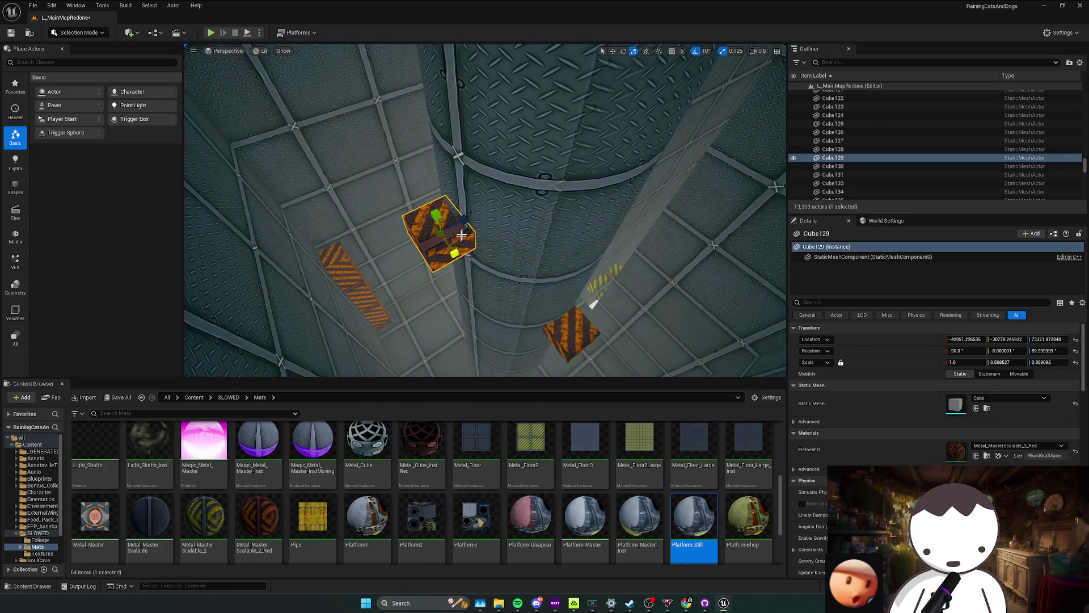
left_click_drag(594, 305, 427, 194)
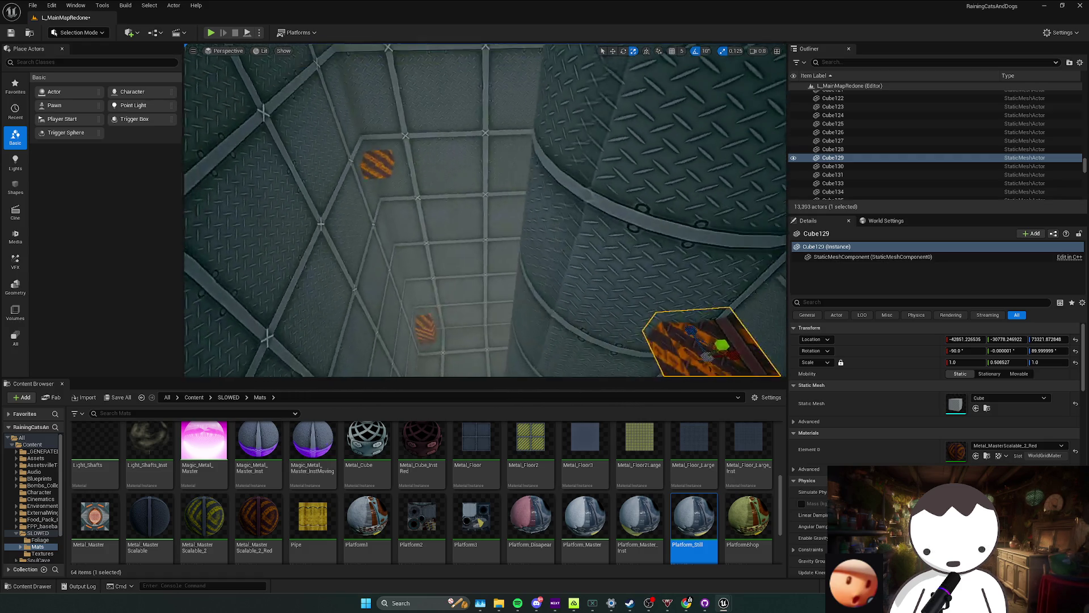
left_click(428, 195)
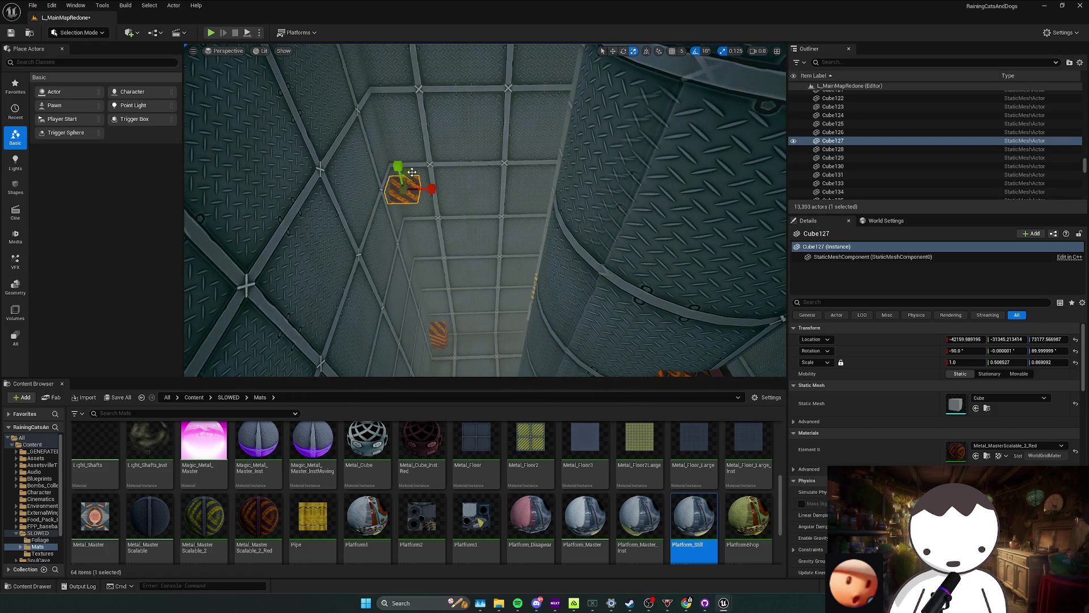
left_click_drag(417, 175, 448, 212)
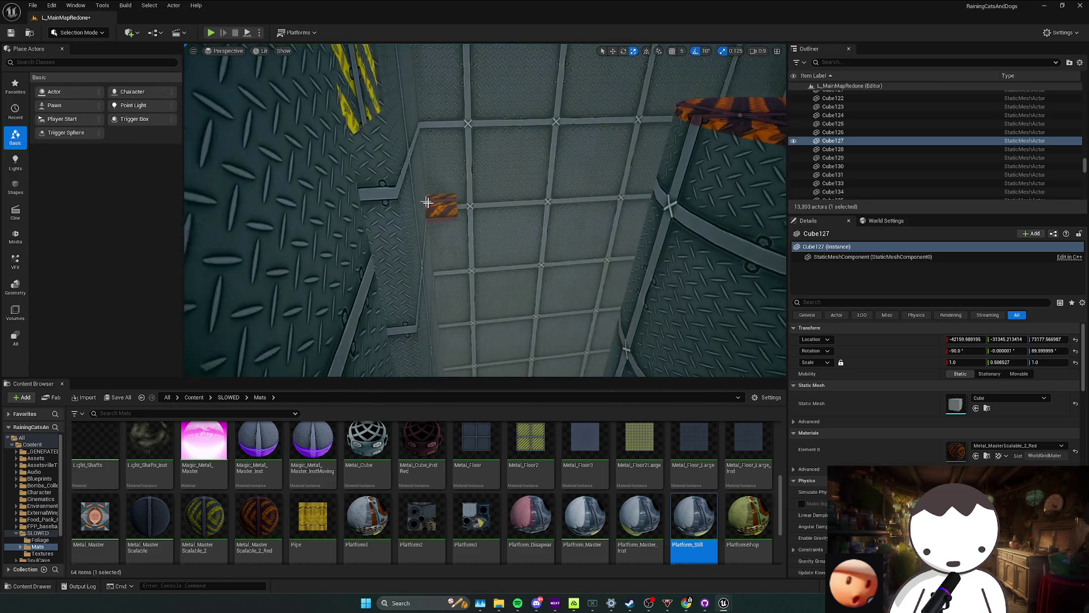
left_click(448, 213)
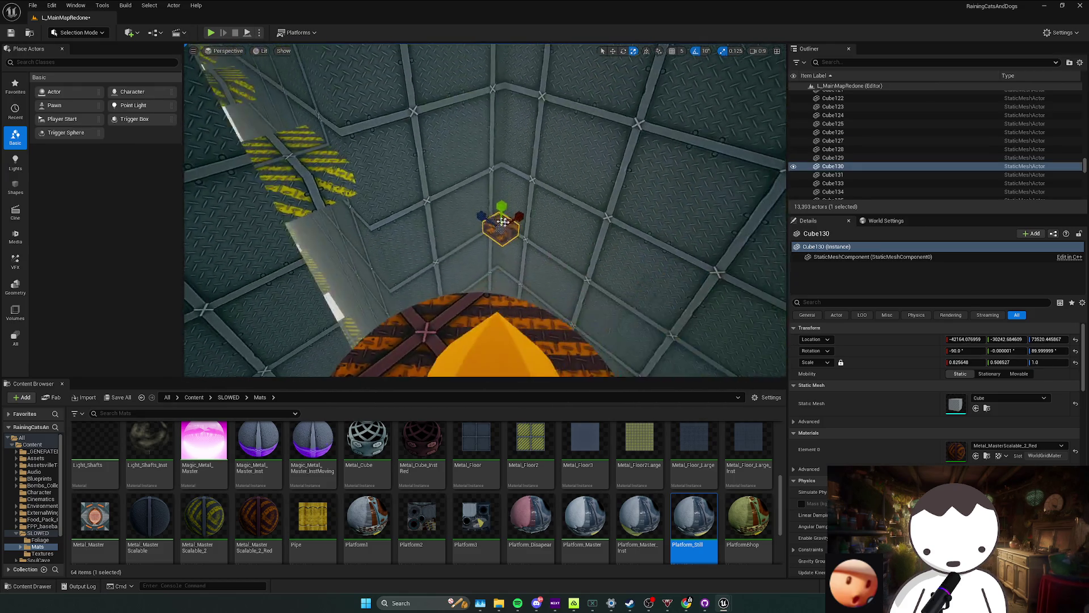
left_click_drag(421, 211, 519, 225)
Save the level and start a play-test on the blue laser-grid floor.
left_click_drag(477, 323, 474, 380)
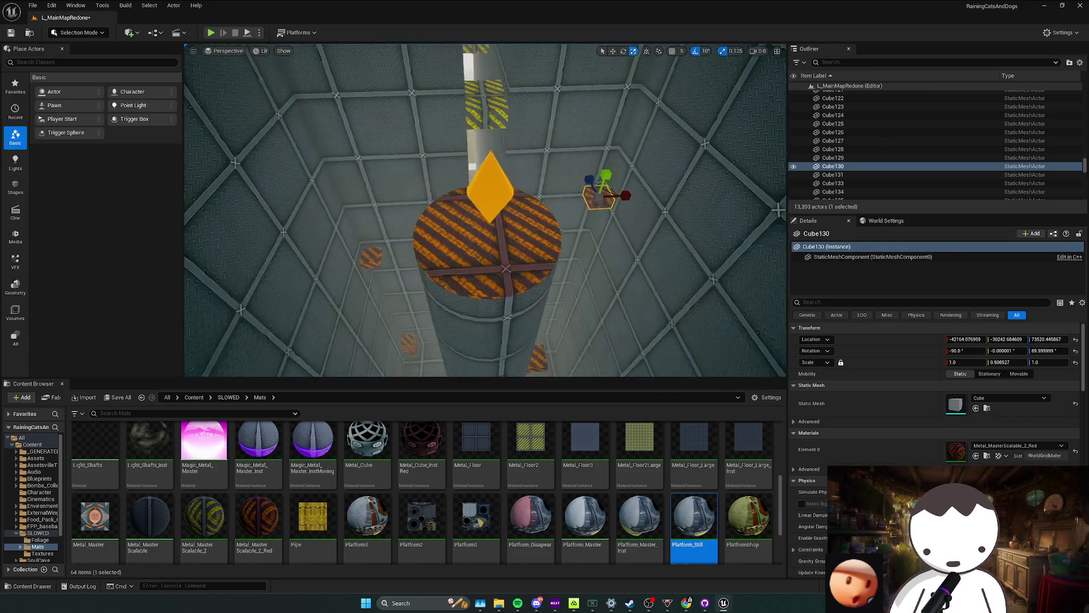
key("ctrl+s")
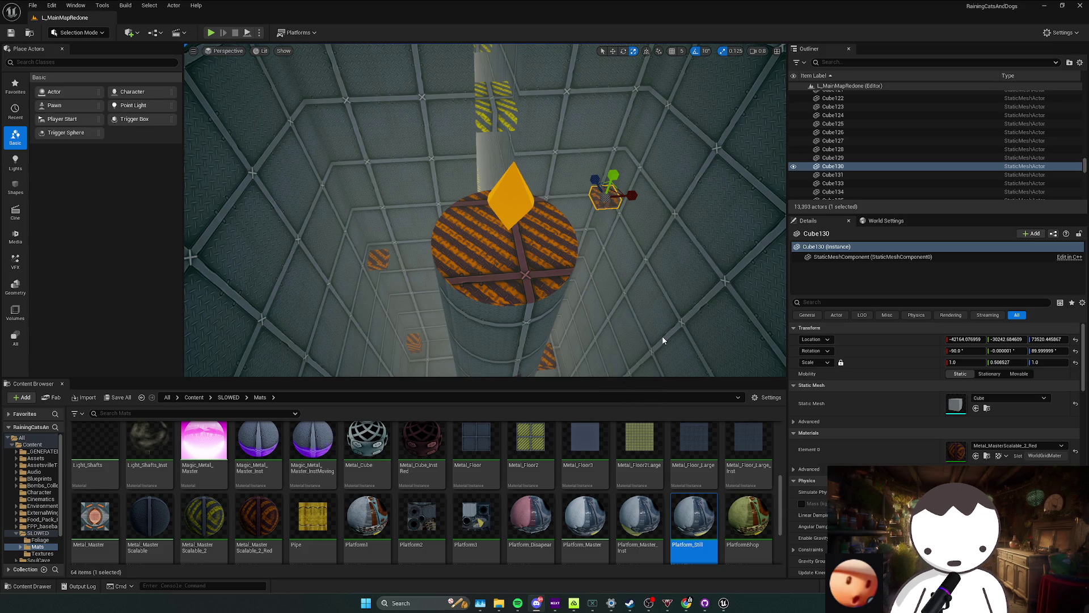
mouse_move(476, 195)
left_mouse_down()
mouse_move(480, 178)
mouse_move(418, 150)
mouse_move(418, 103)
mouse_move(357, 68)
left_mouse_up()
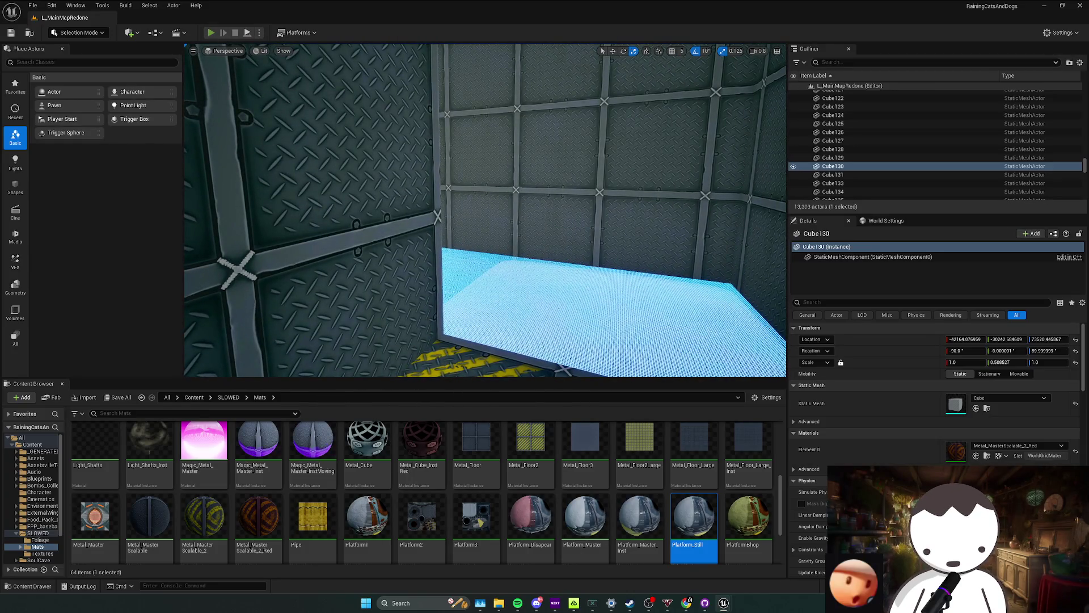
left_click(210, 33)
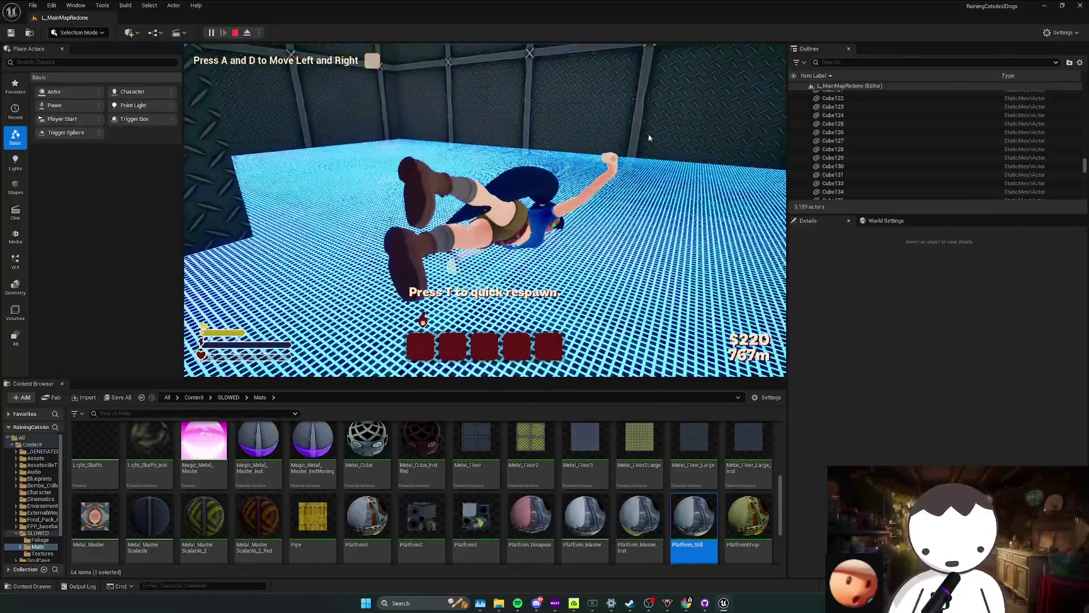
Stop the play test, dismiss the Message Log and fly the view into the orange-striped room.
key("Escape")
left_click_drag(457, 272, 457, 271)
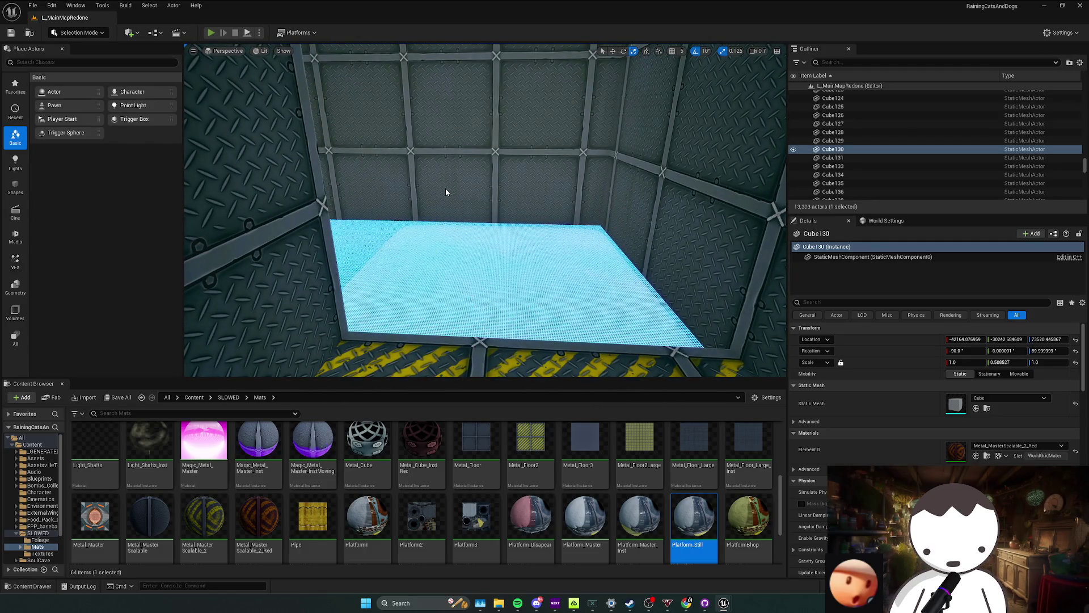
key("alt+p")
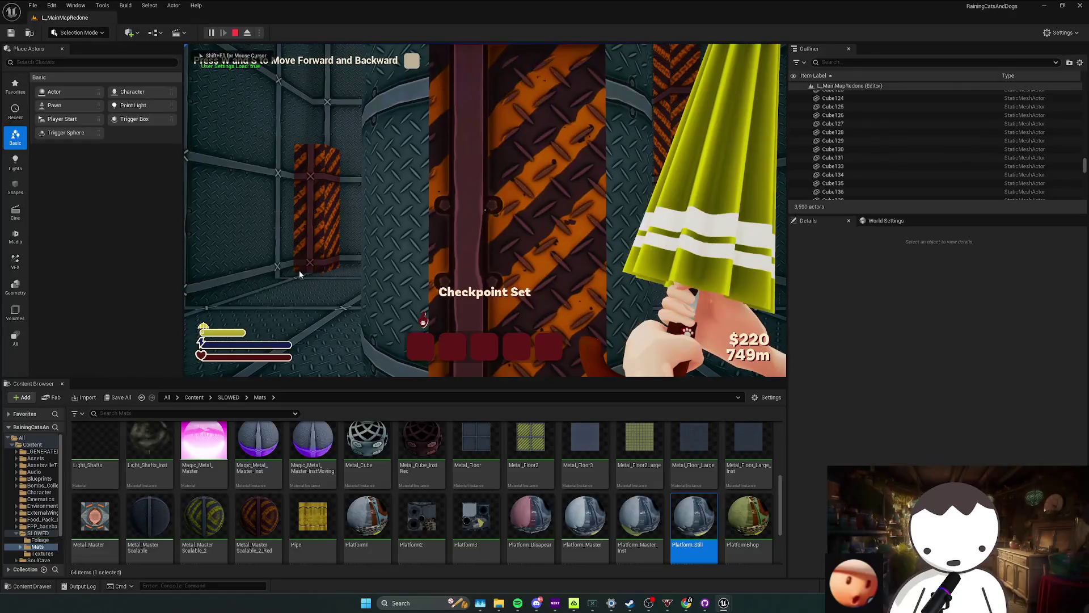
key("Escape")
left_click(523, 322)
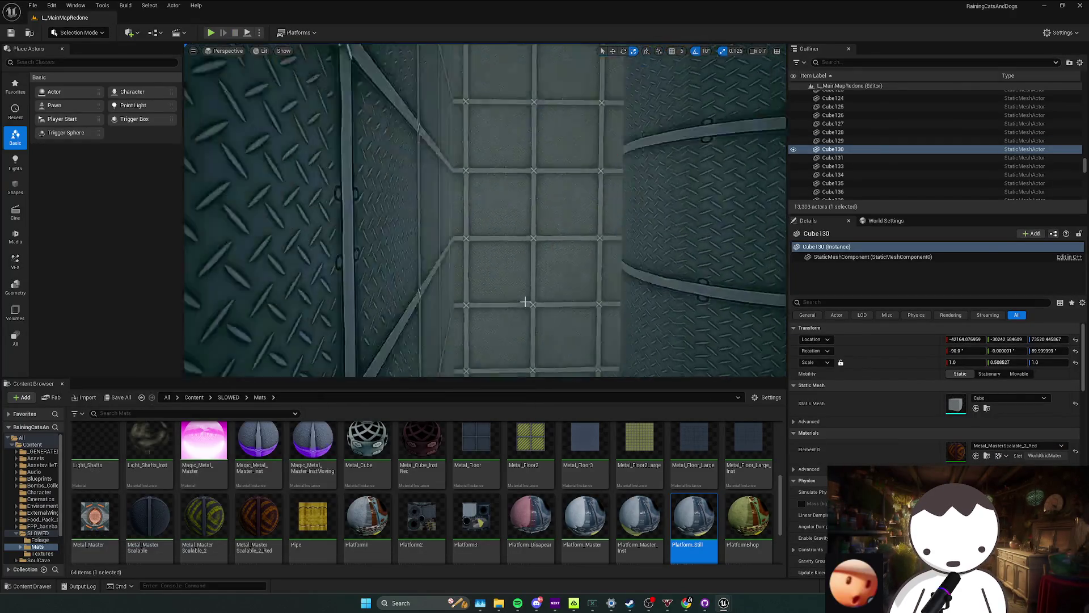
left_click_drag(486, 213, 476, 255)
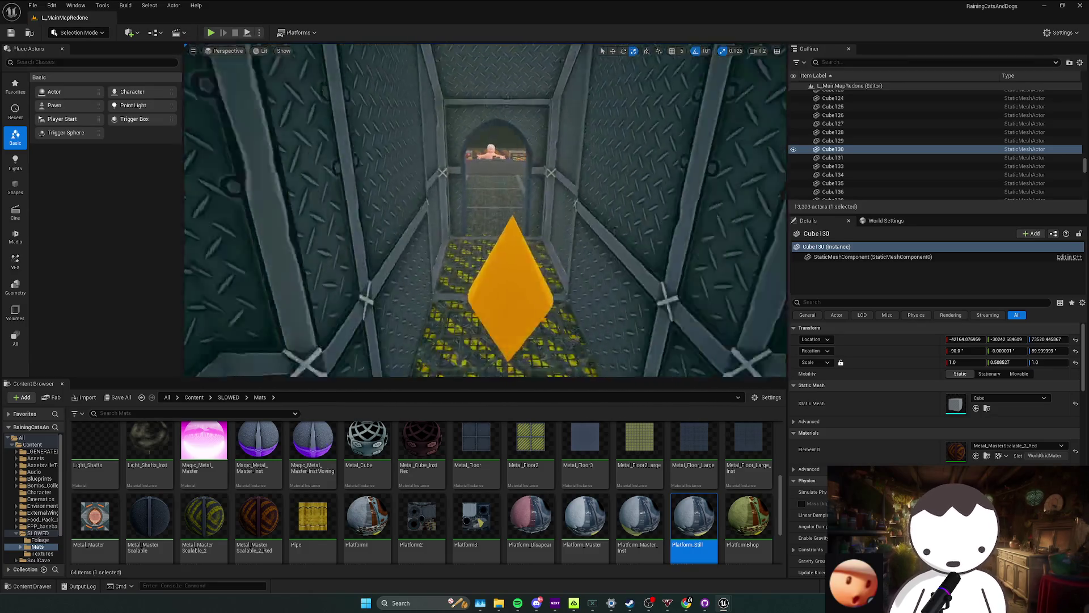
left_click_drag(380, 255, 308, 114)
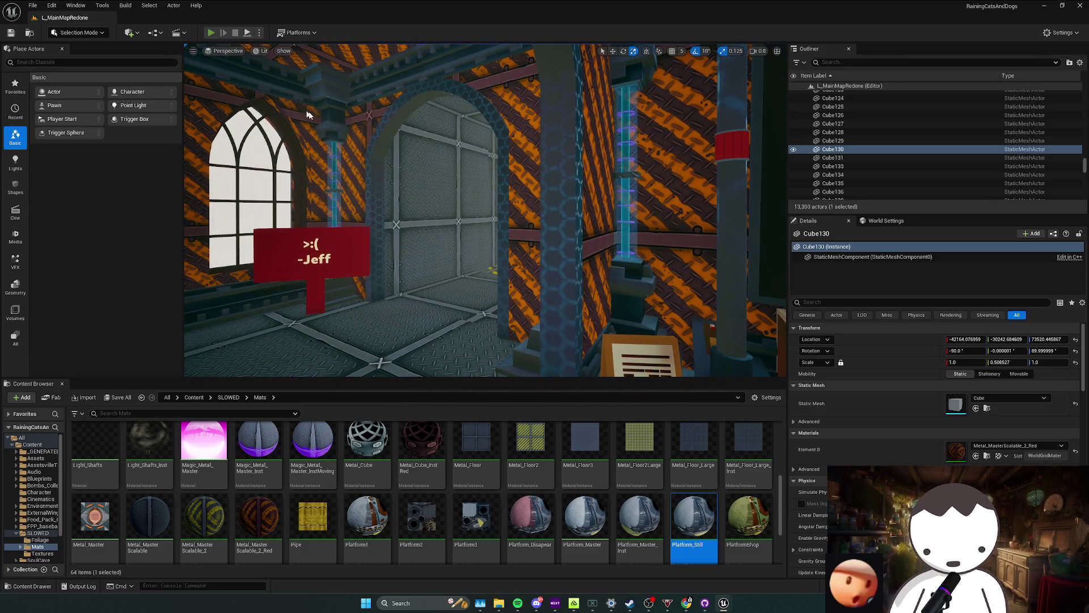
Play-test again: walk onto the blue platform, jump the gap and pass through the arched doorway.
key("alt+p")
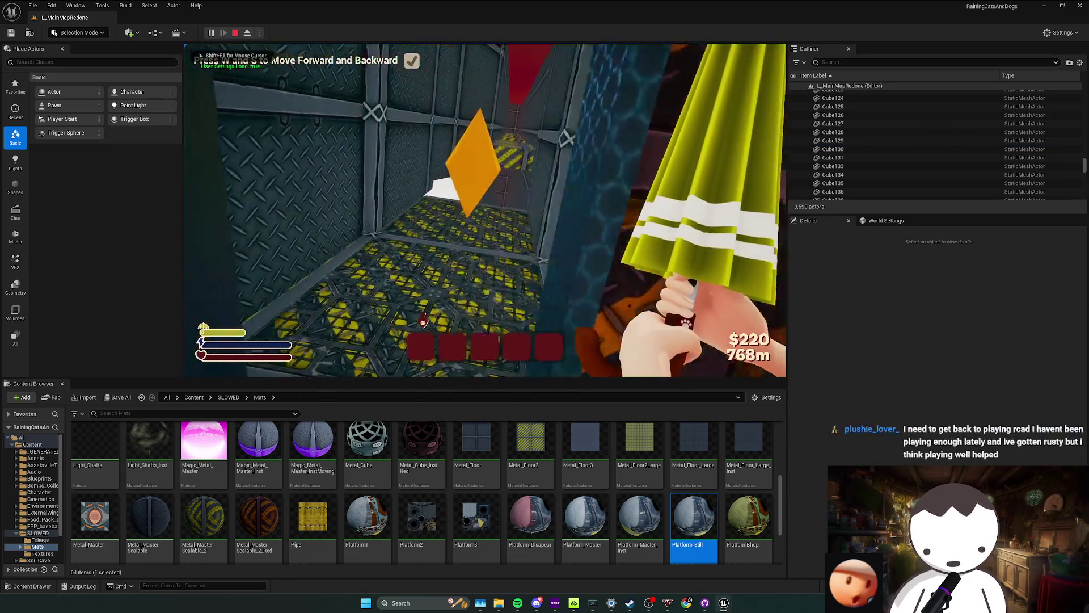
key("w")
key("d")
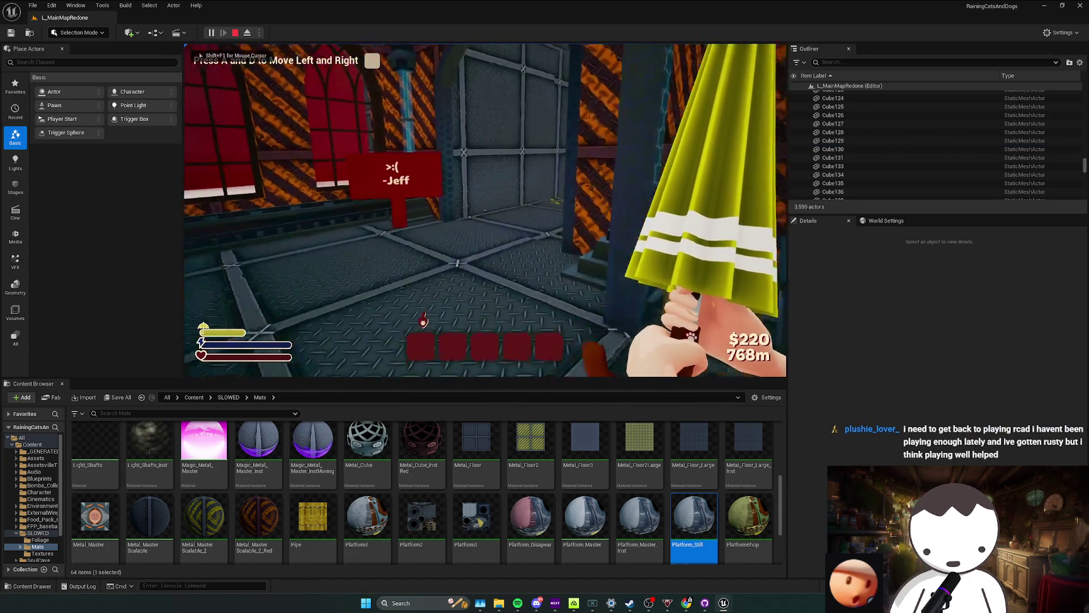
key("w")
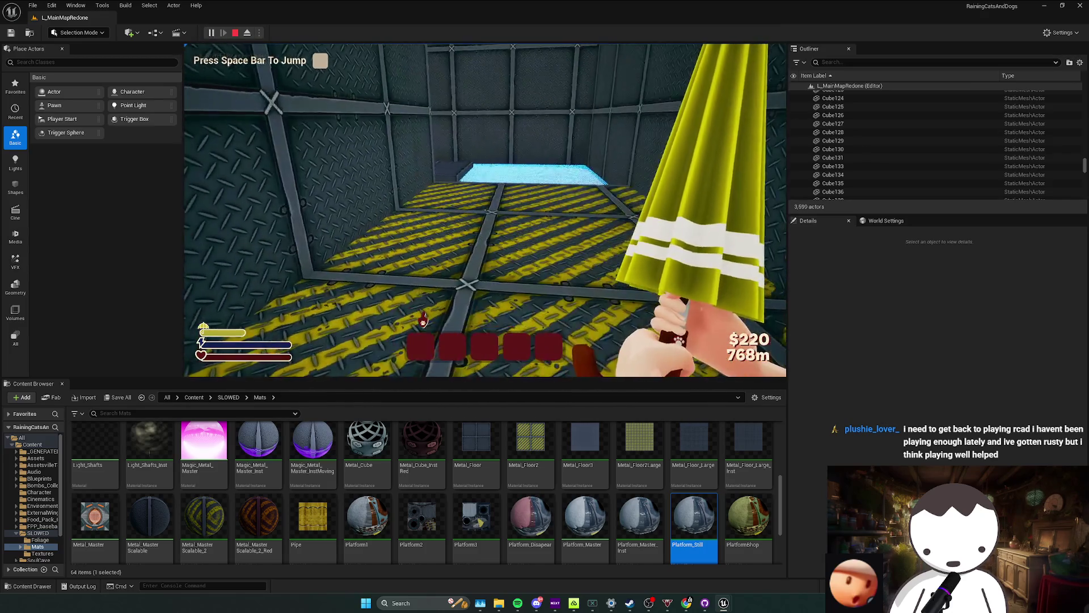
key("w")
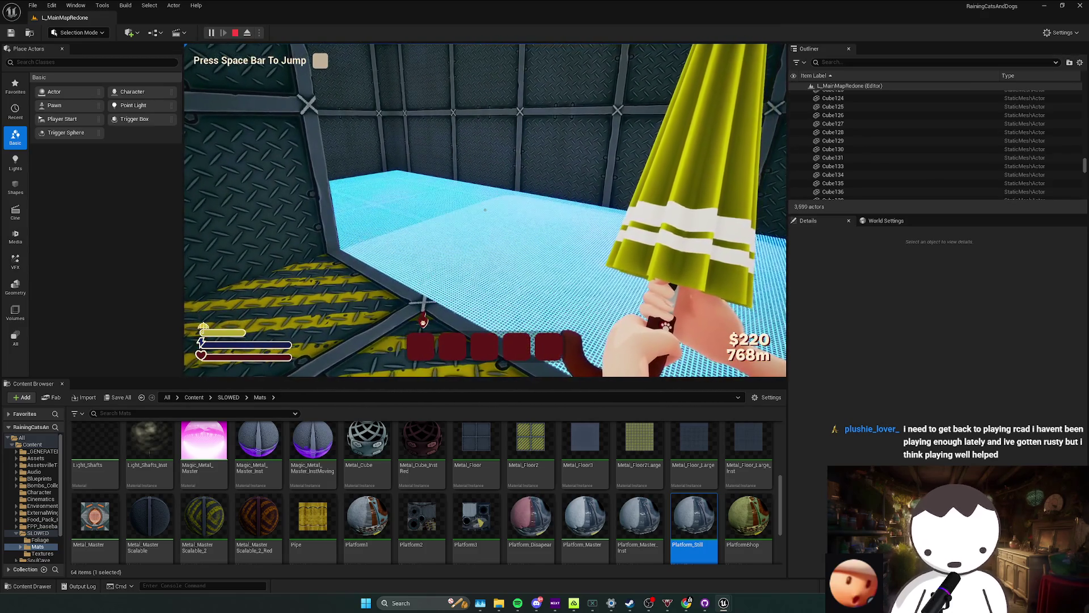
key("space")
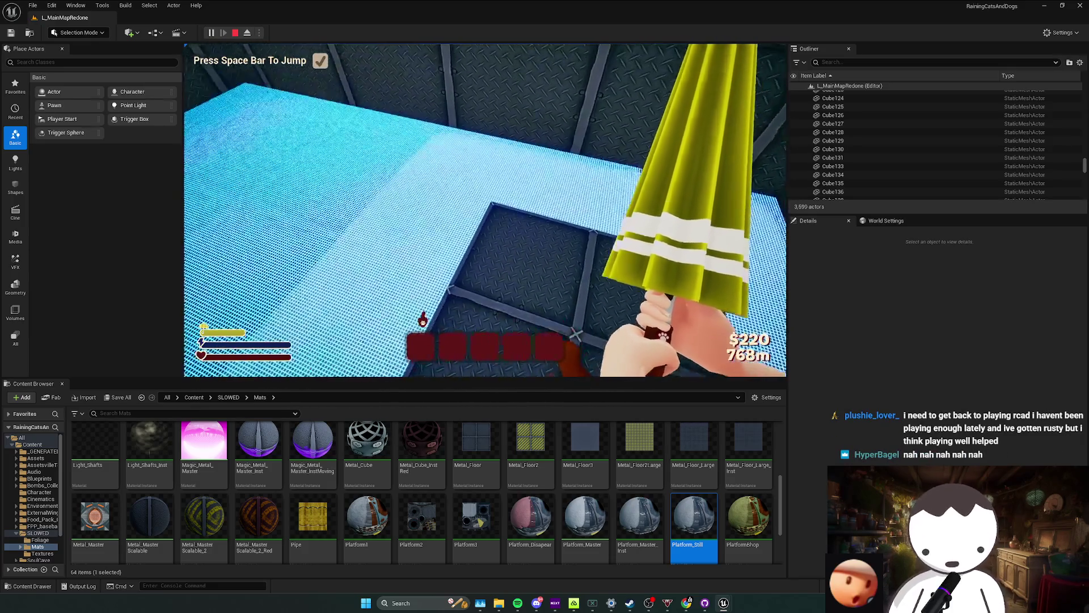
key("w")
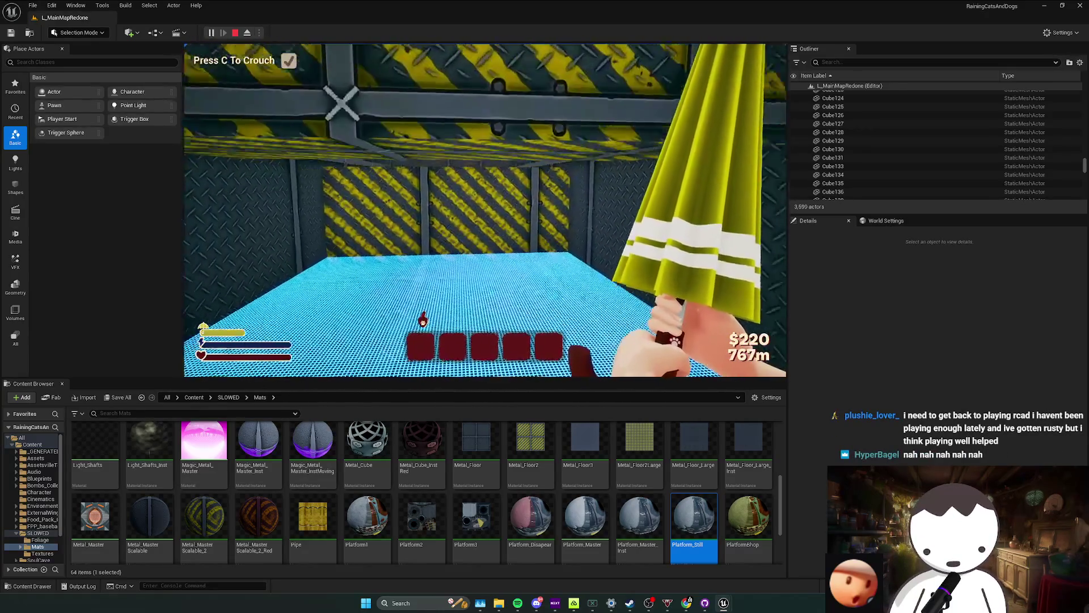
key("c")
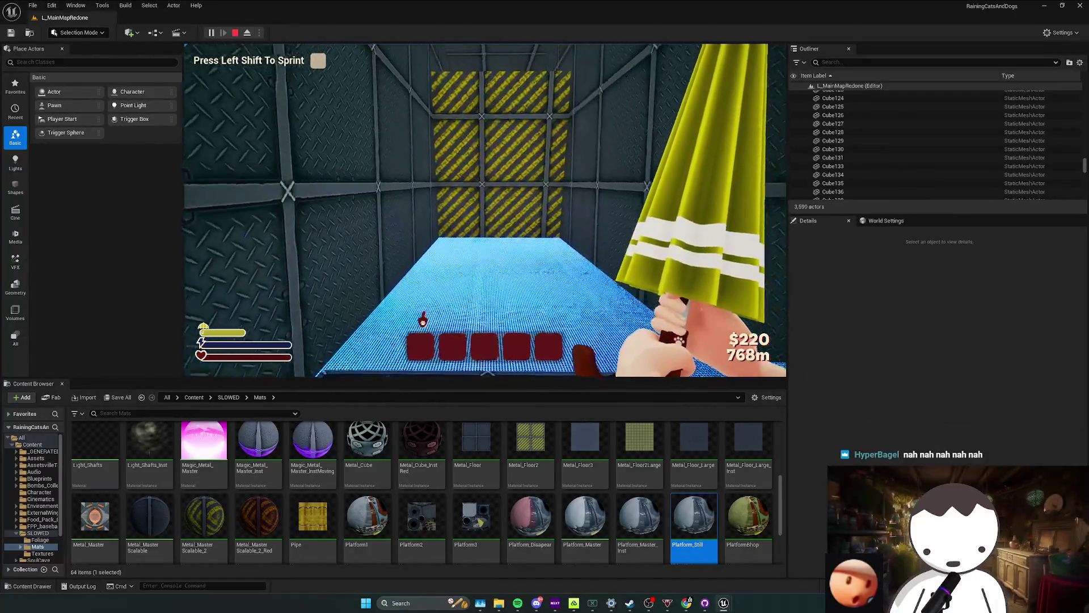
key("space")
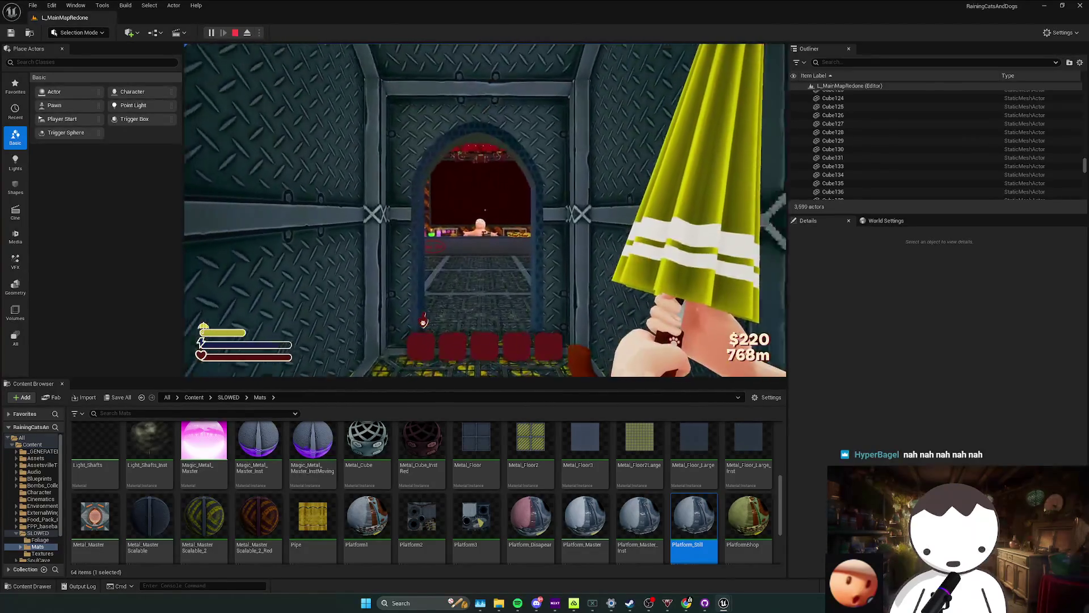
key("w")
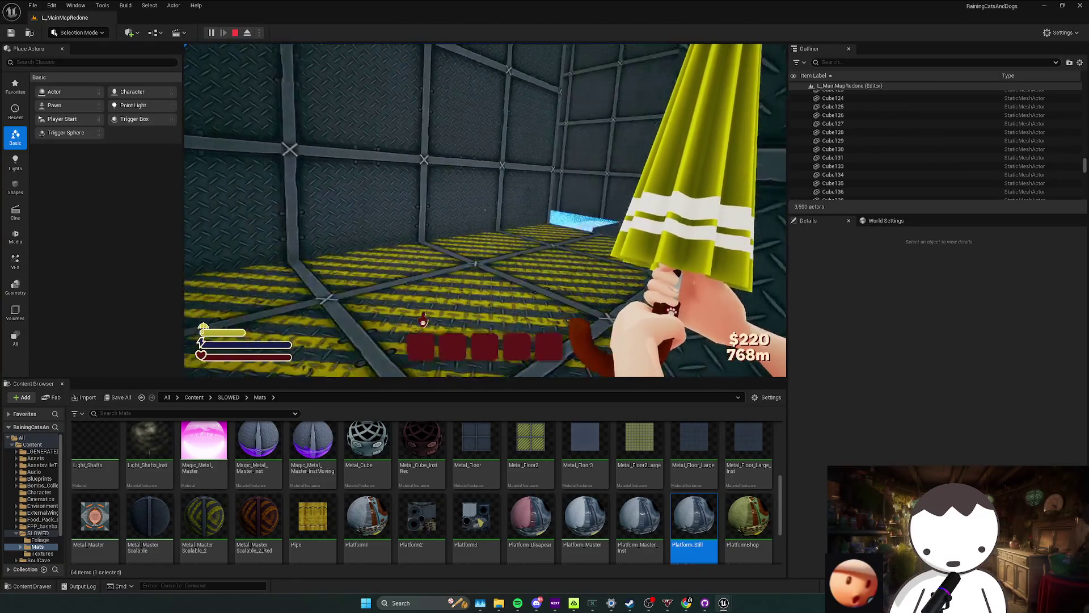
key("w")
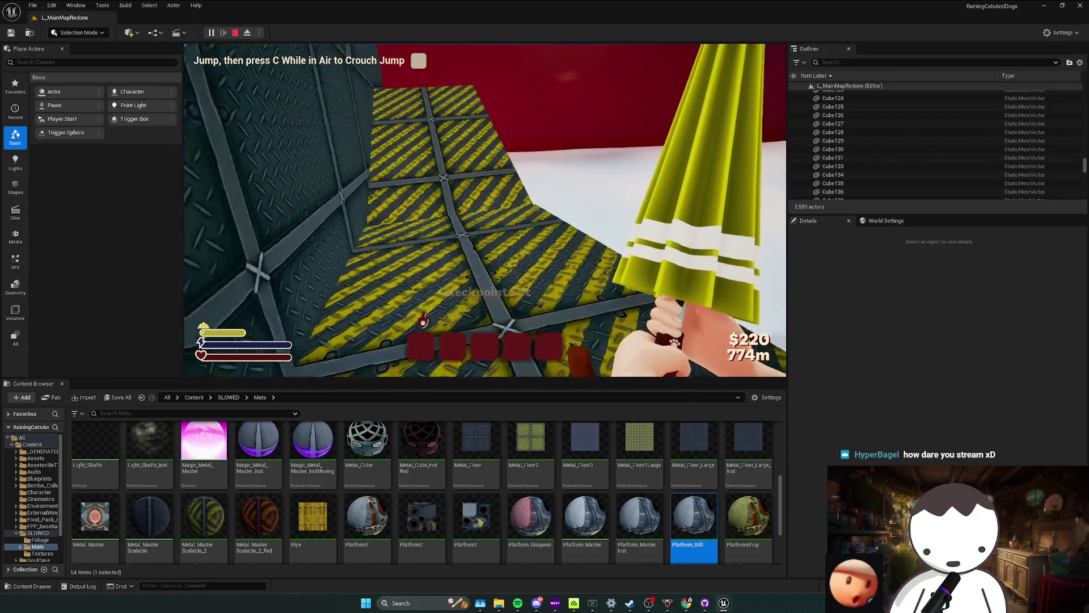
Continue past the yellow-striped crate to the checkpoint, cross the blue platform, then end the test.
key("w")
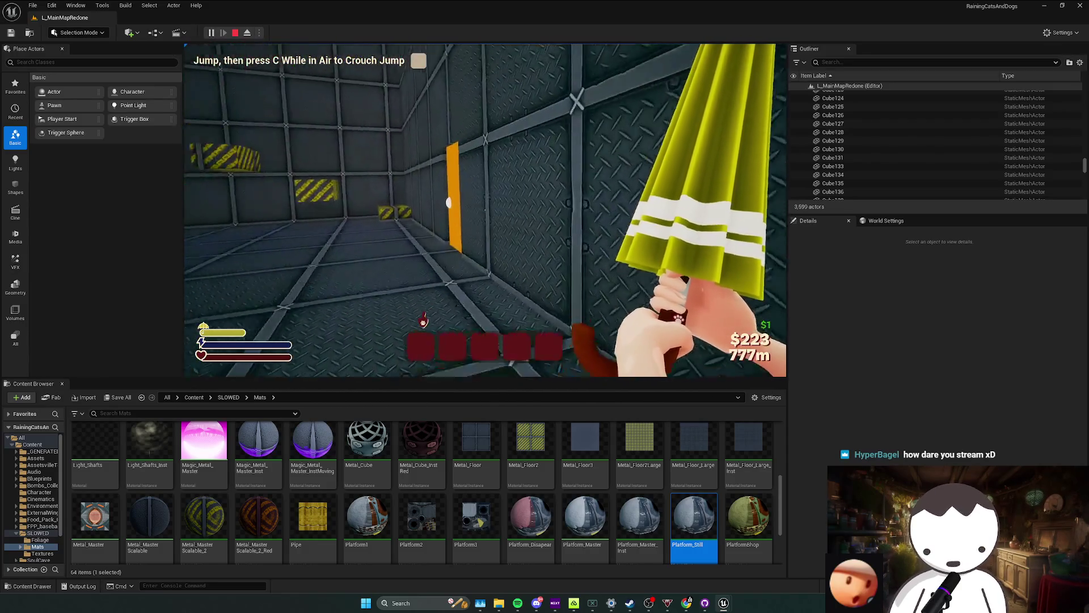
key("w")
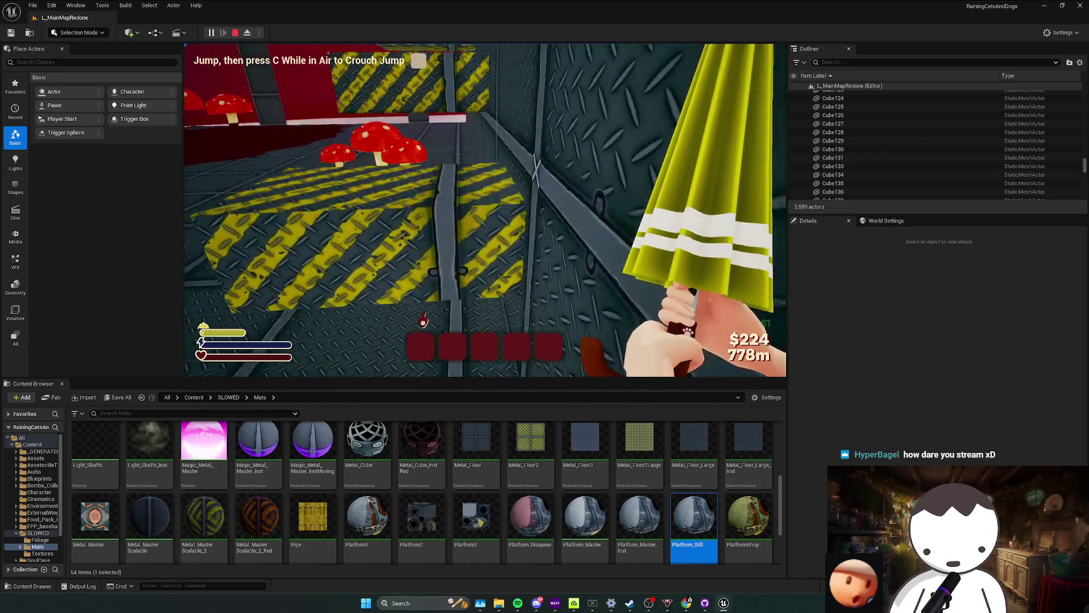
key("w")
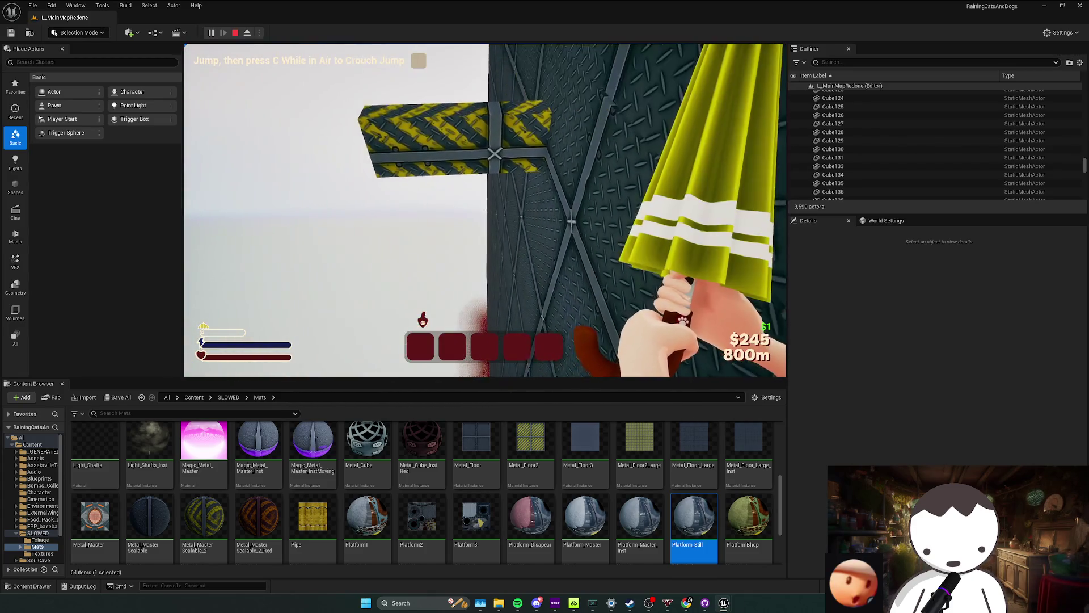
key("w")
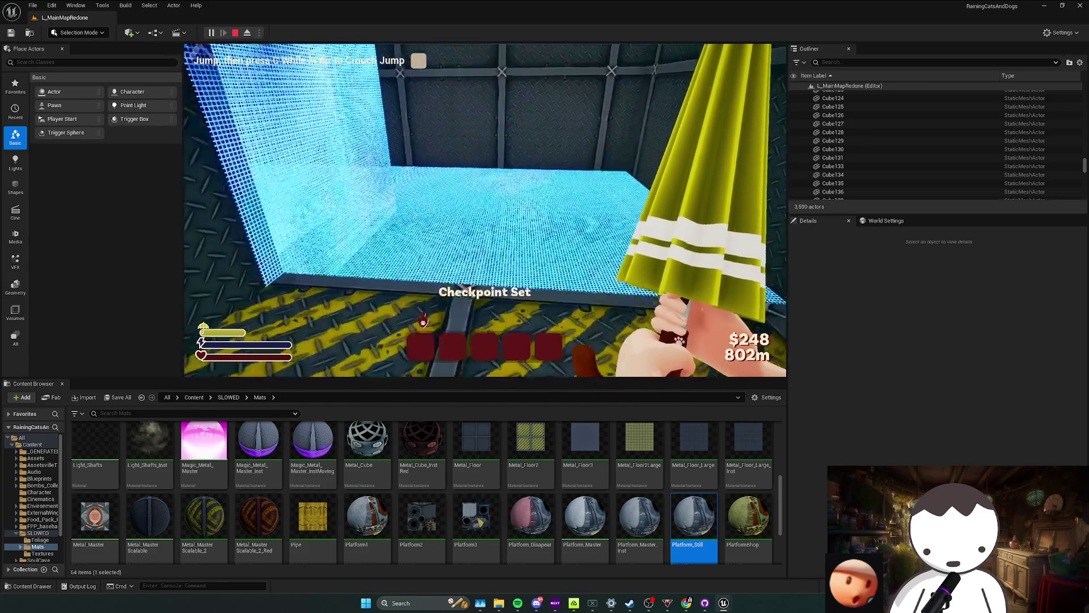
key("space")
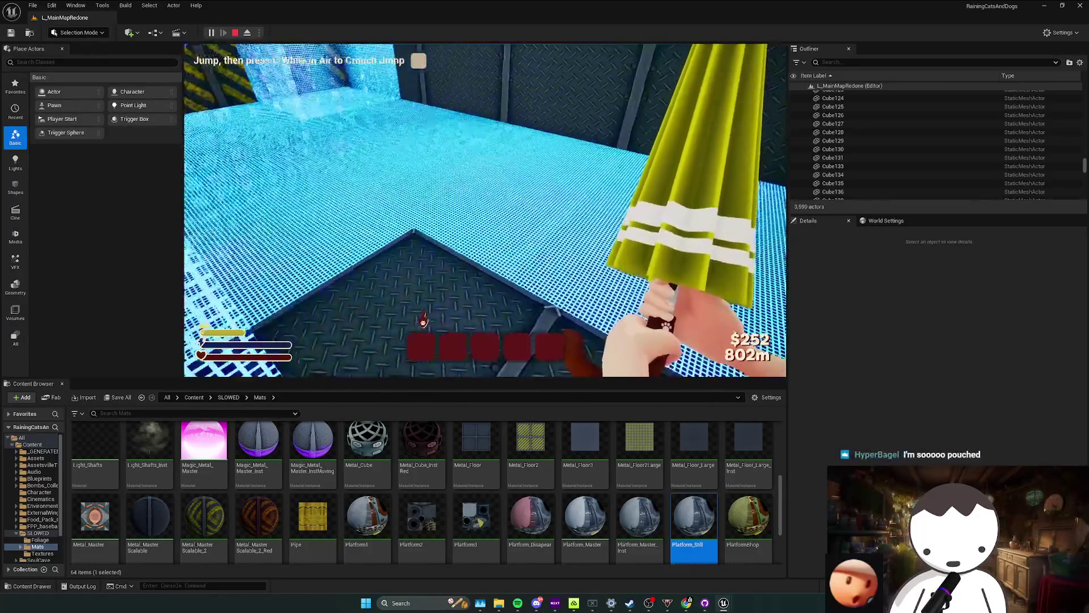
key("w")
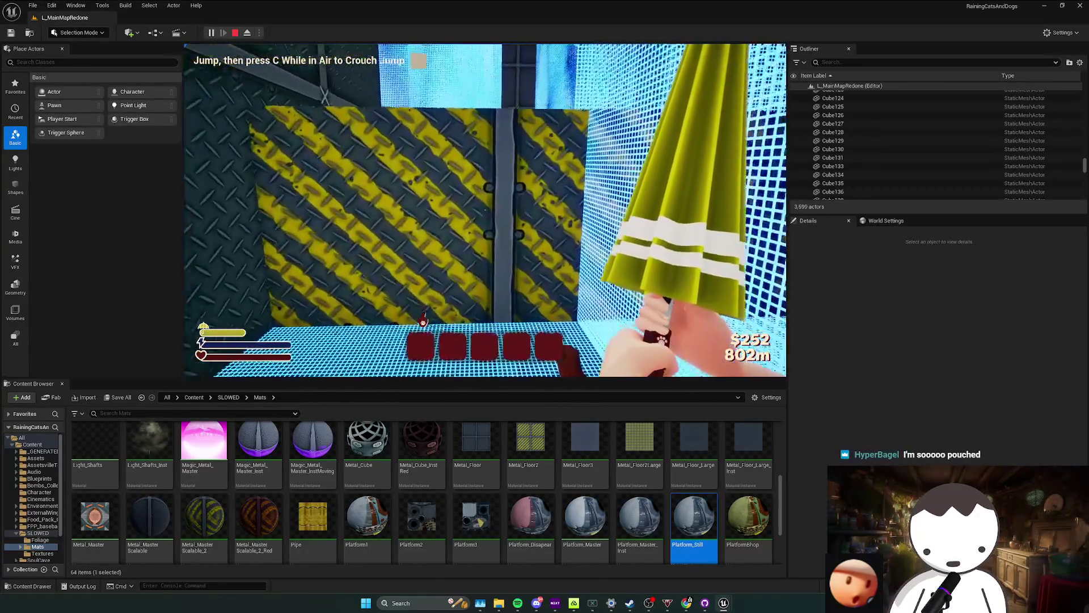
key("w")
key("w")
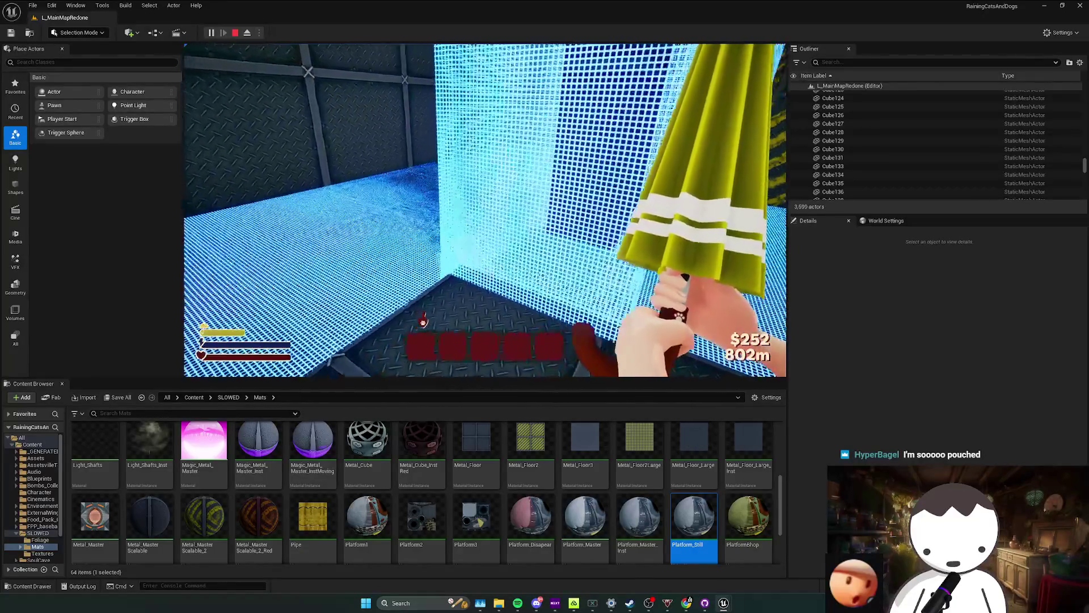
key("w")
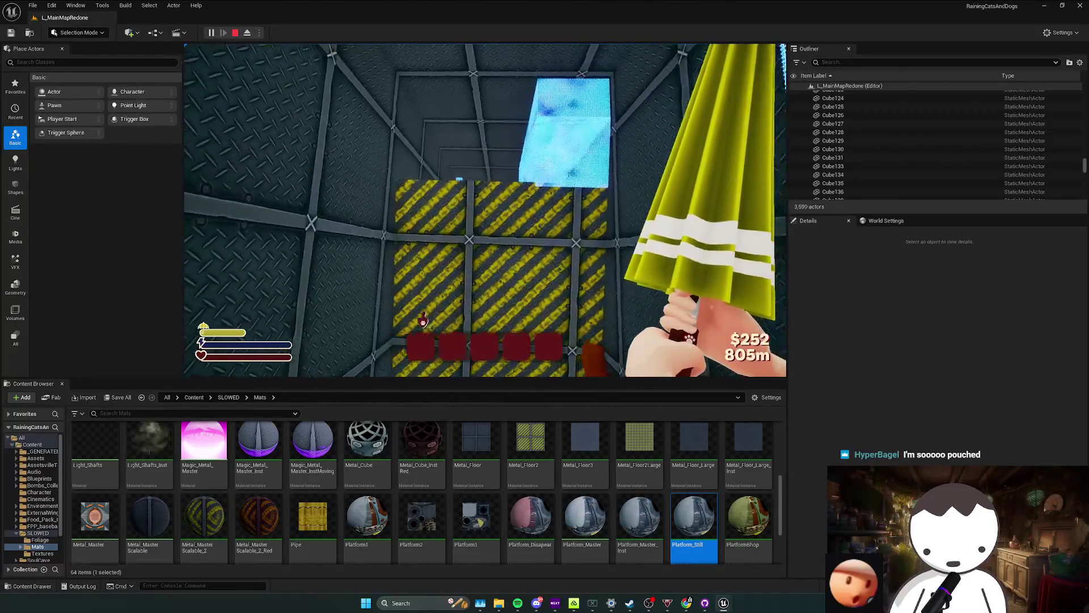
key("w")
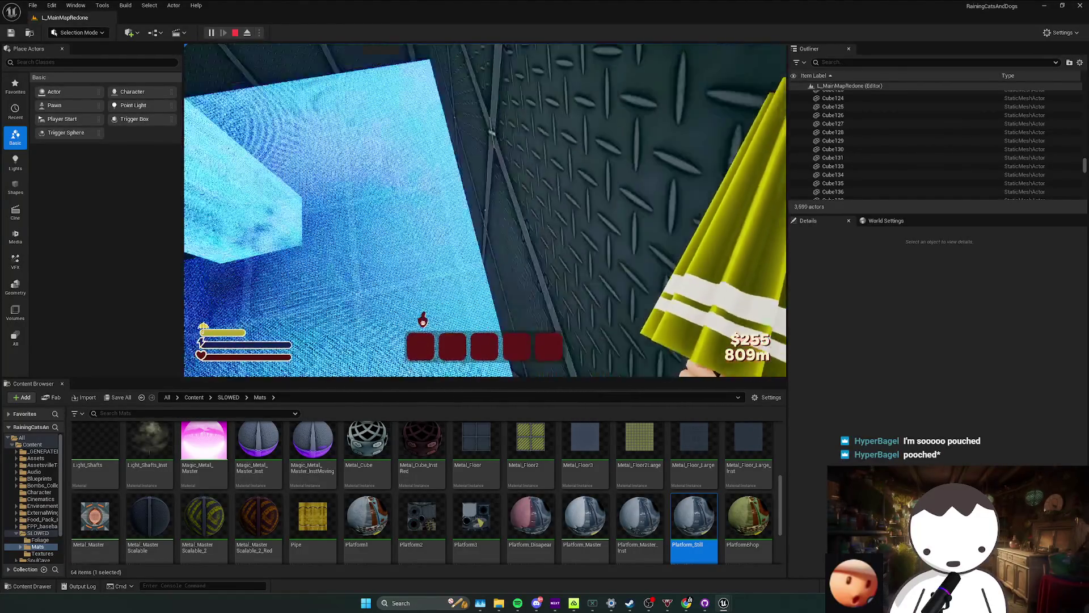
key("Escape")
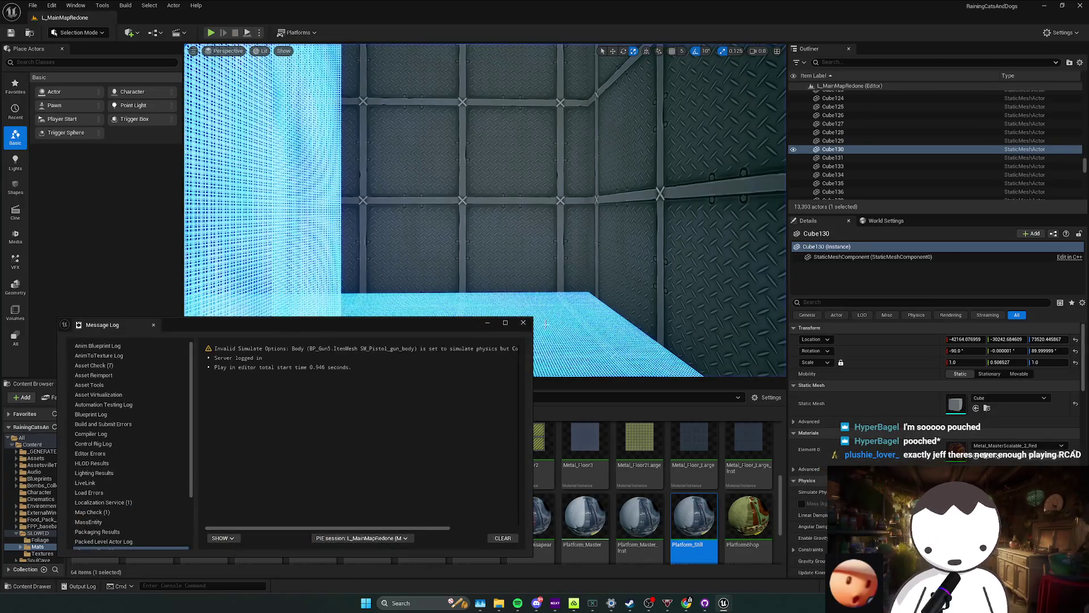
Close the log, fly to the yellow-striped floor by the cyan wall and bring up its context menu.
left_click(523, 323)
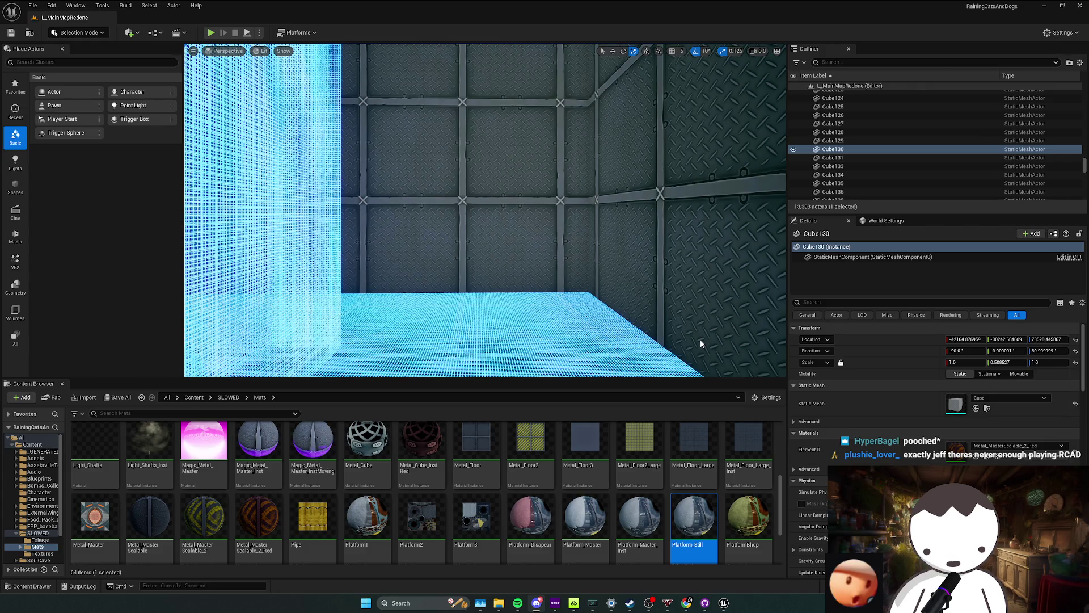
scroll(486, 210, "down", 3)
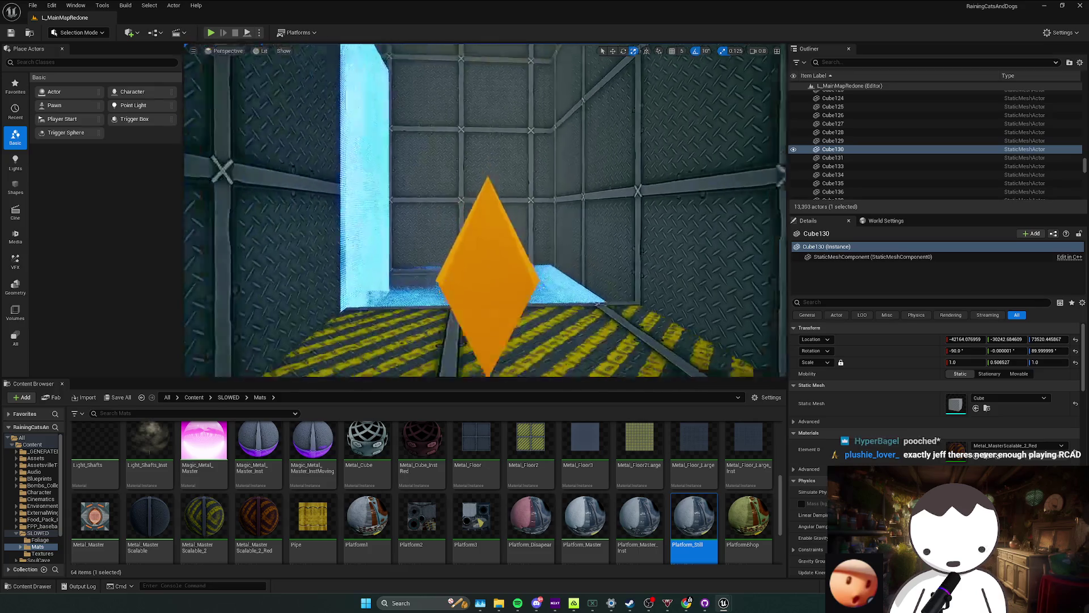
scroll(486, 210, "down", 2)
scroll(485, 210, "up", 2)
scroll(485, 210, "up", 2)
scroll(486, 210, "up", 2)
scroll(485, 210, "up", 2)
scroll(485, 210, "down", 2)
scroll(485, 210, "down", 2)
scroll(486, 210, "down", 2)
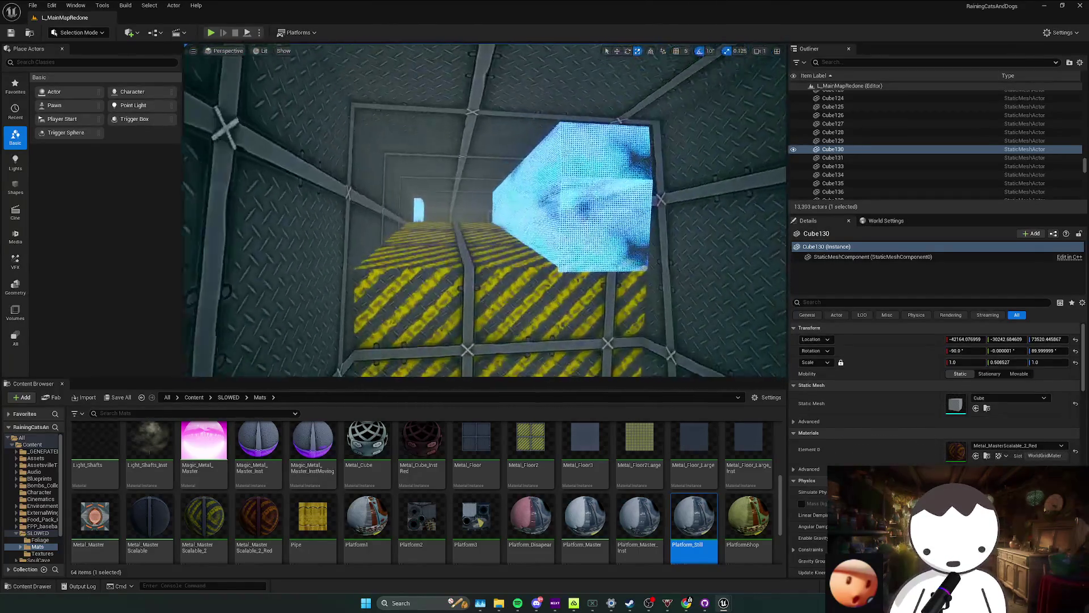
left_click_drag(485, 210, 485, 211)
right_click(453, 248)
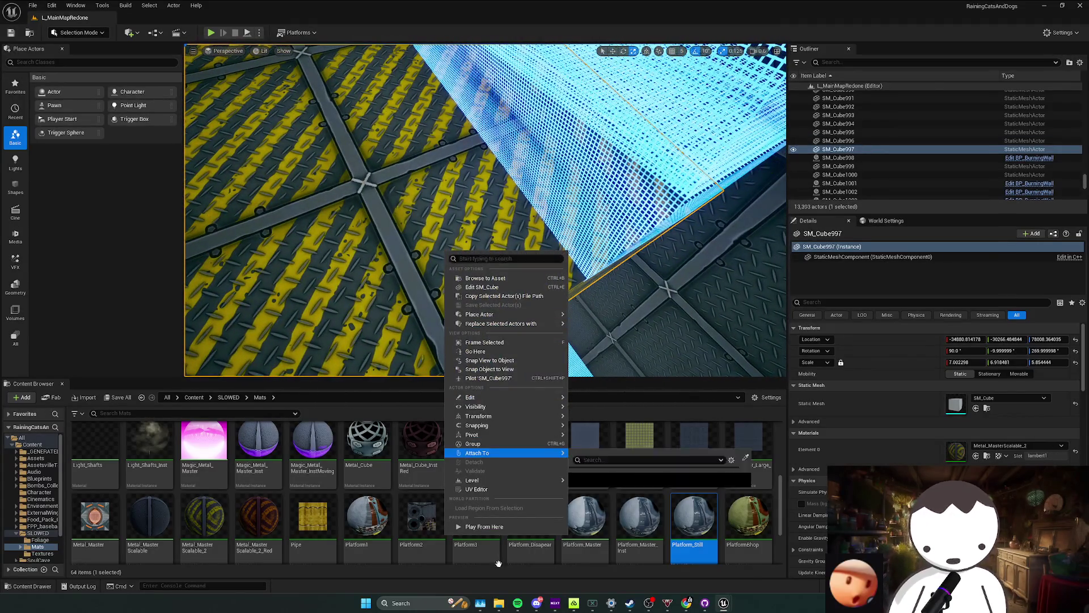
Run Play From Here on the floor spot, stop it and dismiss the log.
left_click(504, 519)
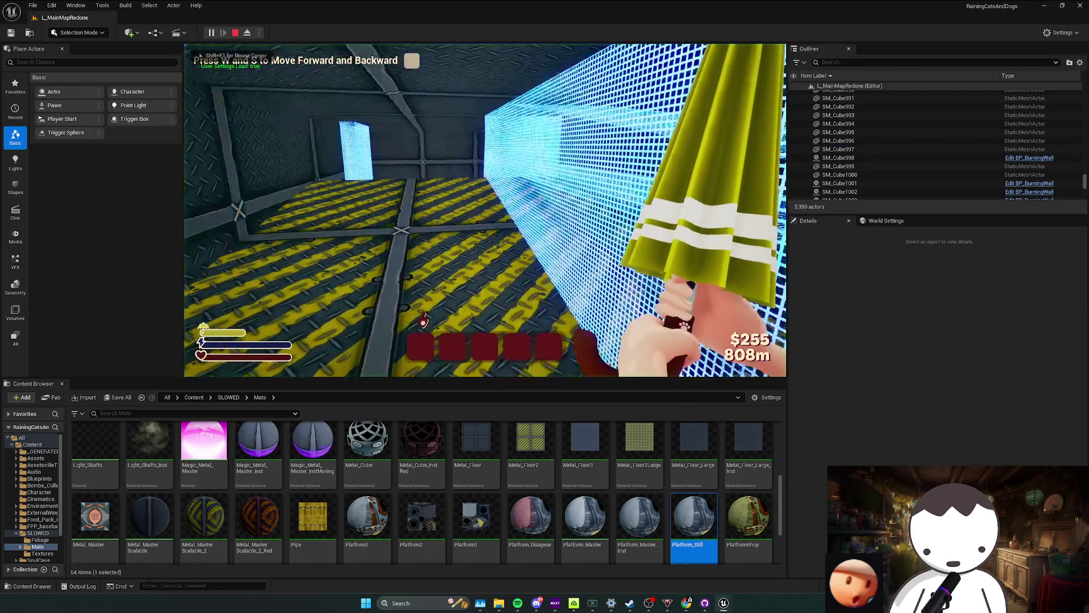
key("Escape")
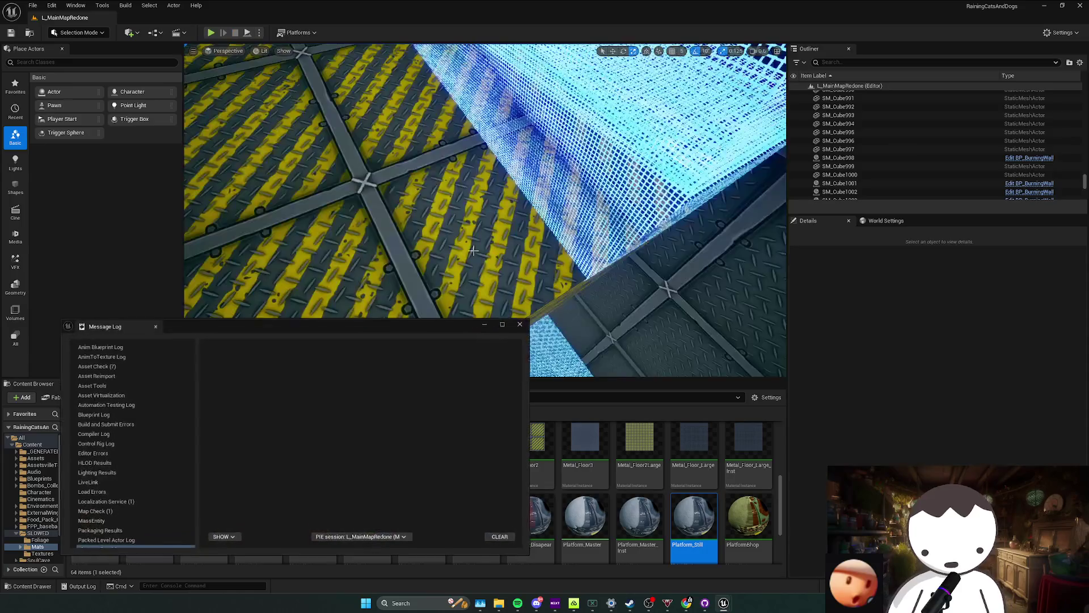
left_click(522, 320)
Pull the camera back and select the cyan laser wall SM_Cube997.
key("s")
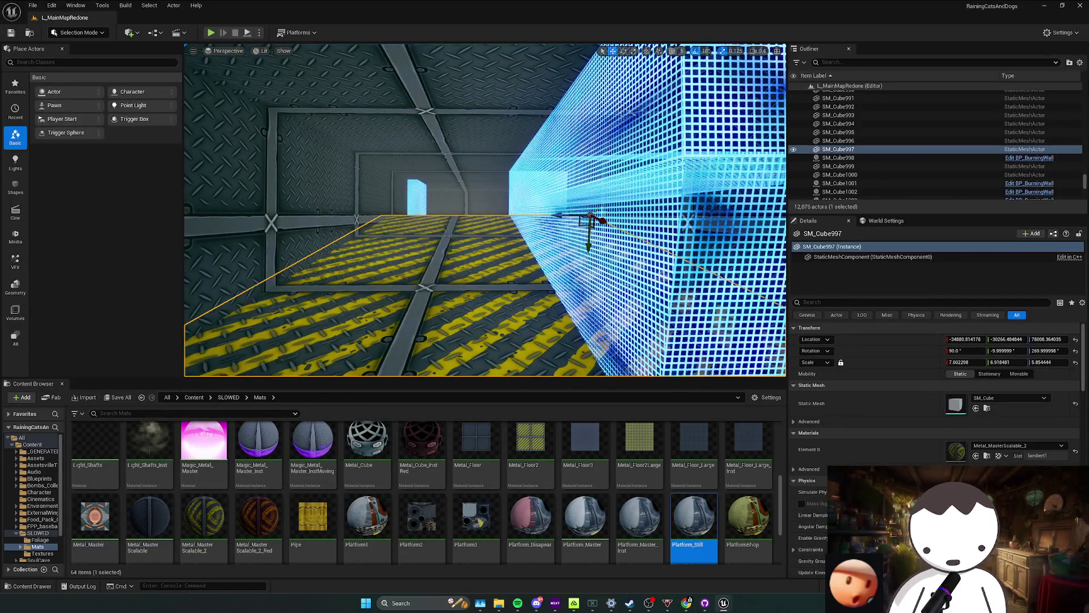
left_click(518, 343)
mouse_move(517, 342)
left_mouse_down()
mouse_move(527, 309)
mouse_move(648, 302)
mouse_move(520, 218)
left_mouse_up()
left_click(521, 218)
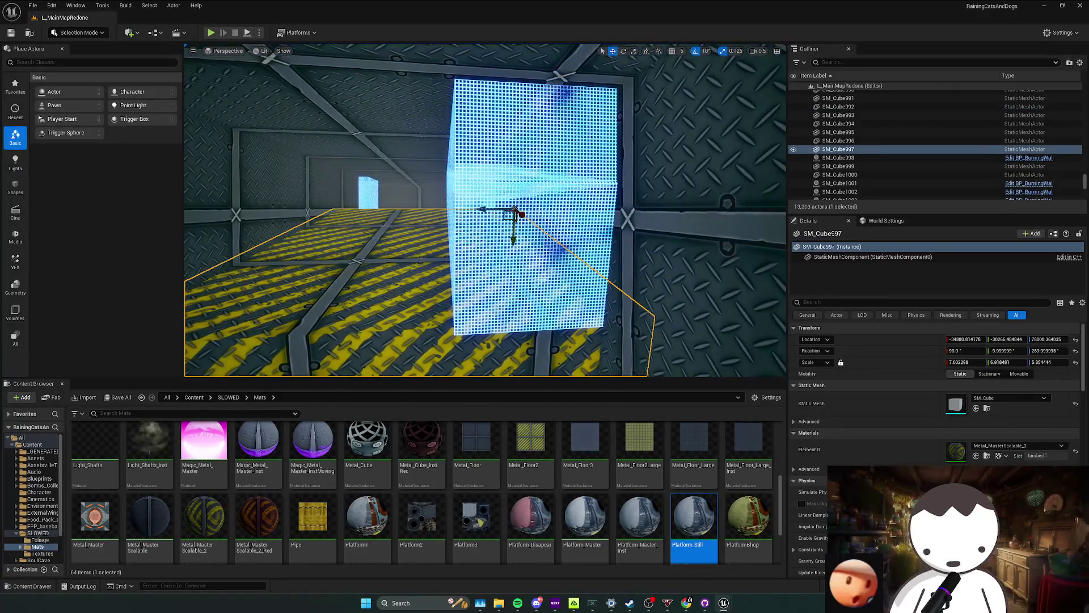
Select both orange BurningWall cubes and drag them sideways together with the gizmo.
left_click(499, 256)
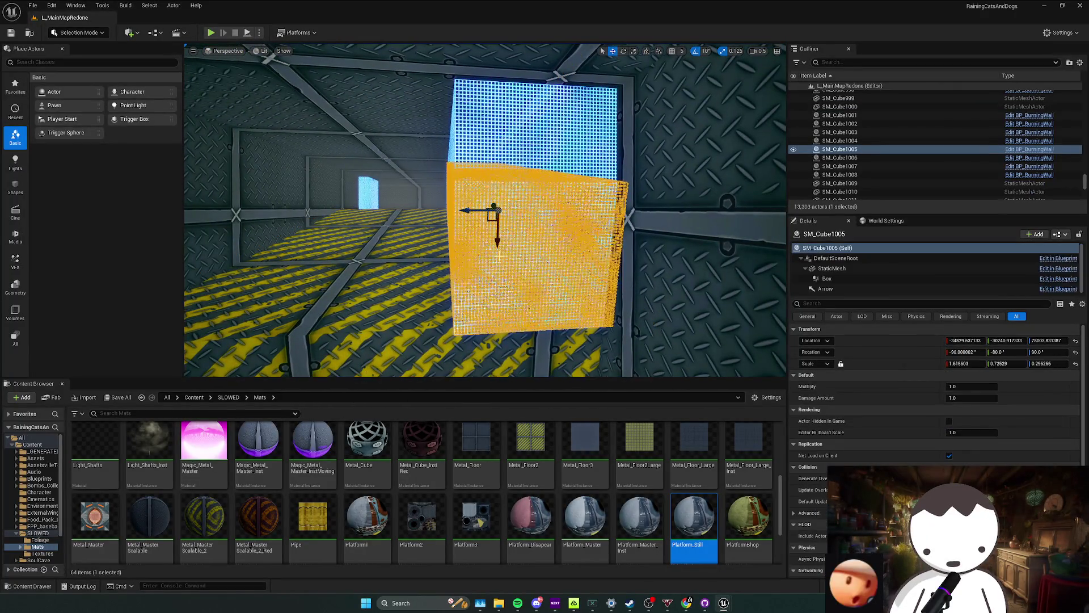
left_click(505, 165)
left_click(511, 256, "ctrl")
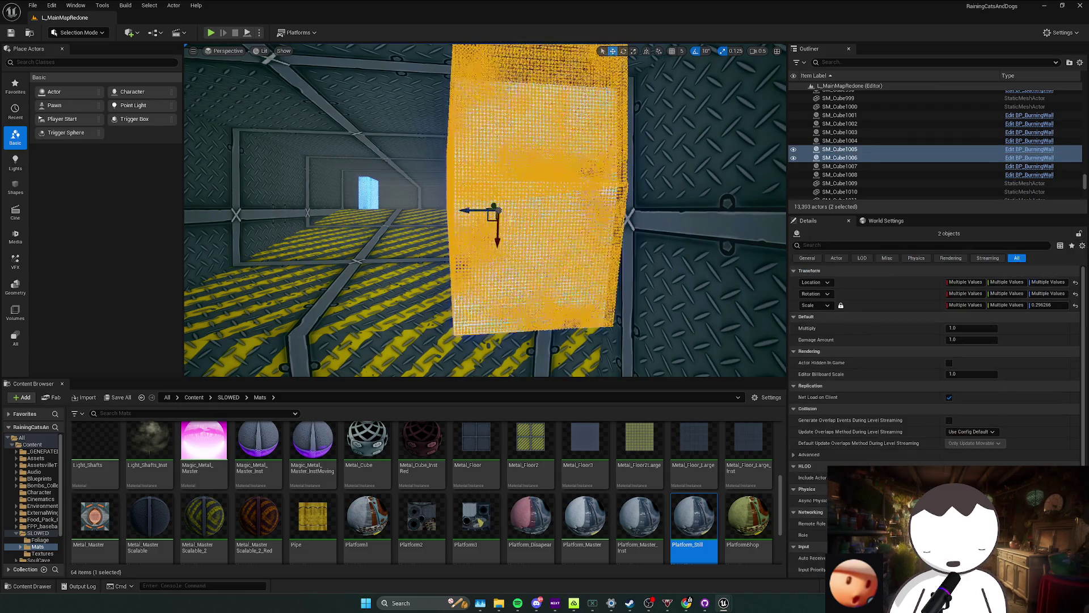
left_click_drag(470, 211, 491, 208)
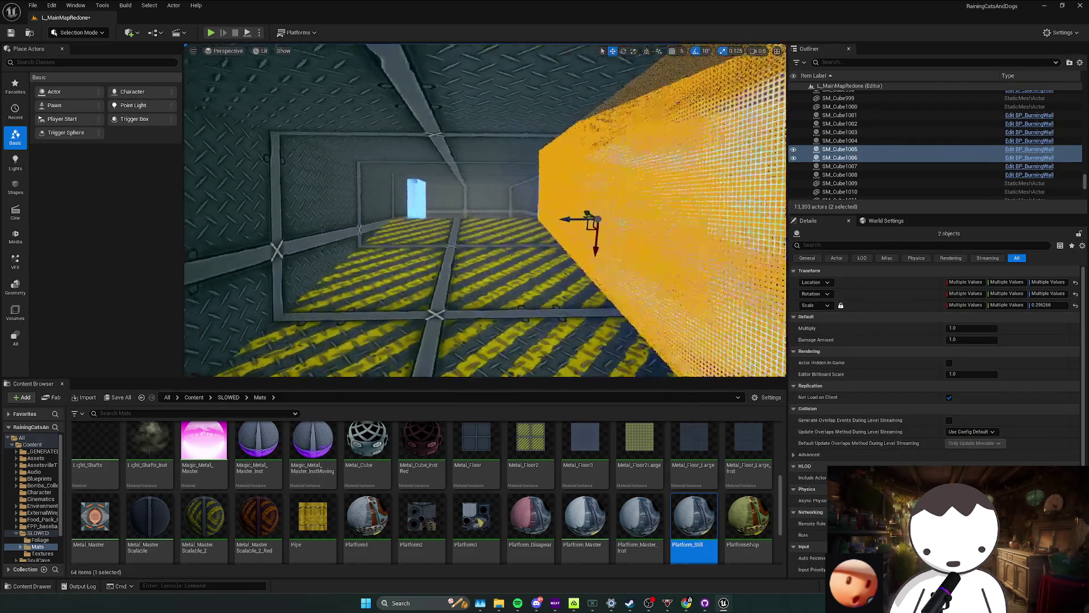
Fly along the corridor, run a quick play test, stop it and close the log.
left_click_drag(487, 209, 242, 28)
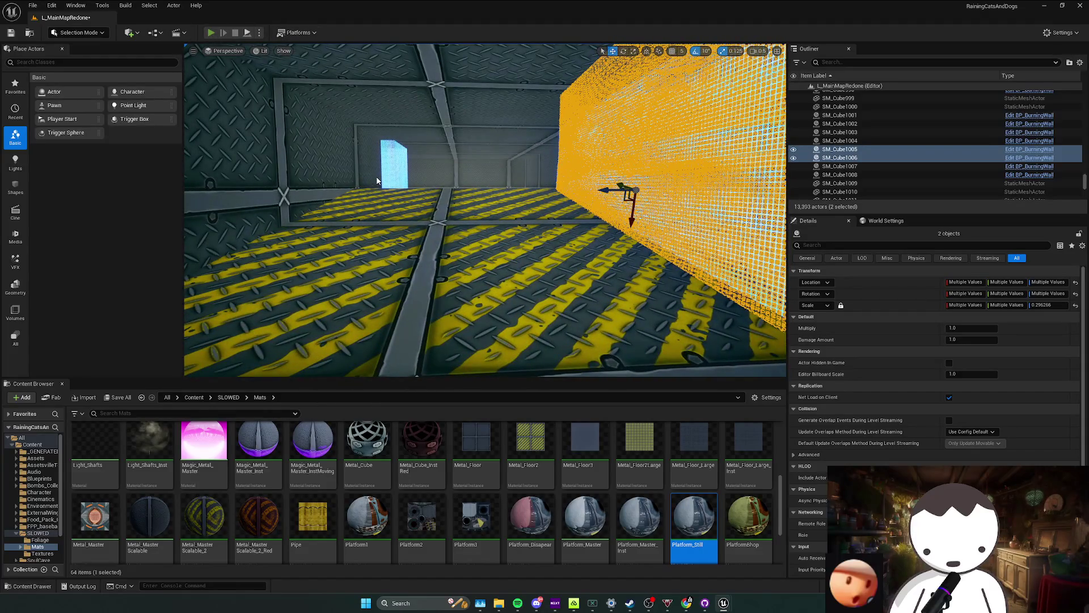
key("alt+p")
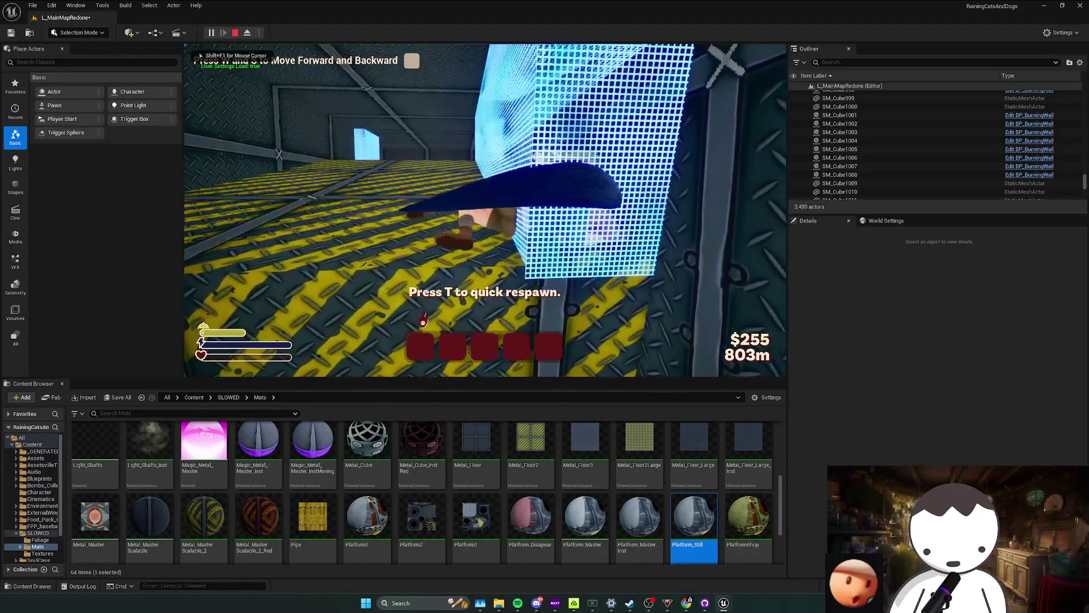
key("Escape")
left_click(522, 323)
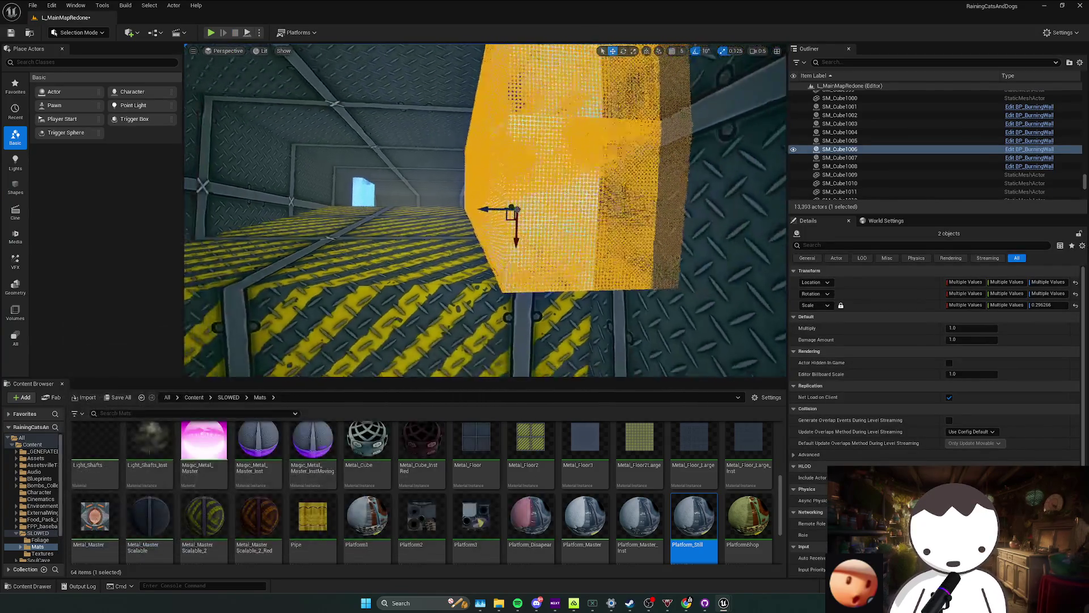
Show the navigation debug overlay and select cyan wall SM_Cube990's static mesh component.
key("p")
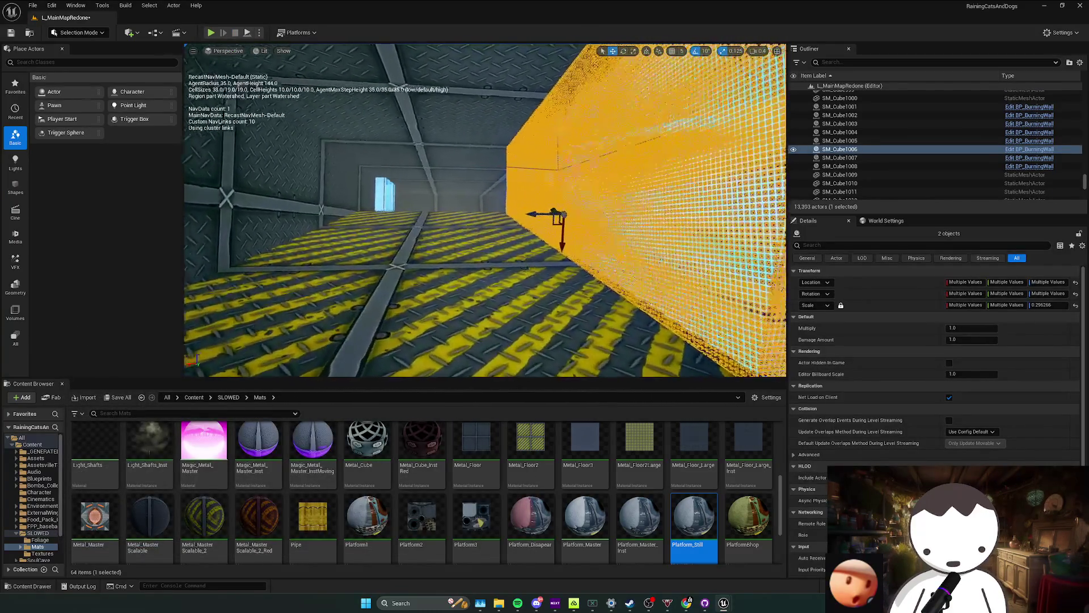
left_click_drag(502, 186, 501, 185)
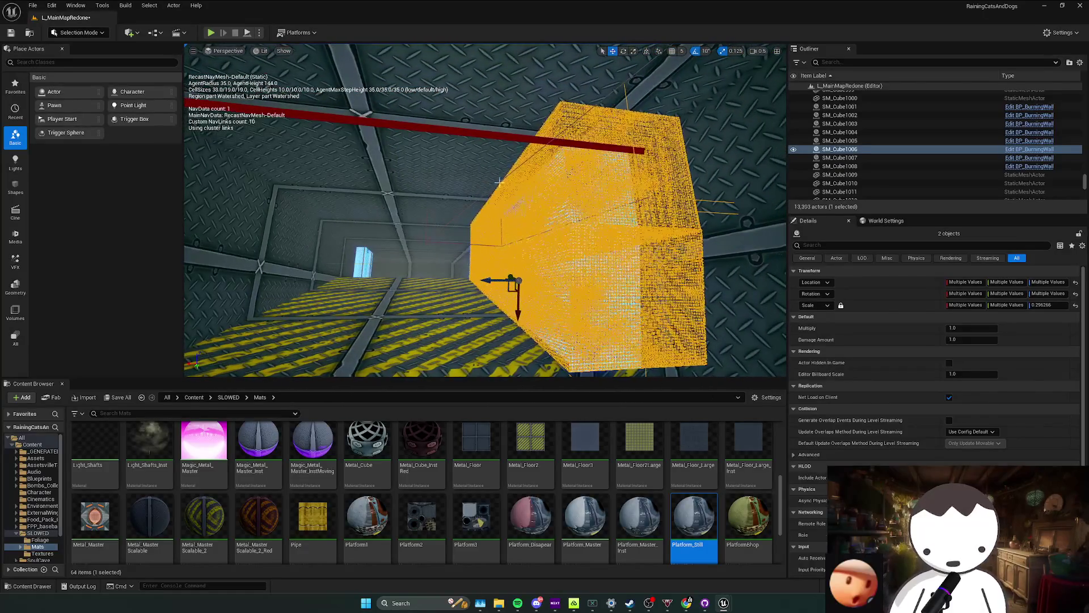
left_click(499, 182)
left_click(501, 181)
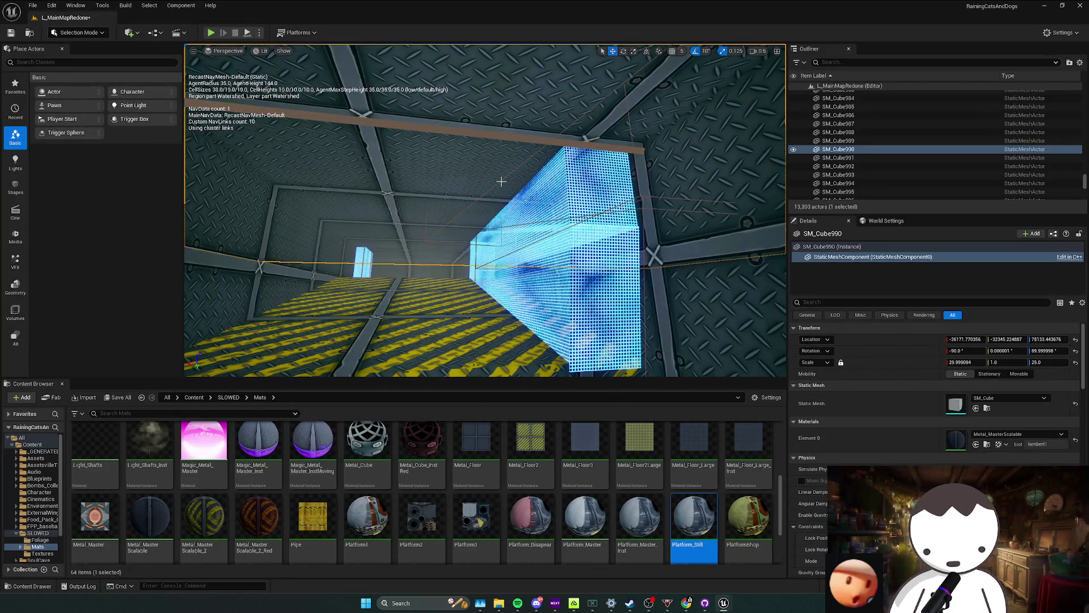
Select burning wall SM_Cube1724 and inspect its Box collision component from above and below the floor.
left_click_drag(501, 181, 482, 242)
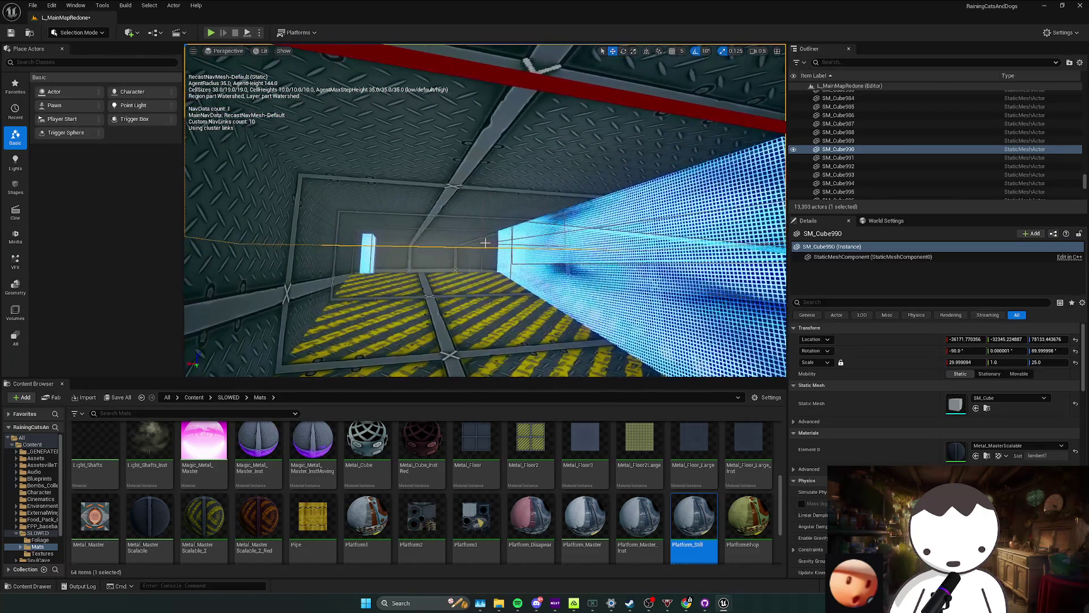
left_click(482, 243)
left_click_drag(483, 242, 477, 213)
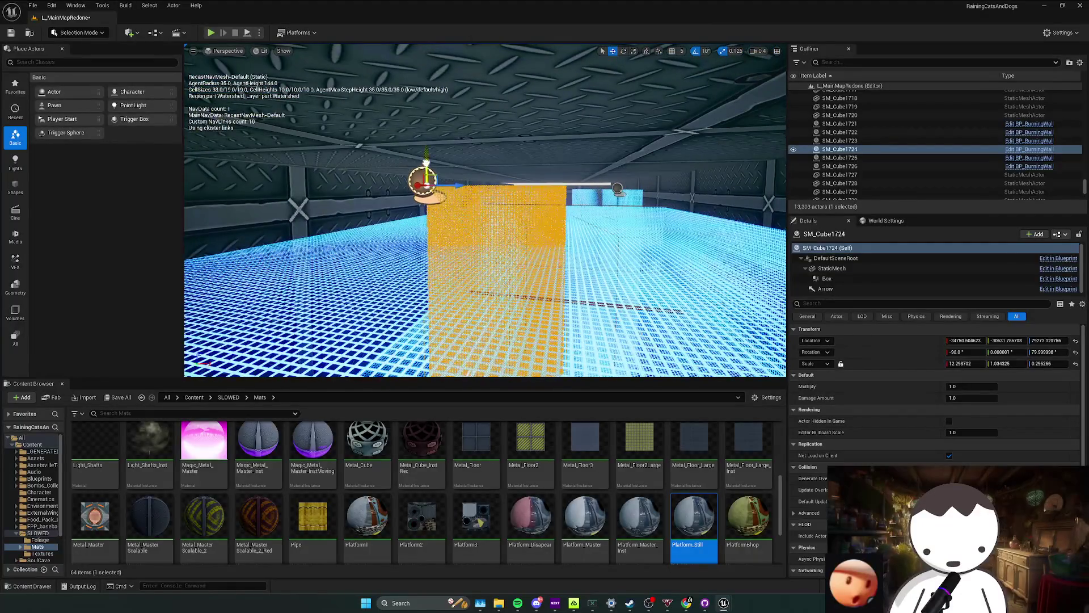
left_click(836, 282)
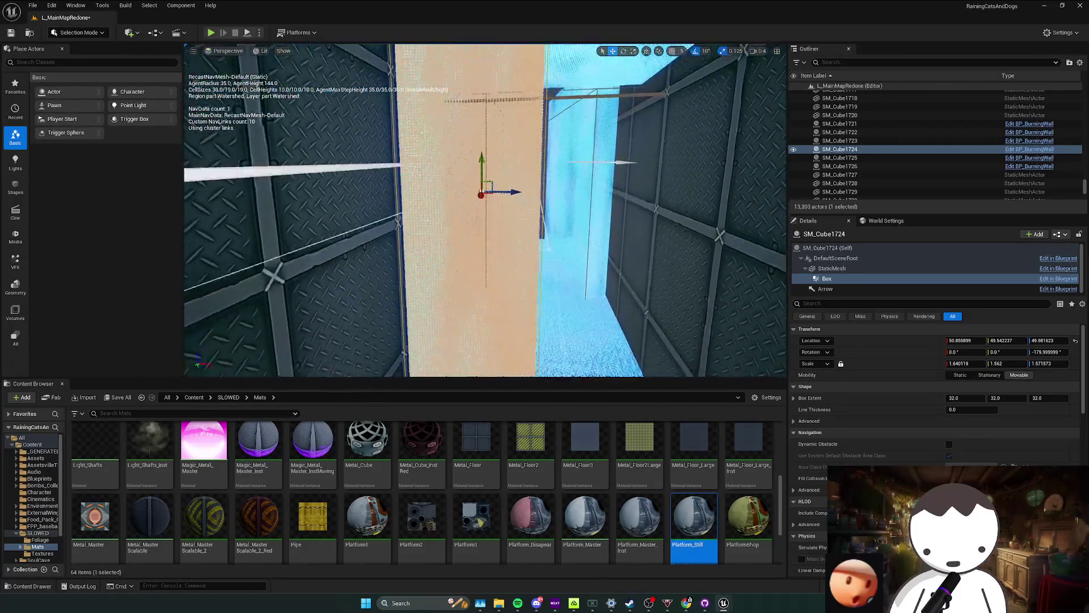
key("q")
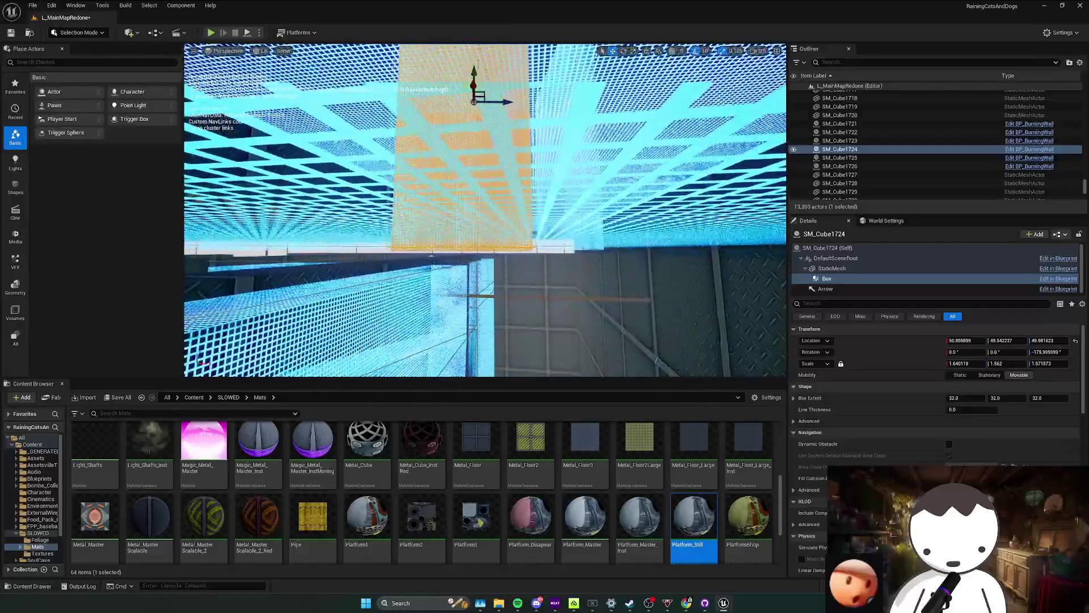
key("e")
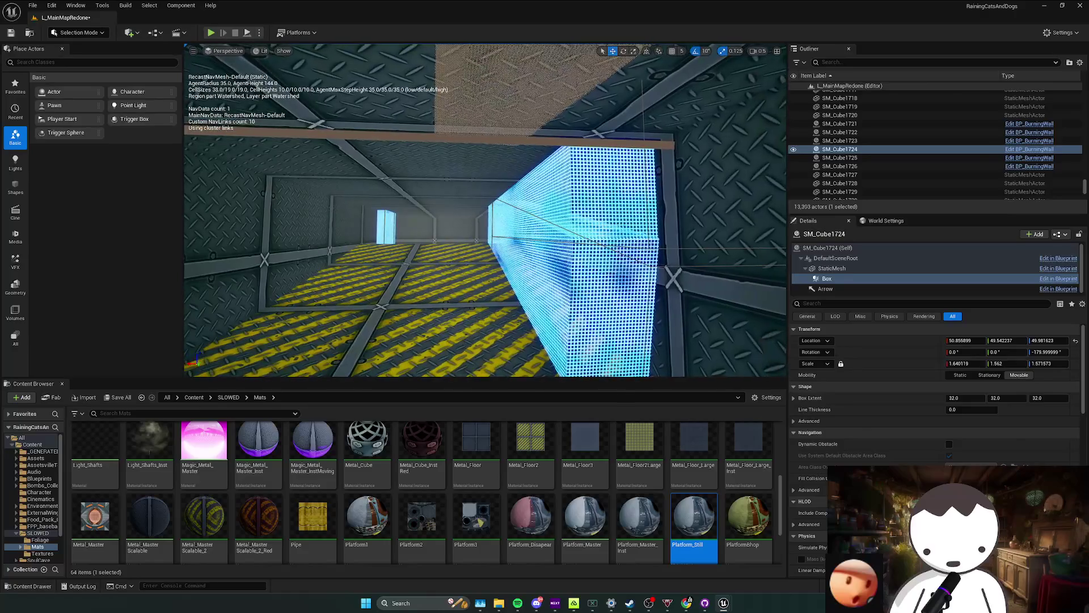
Select burning walls SM_Cube1005 and SM_Cube1006 together, then bring up the floor's context menu.
left_click(586, 266)
left_click(594, 224, "ctrl")
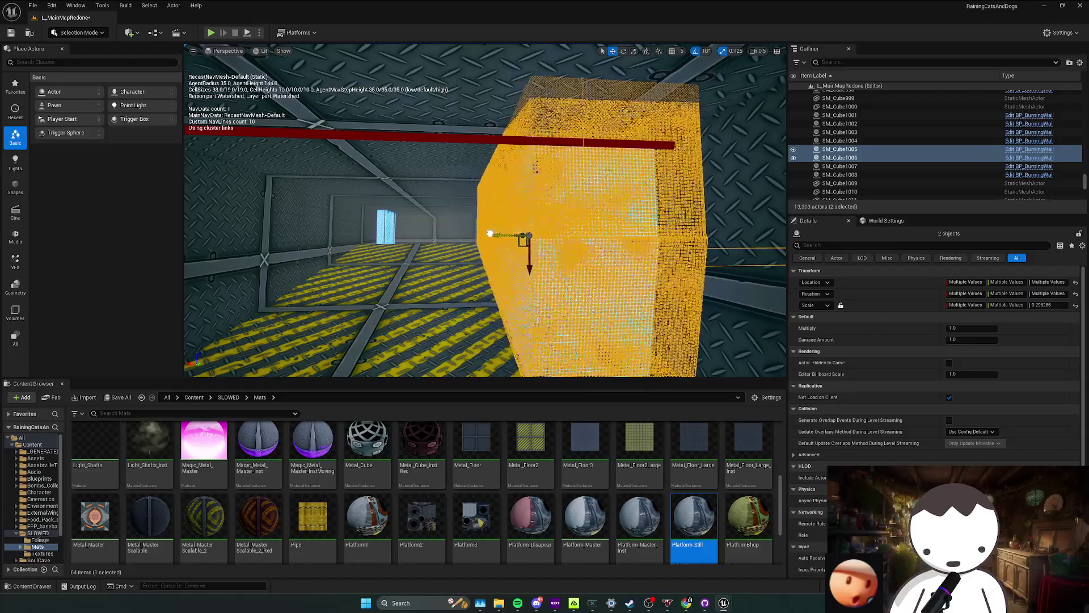
key("w")
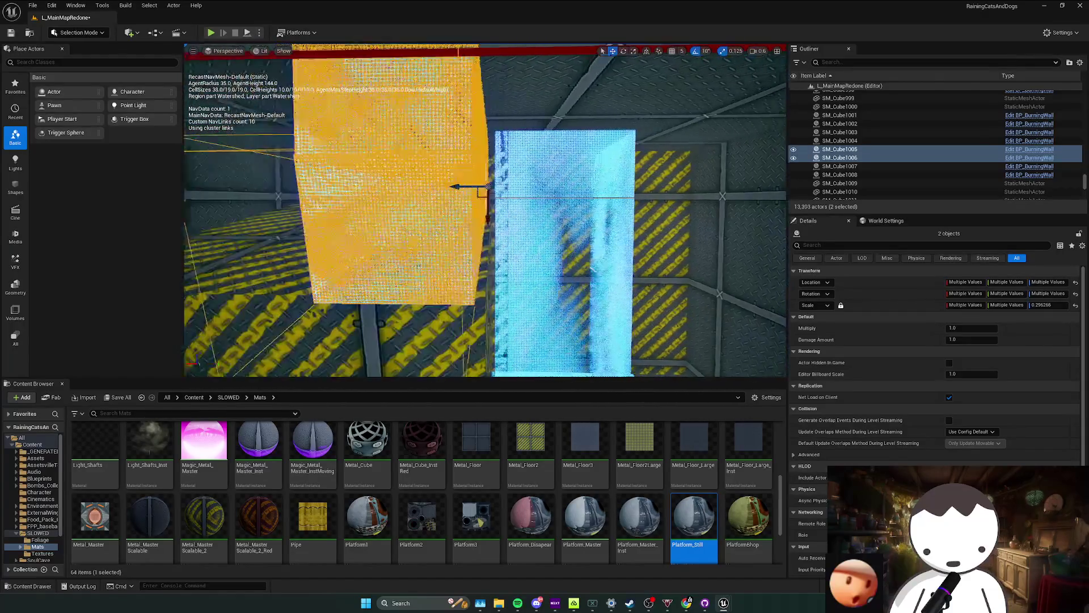
key("w")
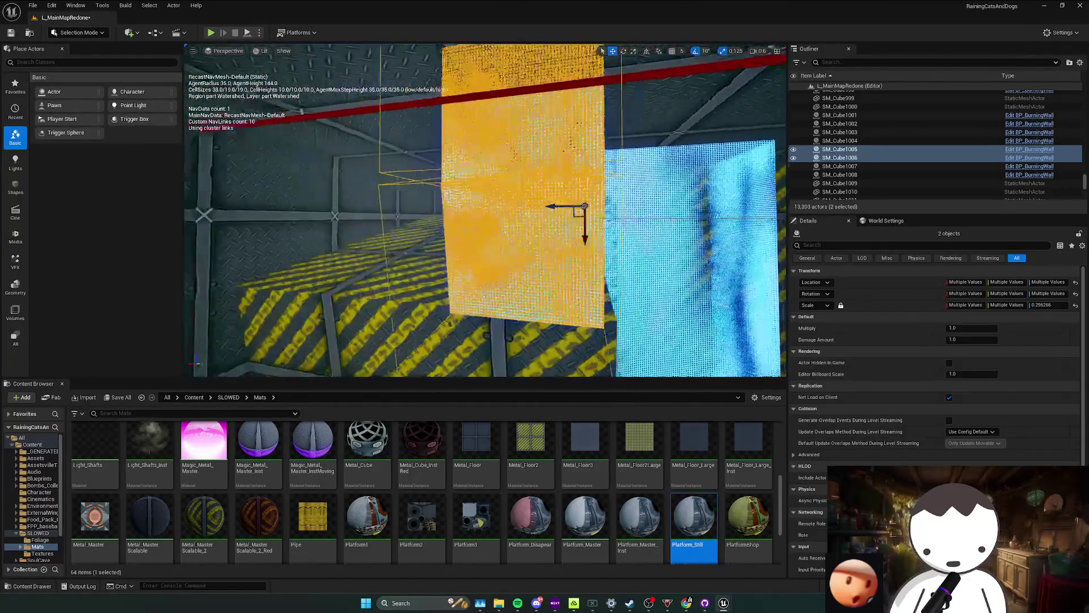
right_click(522, 286)
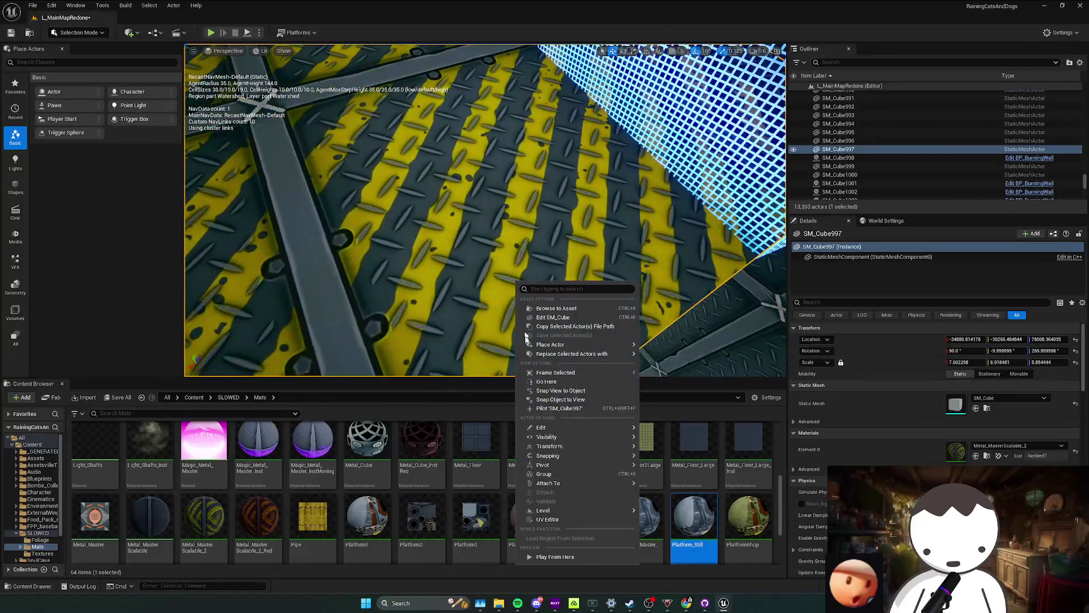
Play From Here down the corridor, drop through the glass-mesh pit to the checkpoint, then stop.
left_click(549, 558)
key("w")
key("s")
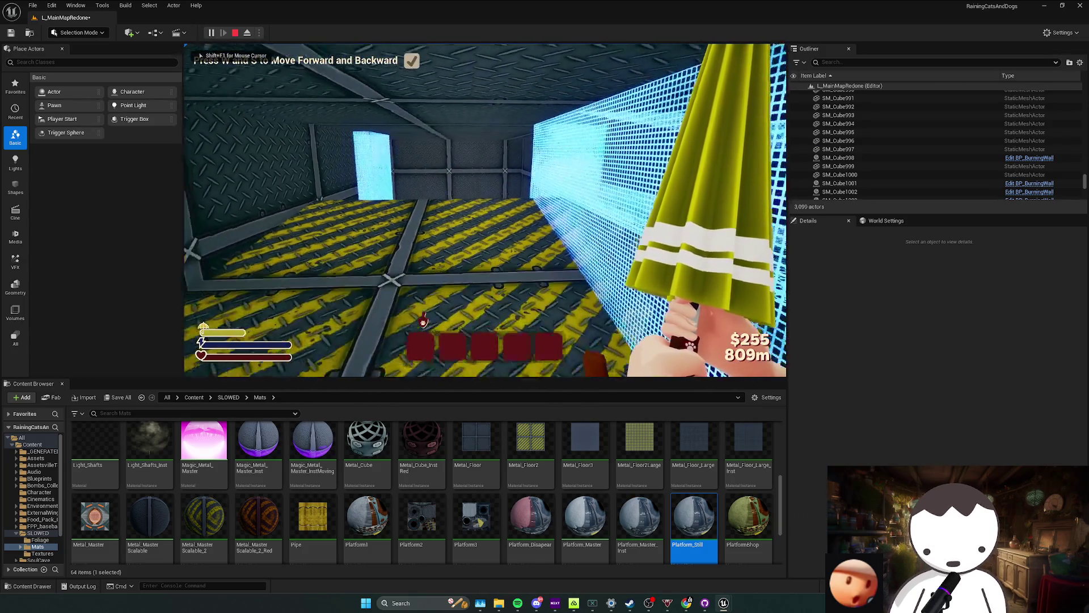
key("w")
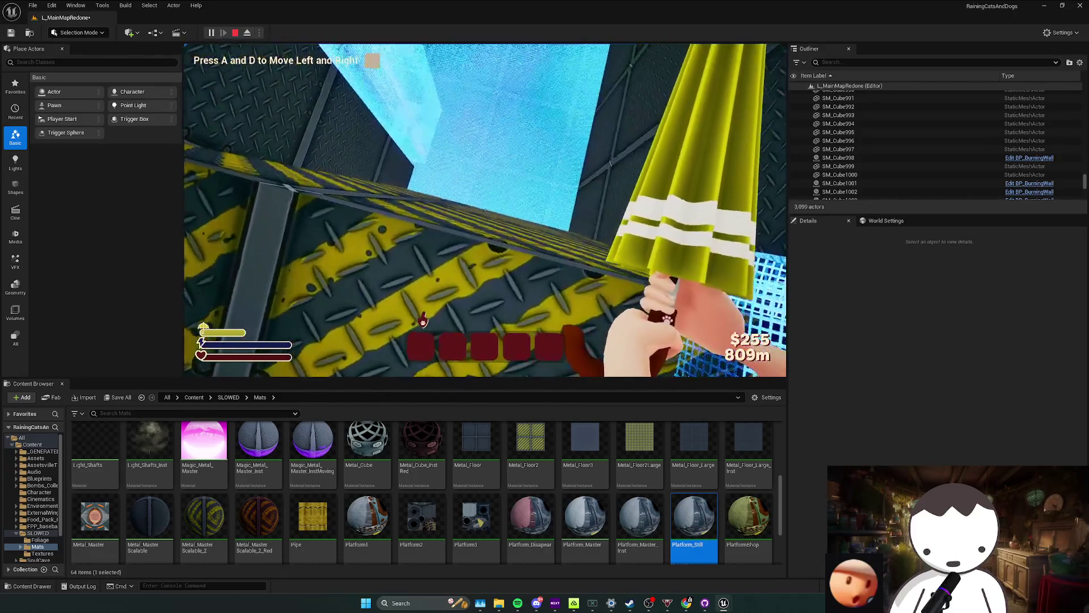
key("w")
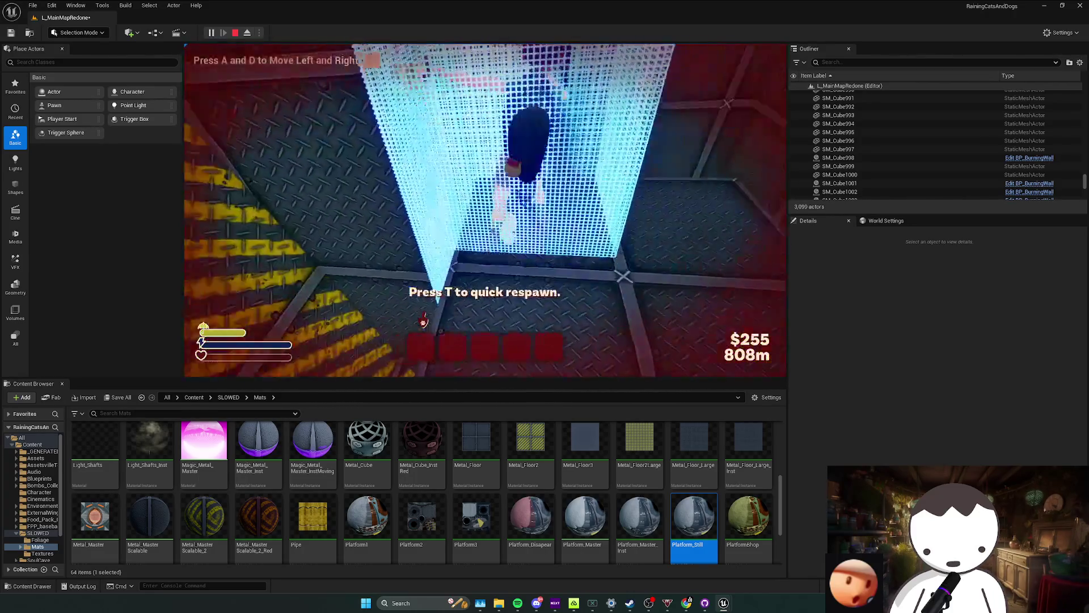
key("w")
key("Escape")
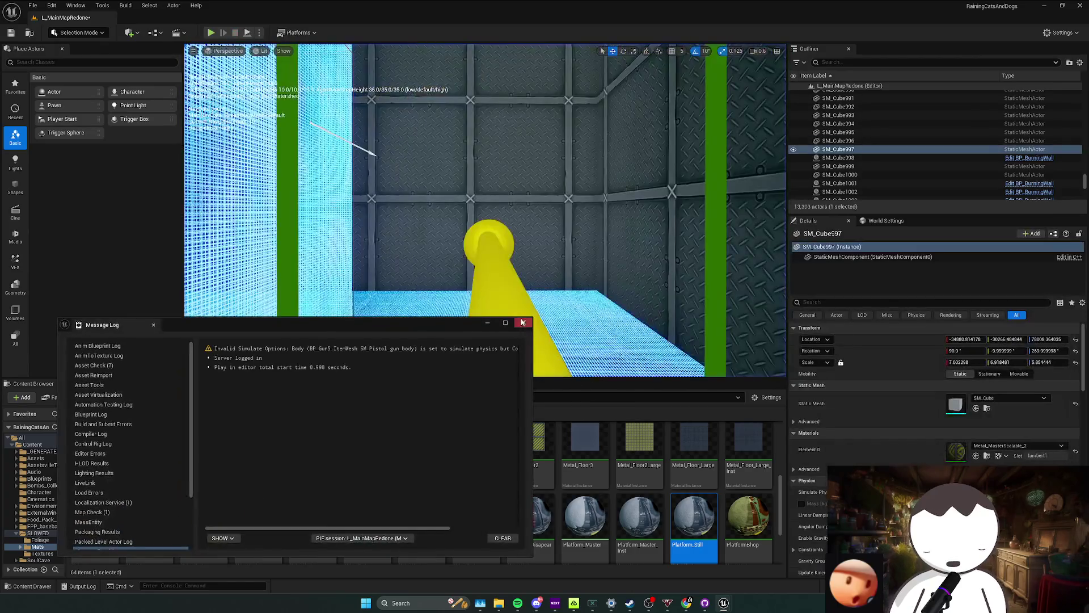
key("ctrl+s")
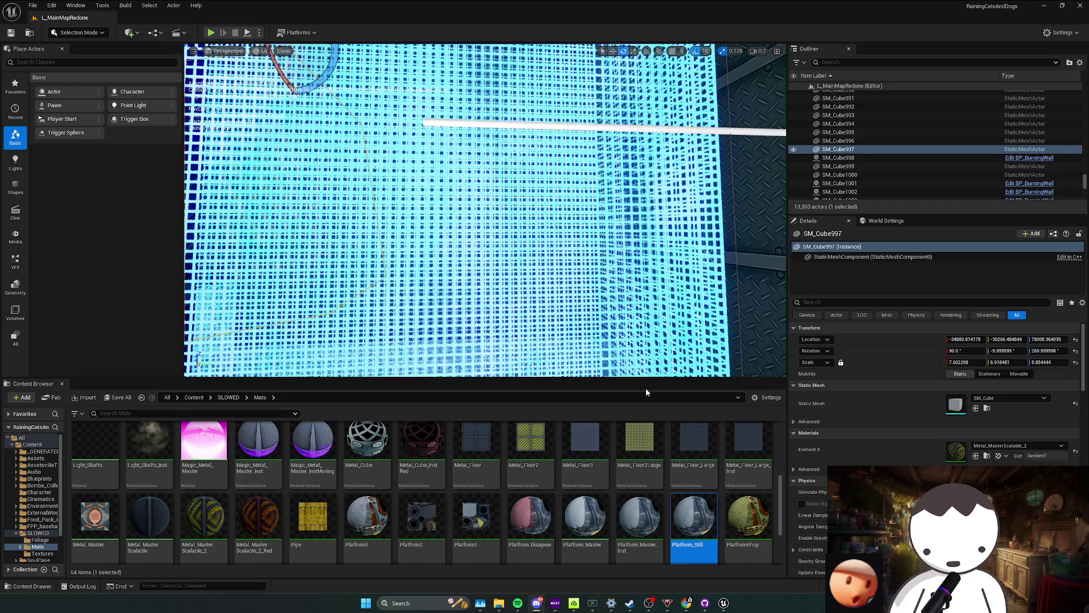
left_click(698, 545)
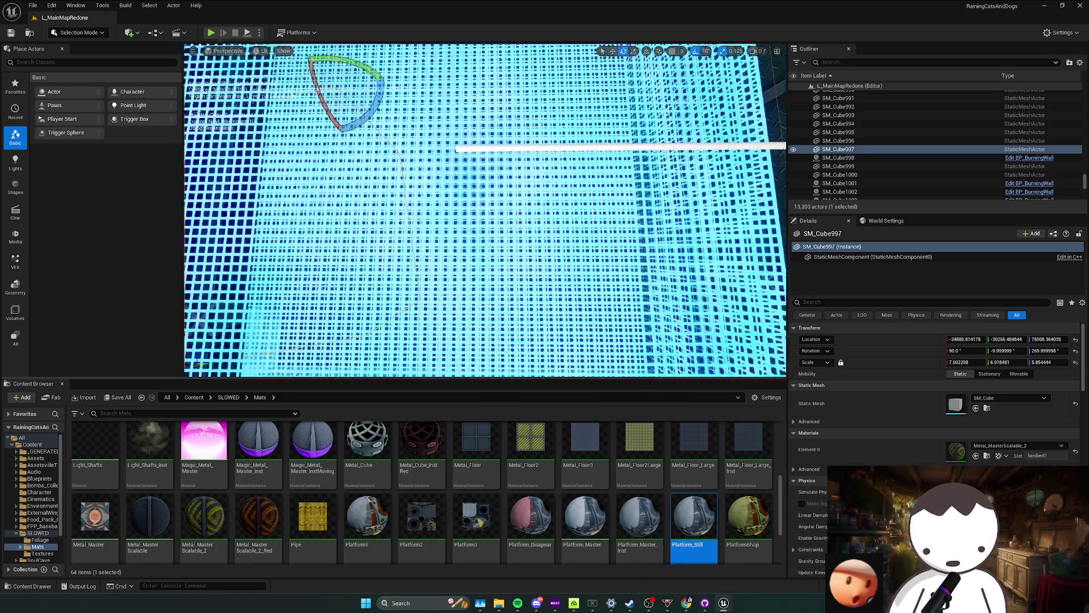
key("f")
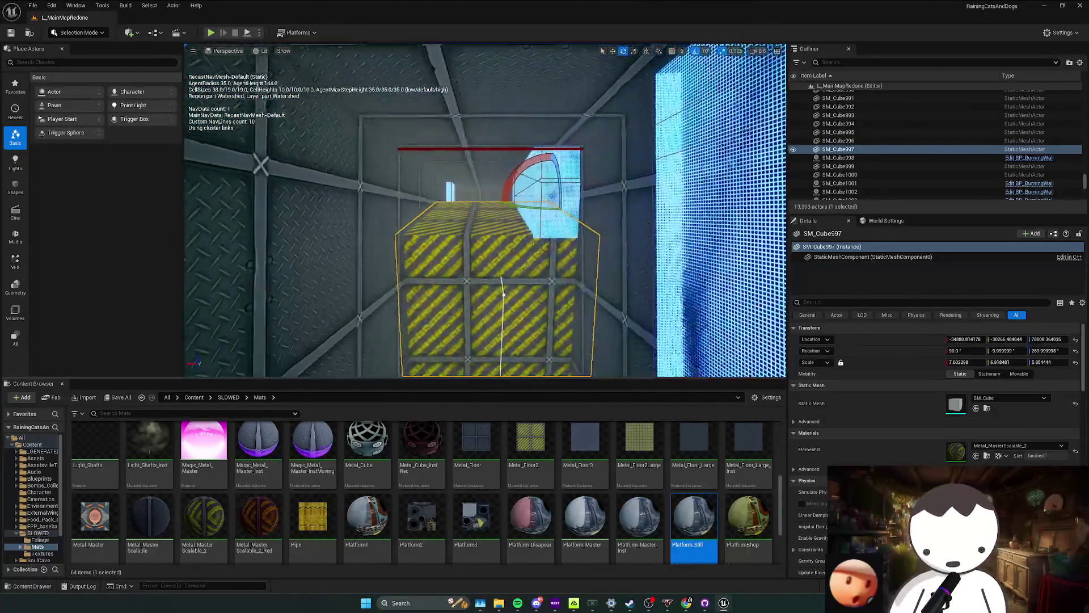
key("Escape")
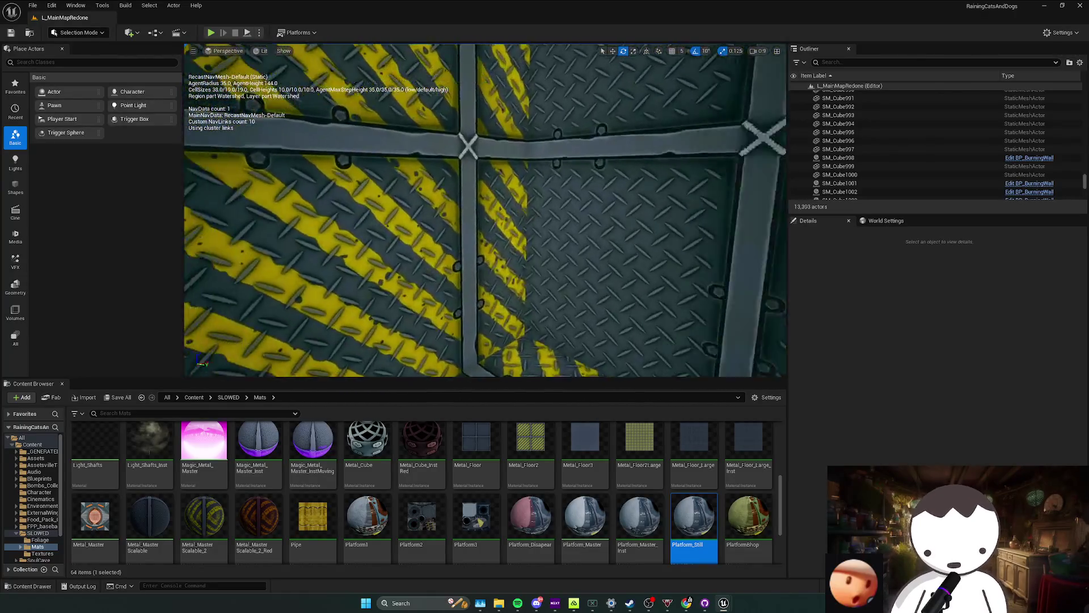
Fly through the striped corridor to look down on the blue platform, then launch Play In Editor.
left_click_drag(486, 213, 485, 256)
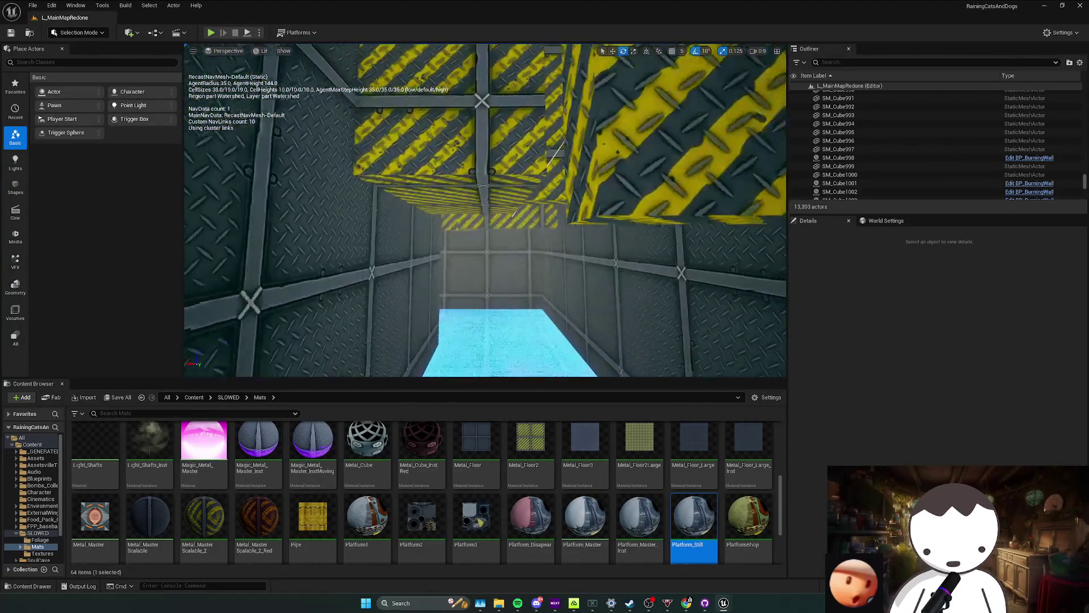
left_click_drag(486, 213, 485, 255)
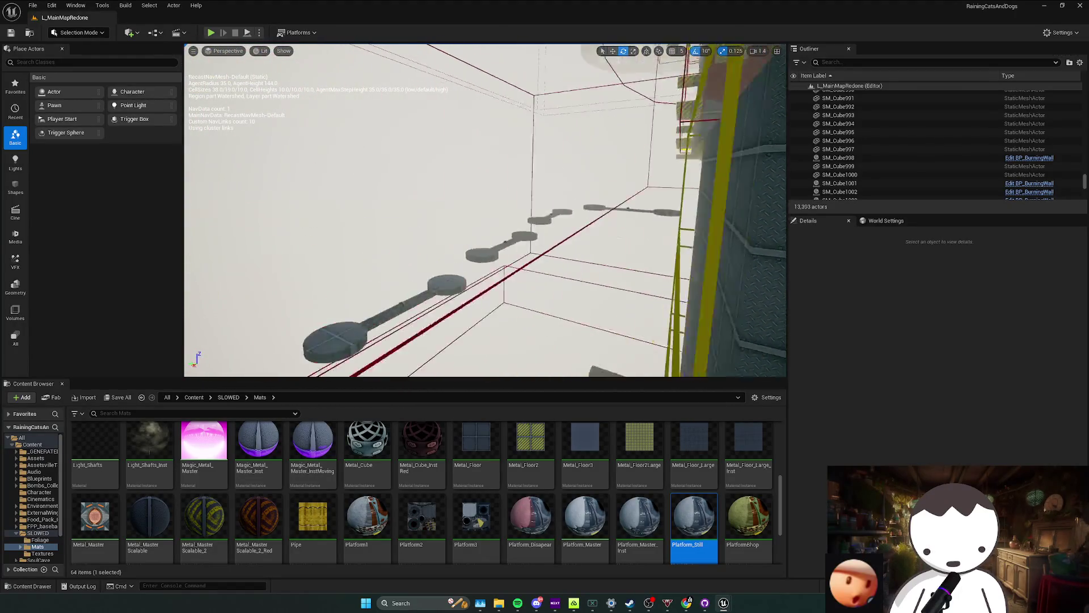
left_click_drag(486, 213, 485, 255)
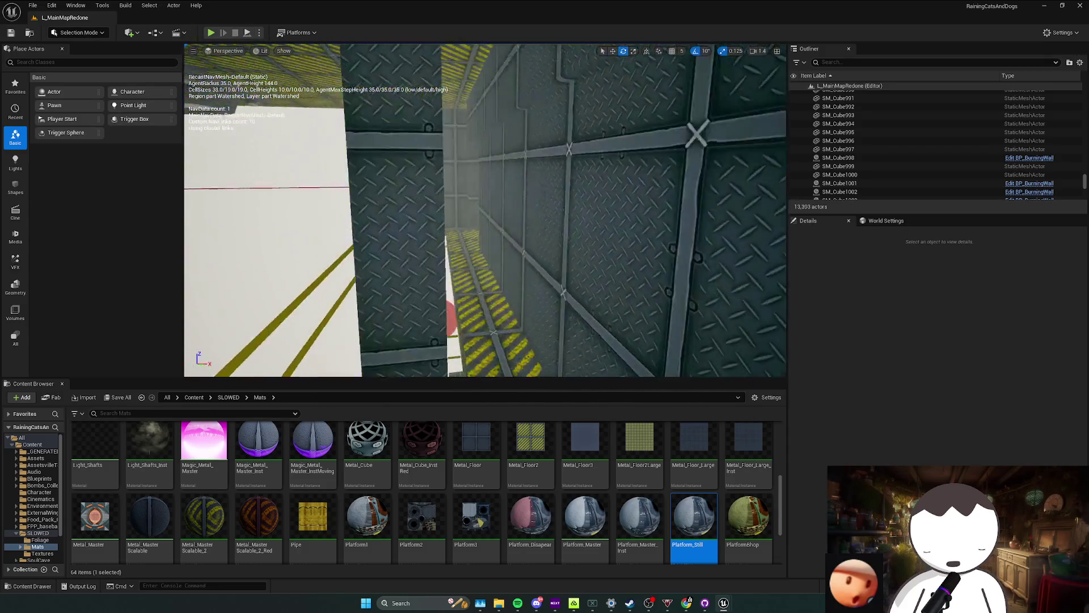
left_click_drag(485, 213, 485, 255)
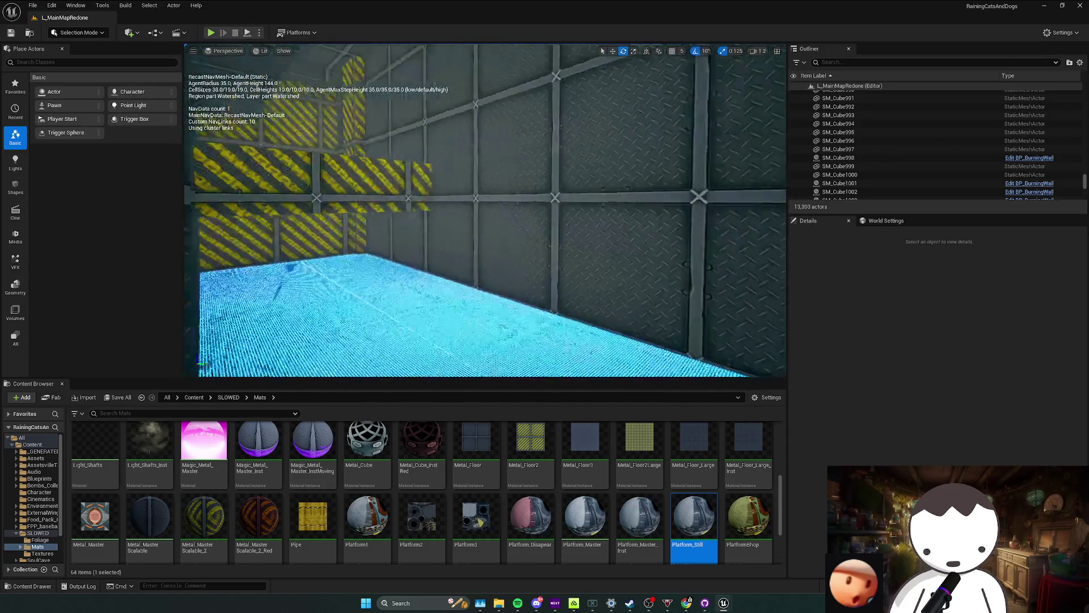
left_click_drag(485, 214, 485, 256)
left_click_drag(485, 213, 485, 256)
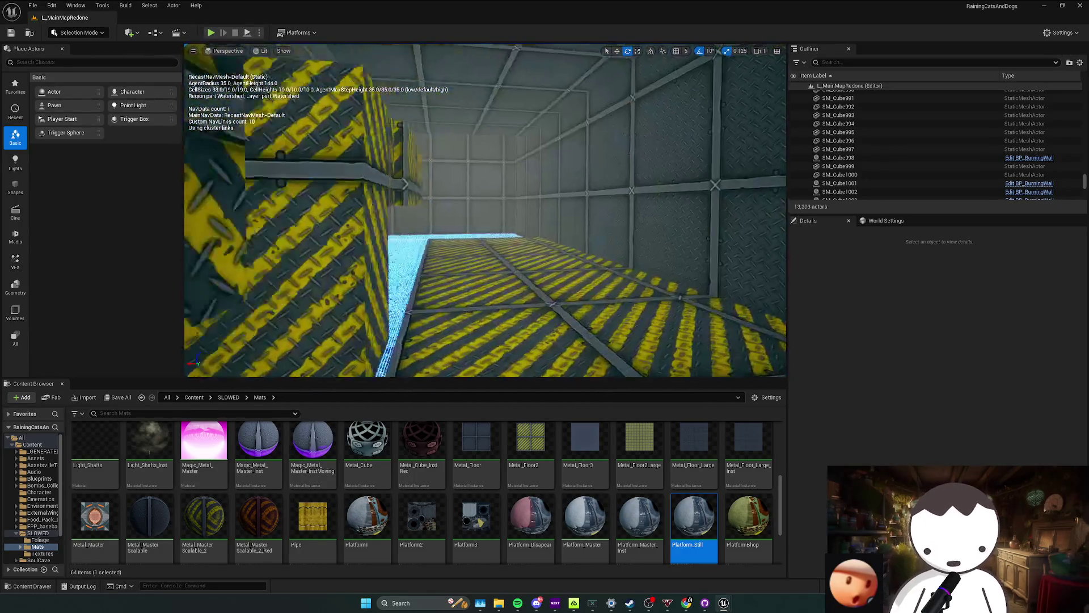
left_click_drag(485, 214, 548, 244)
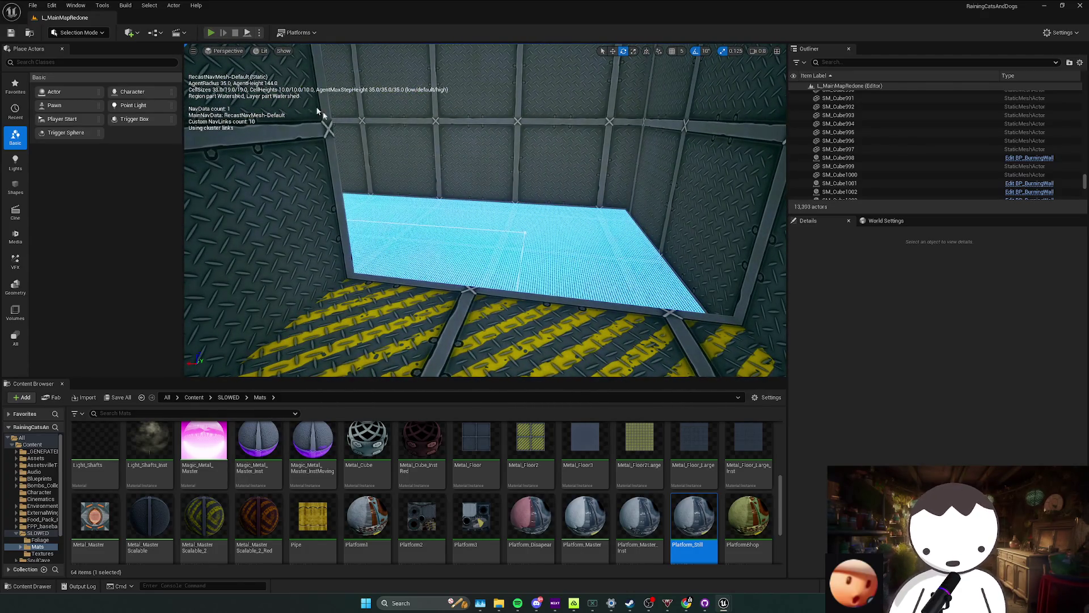
key("alt+p")
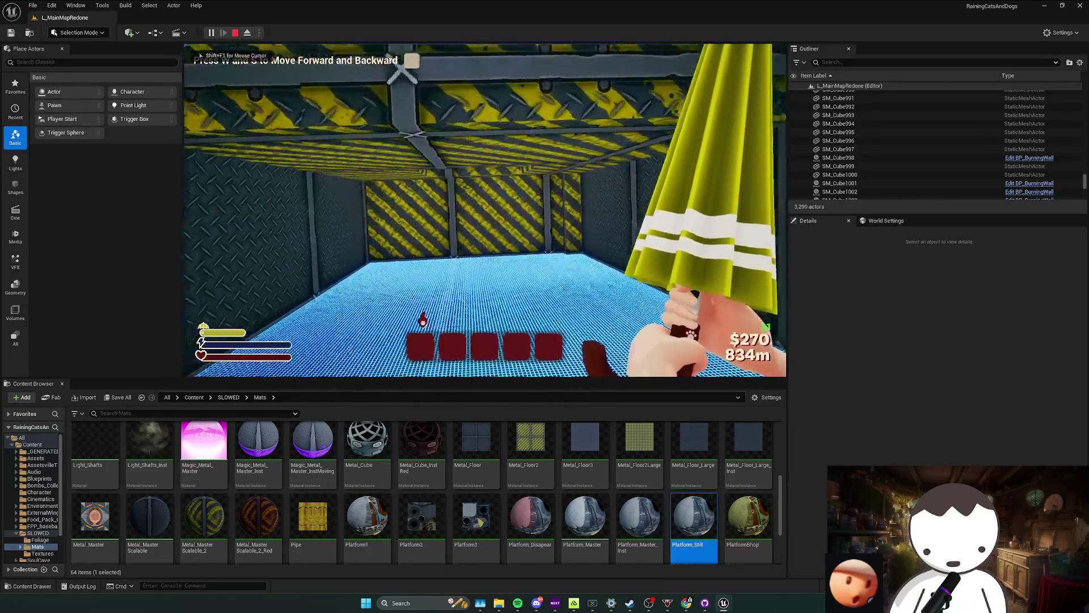
Walk the player to the checkpoint, stop the test and dismiss the warnings log.
key("w")
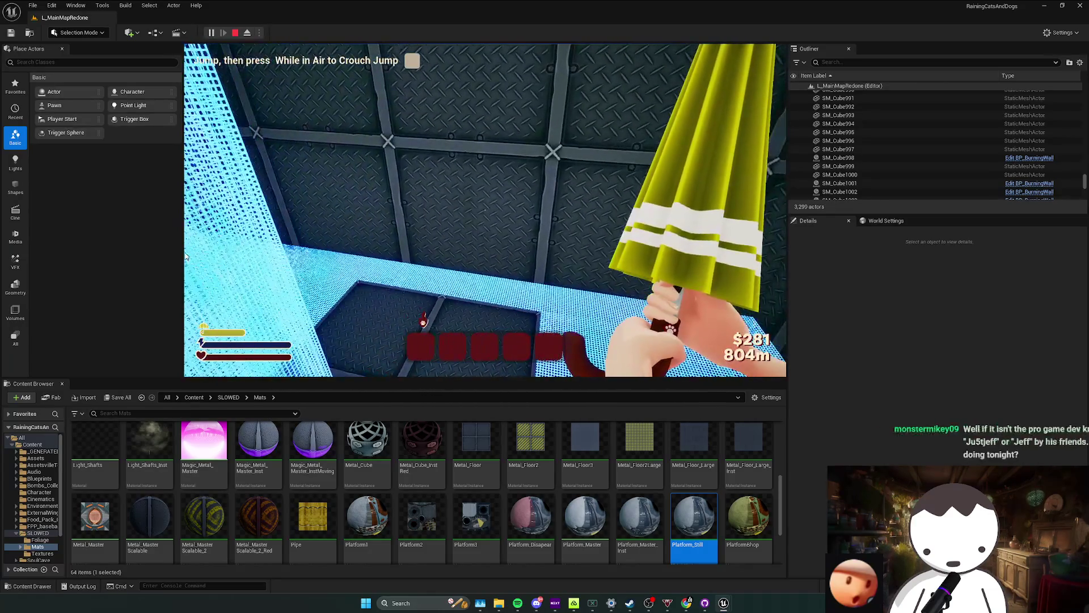
key("Escape")
left_click(522, 322)
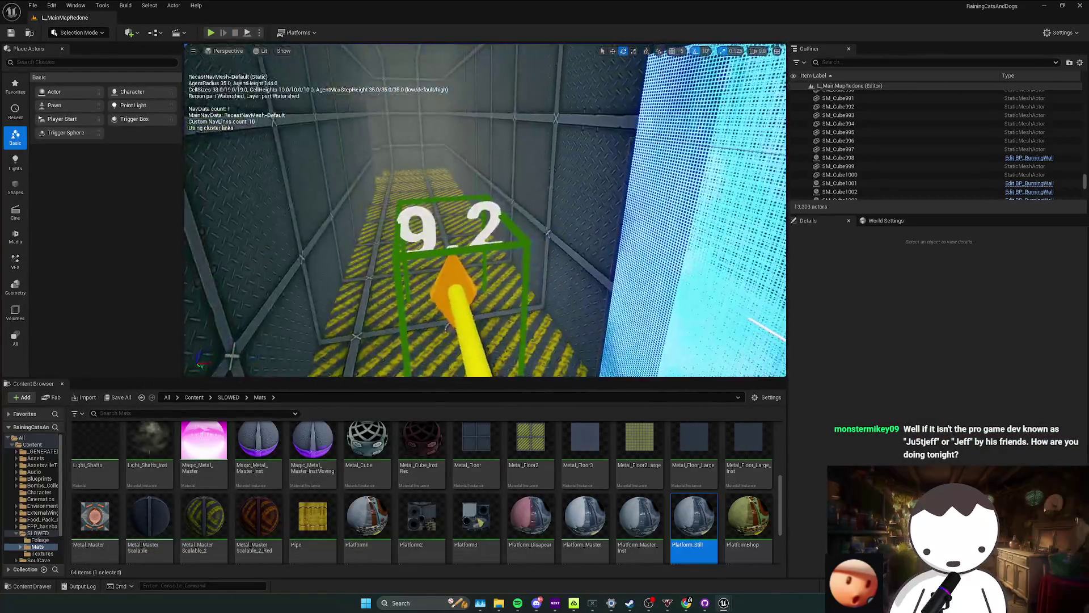
Fly over the yellow-striped floor to the cyan block, save L_MainMapRedone and start another play test.
key("w")
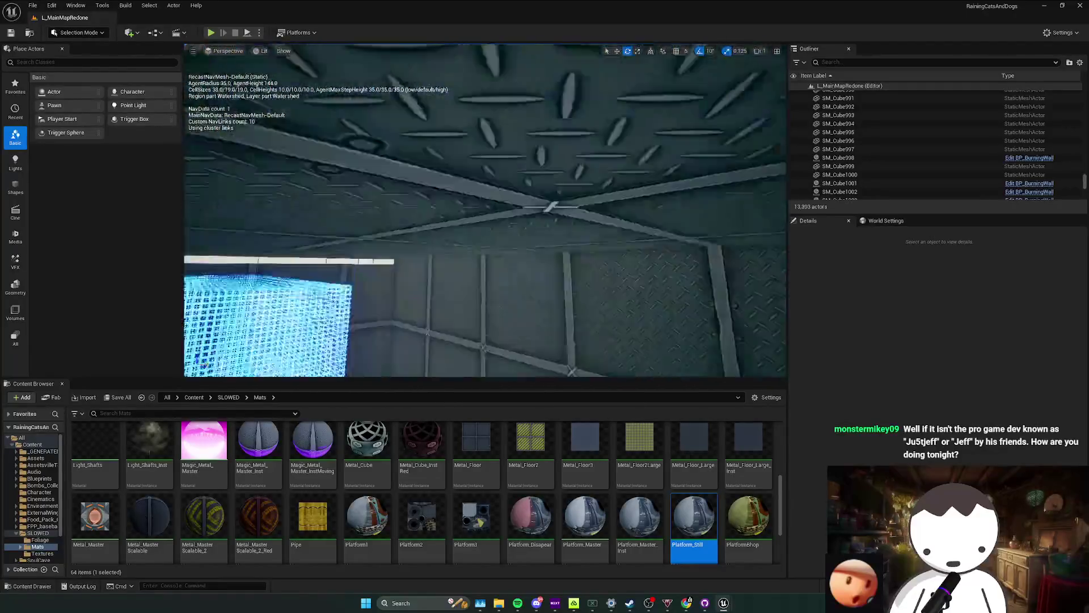
key("w")
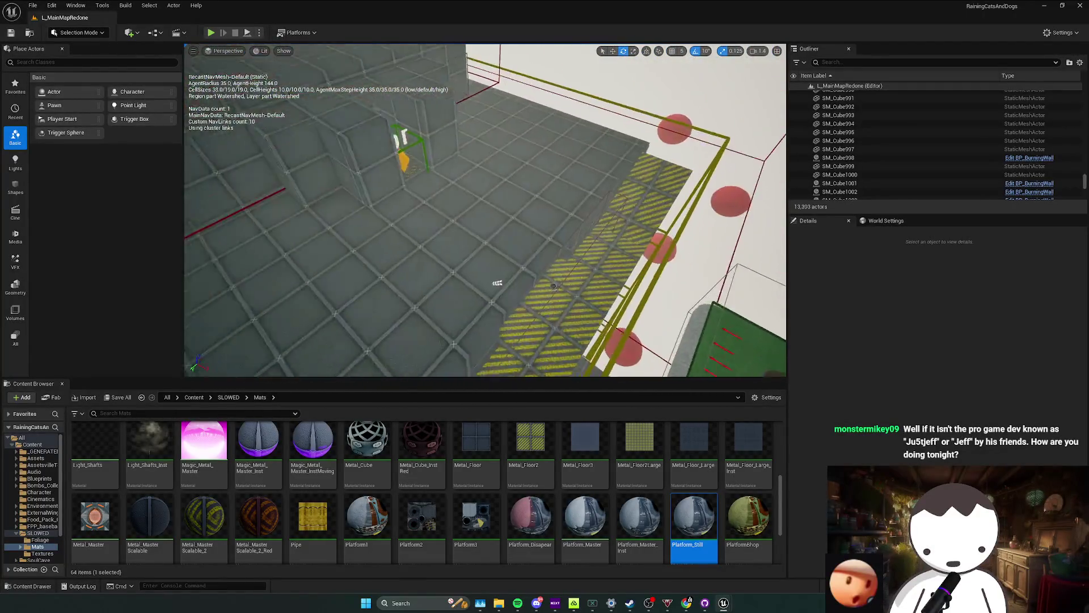
key("w")
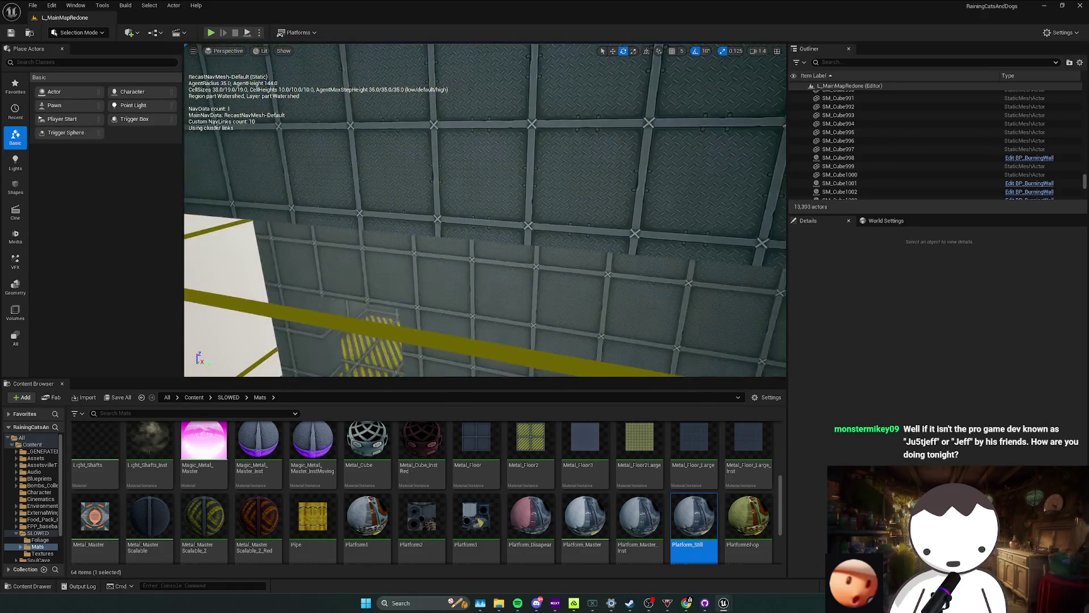
key("w")
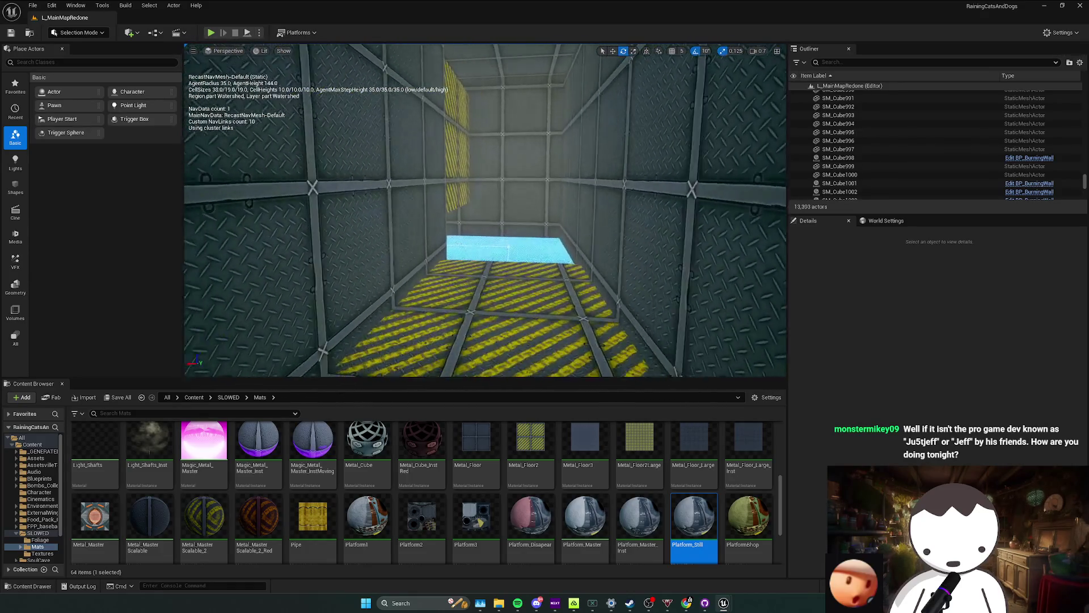
key("ctrl+s")
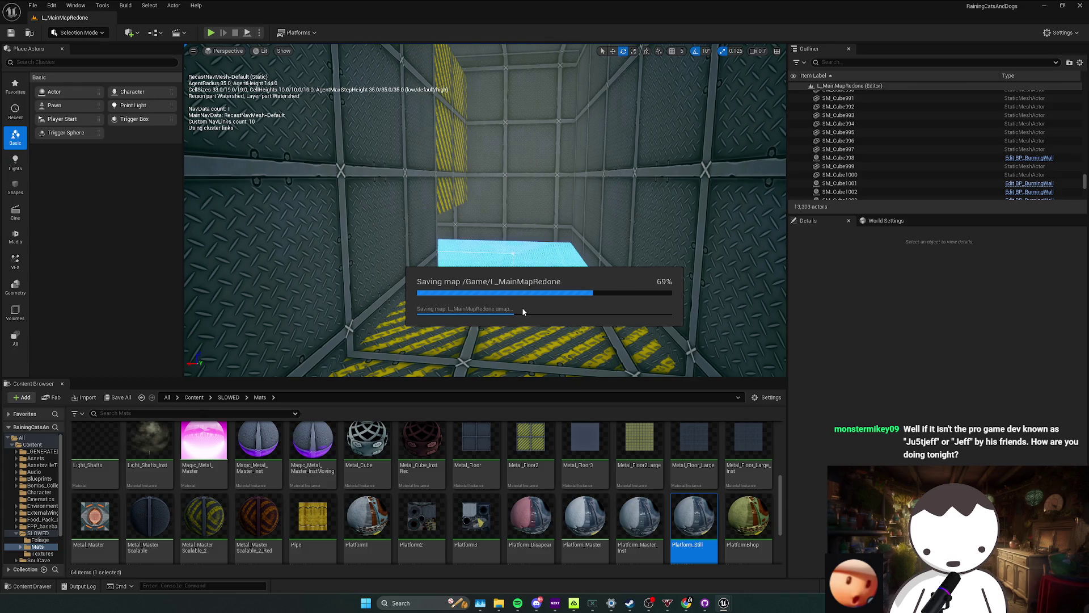
key("w")
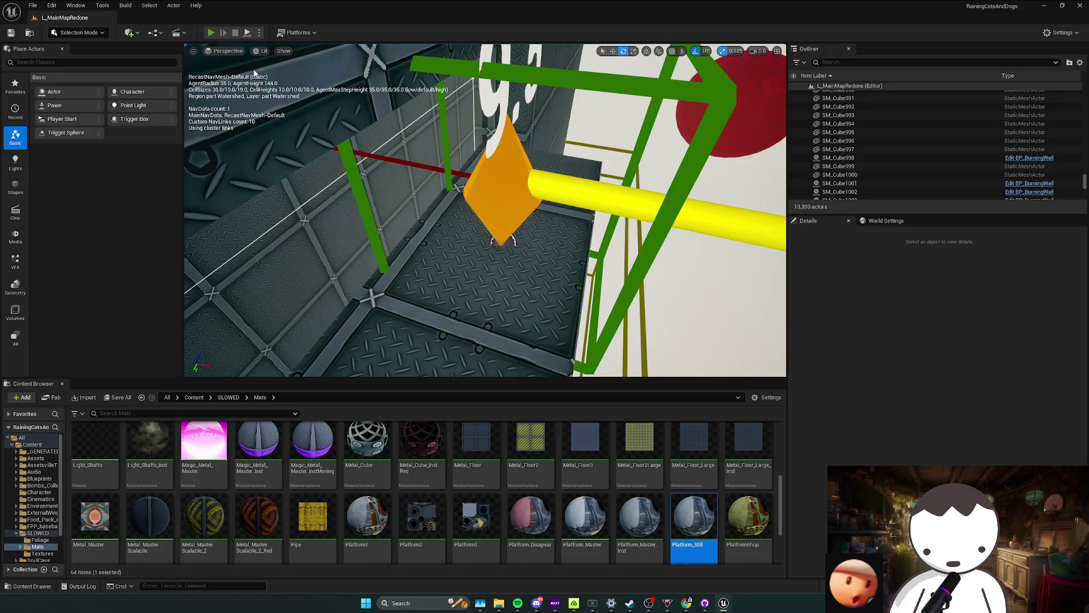
key("alt+p")
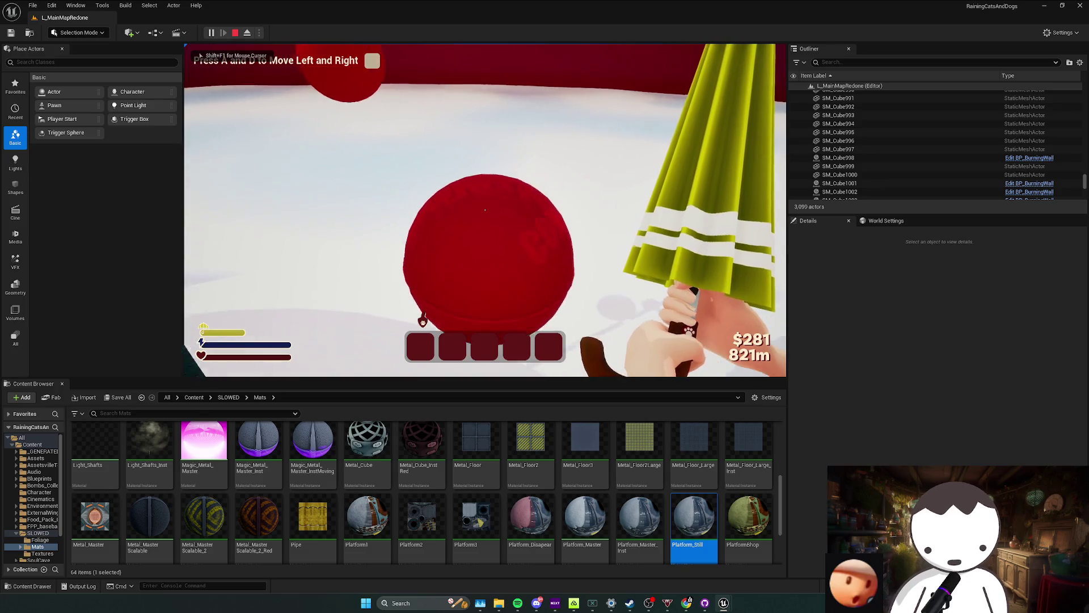
Strafe and jump across the blue laser-grid floor, head down the corridor, then stop the test.
key("a")
key("d")
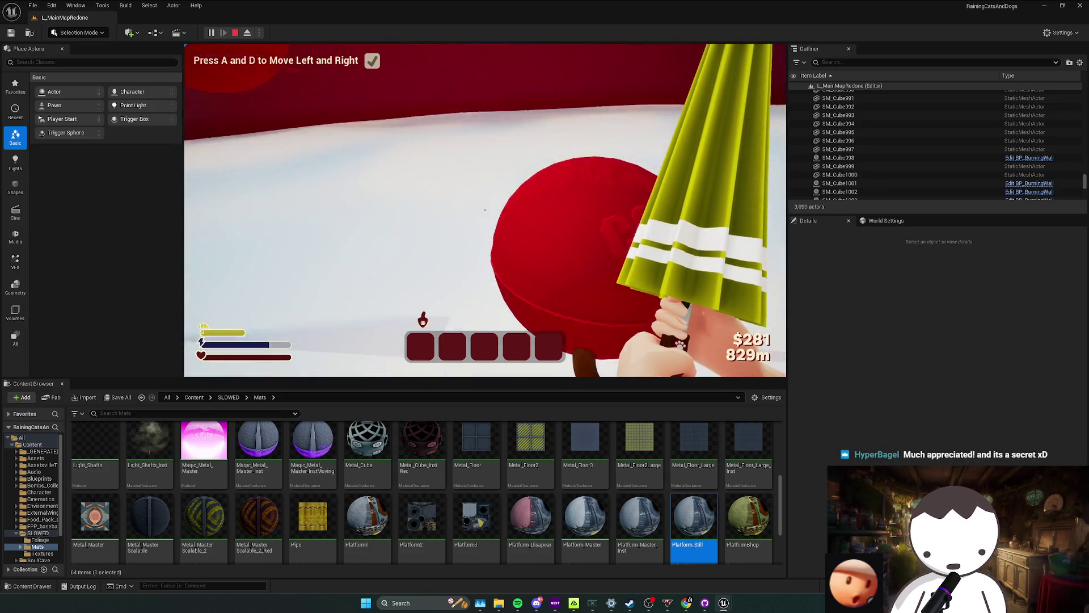
key("space")
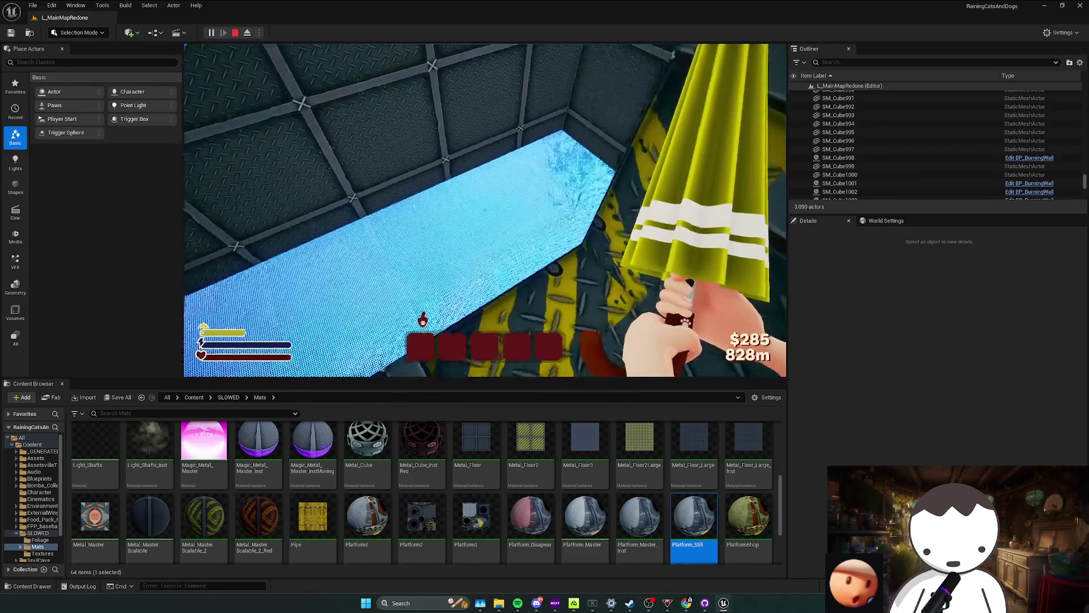
key("w")
key("w")
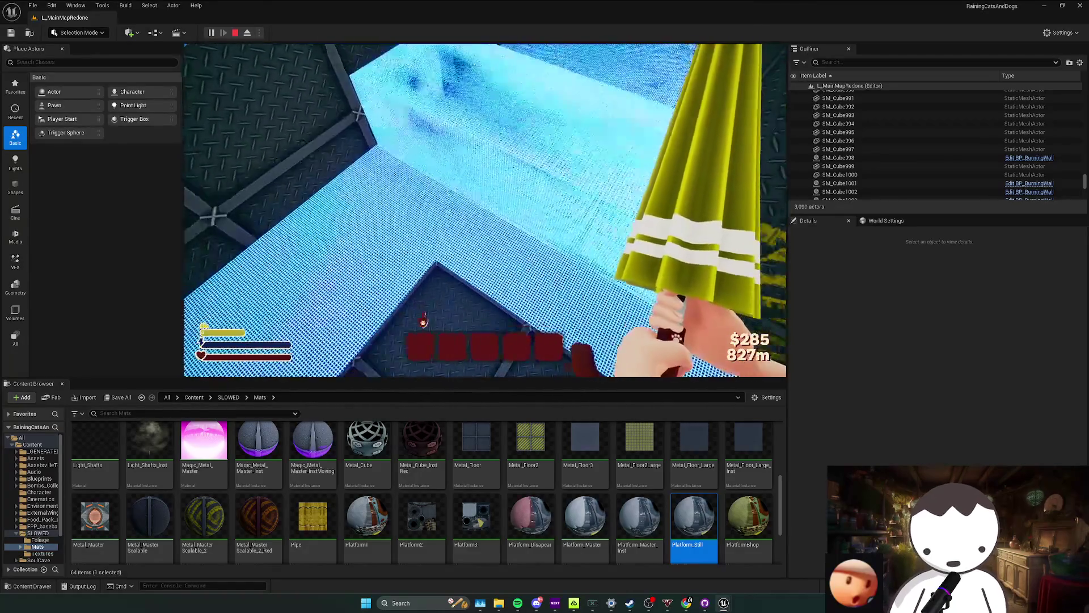
key("w")
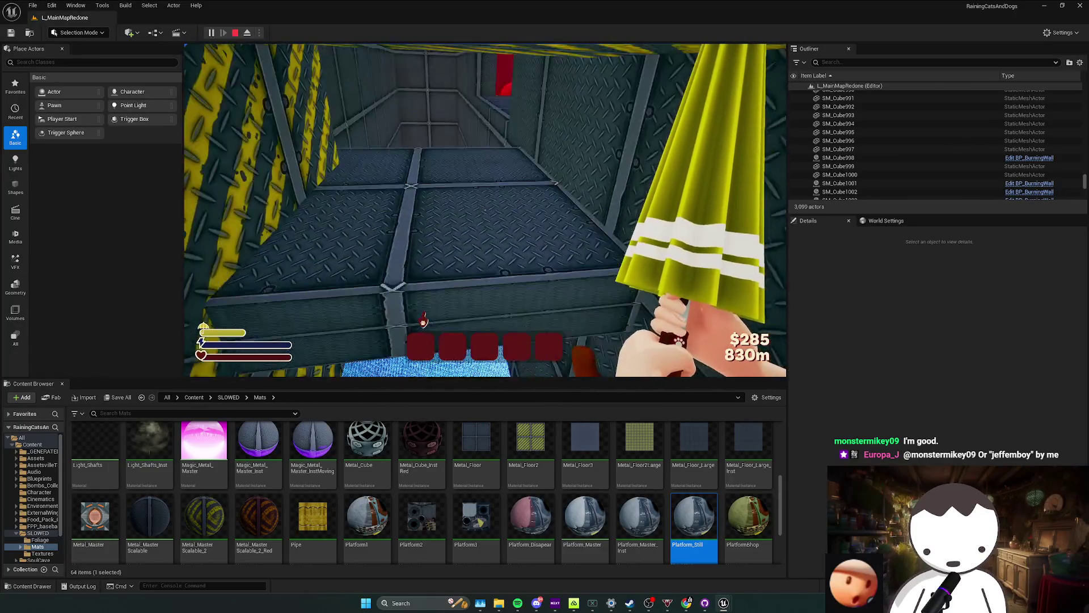
key("Escape")
Fly into the grey room and select striped wall SM_Cube1732 and the horizontal ledge piece.
left_click_drag(520, 315, 198, 362)
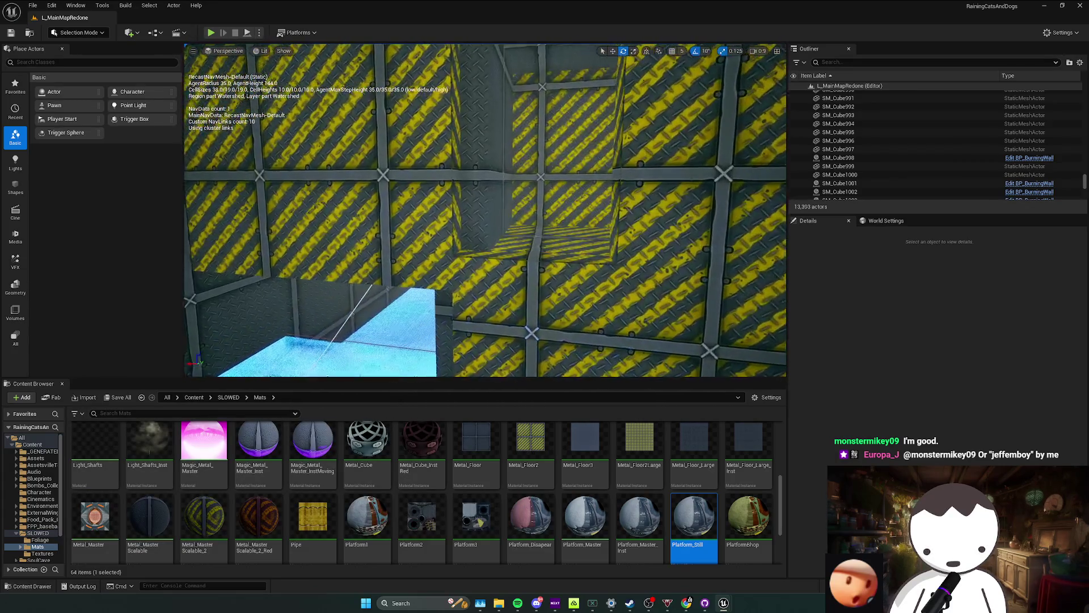
left_click(510, 255)
left_click_drag(511, 255, 511, 322)
left_click(512, 323)
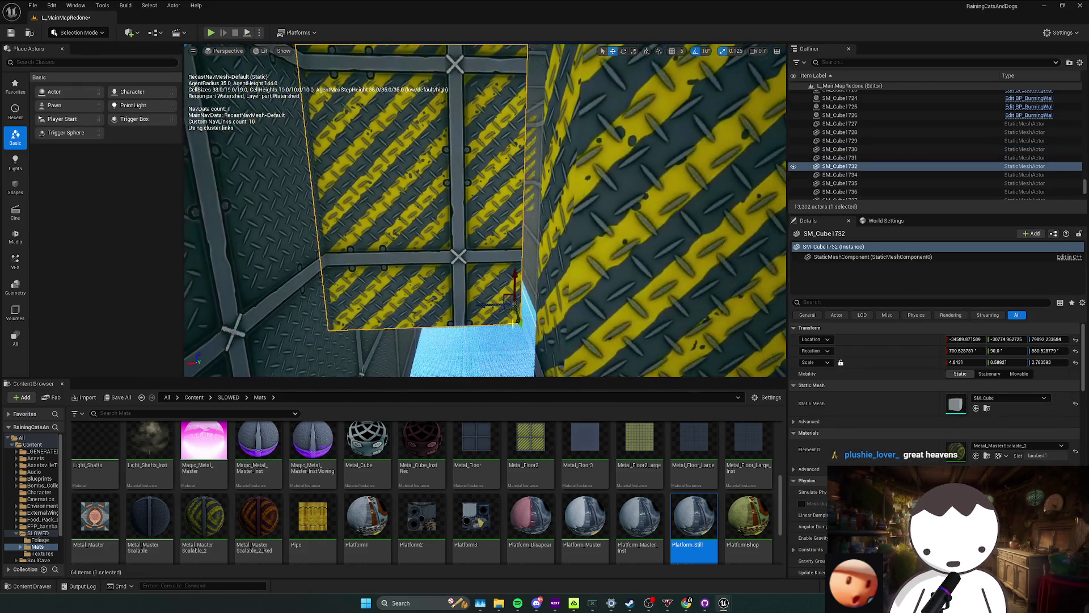
left_click(494, 306)
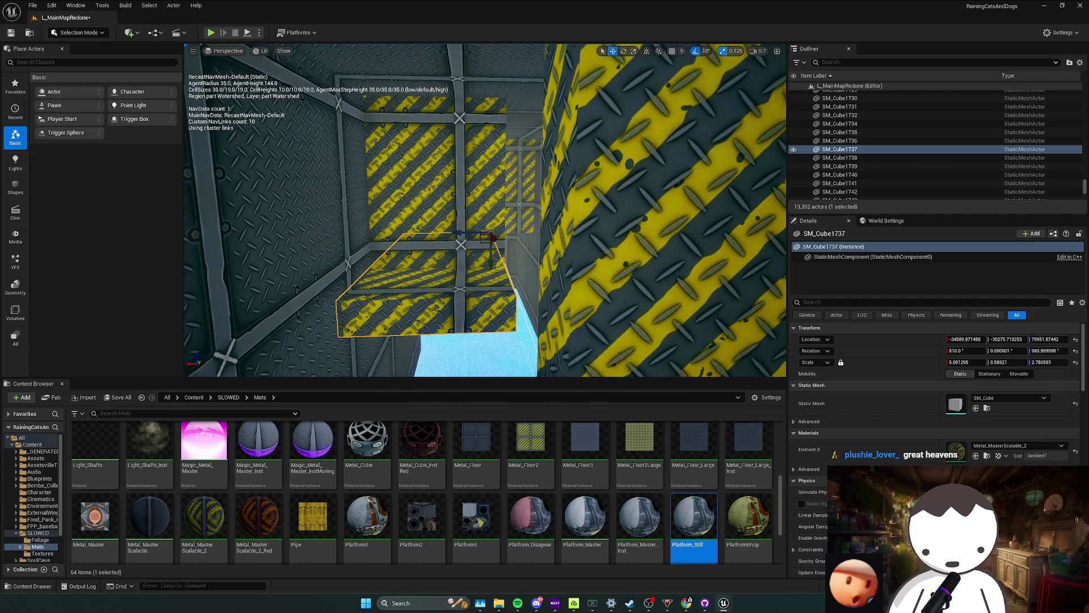
Select the striped cube in the left column, delete it, then fly down to the laser-grid floor.
left_click_drag(508, 262, 498, 204)
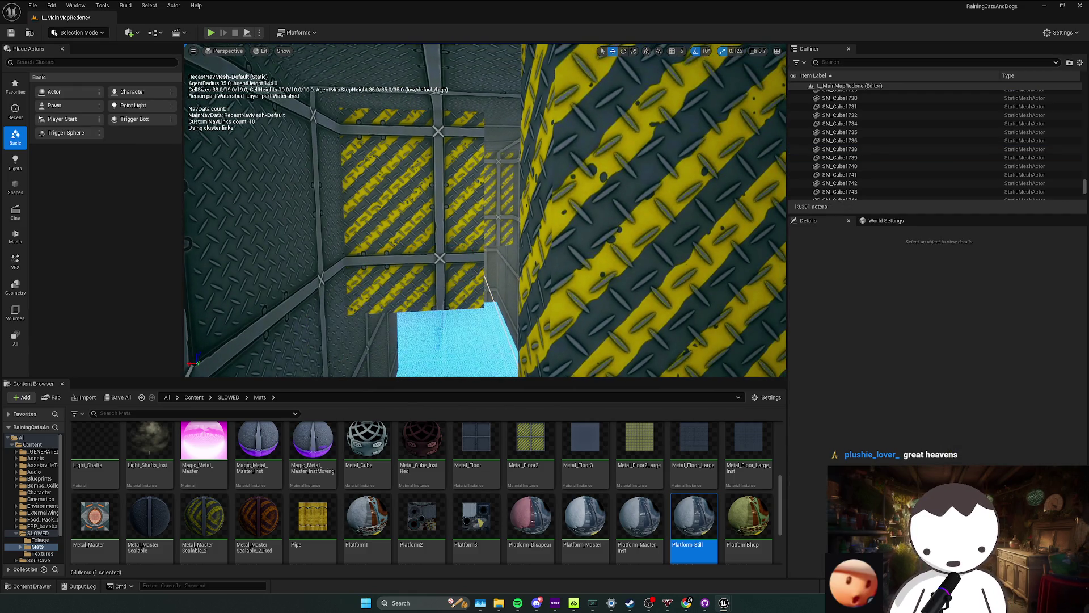
left_click(498, 205)
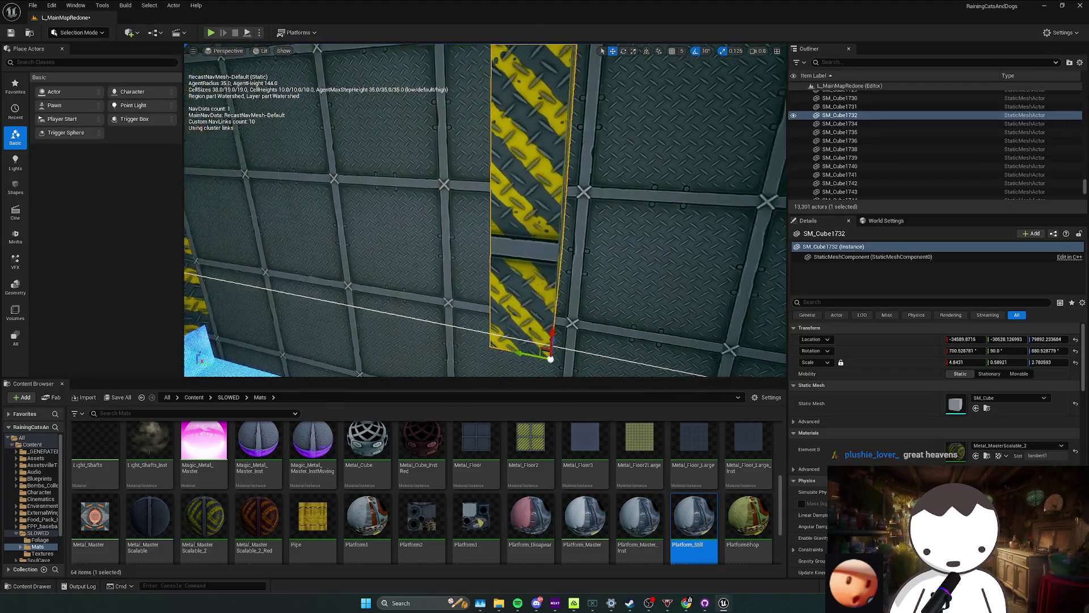
left_click(541, 287)
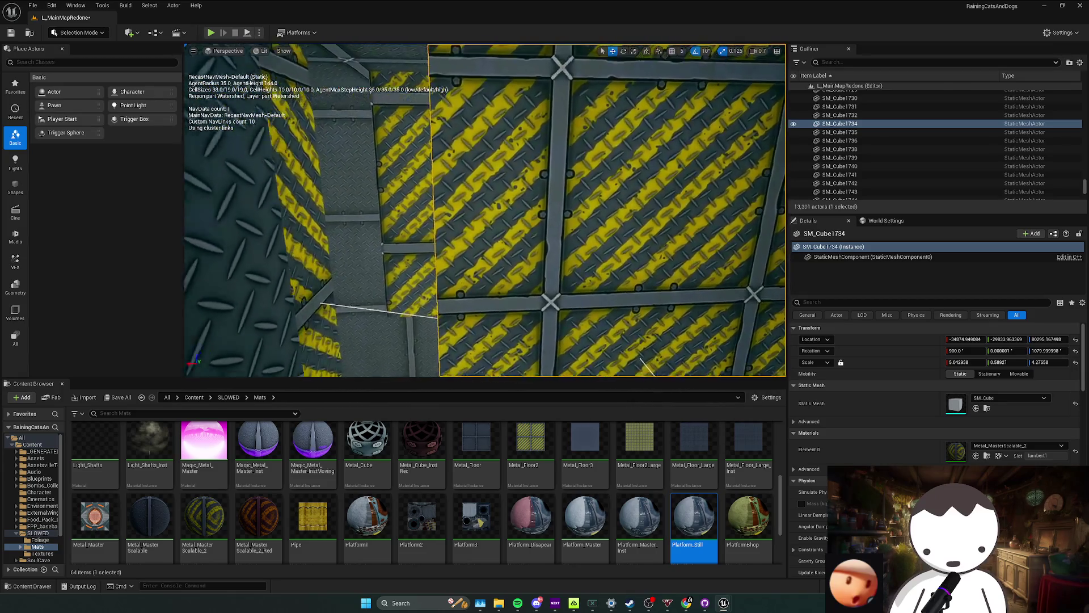
left_click(437, 262)
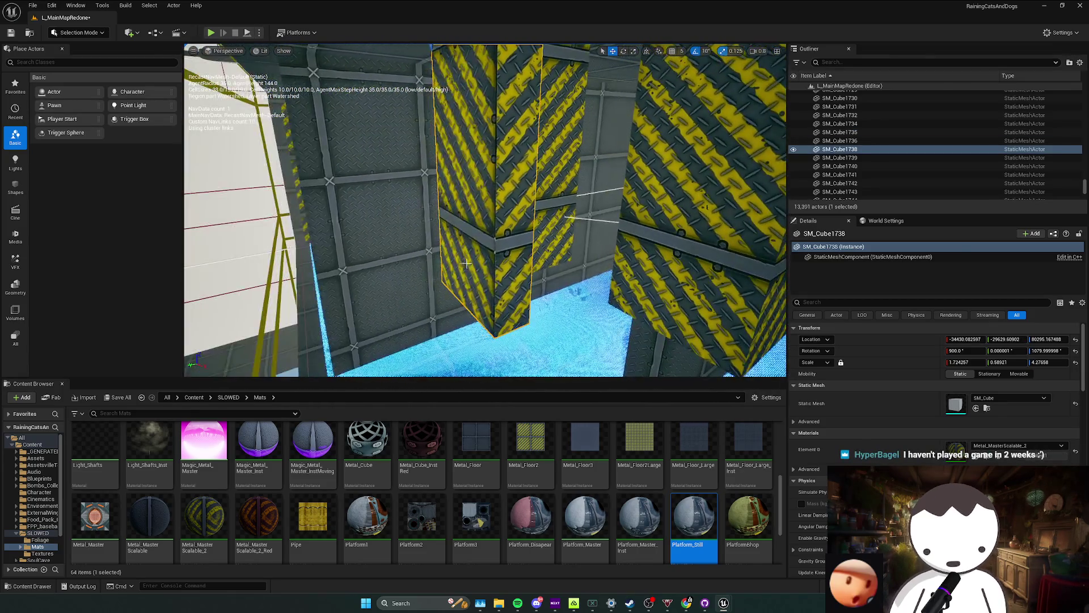
key("Delete")
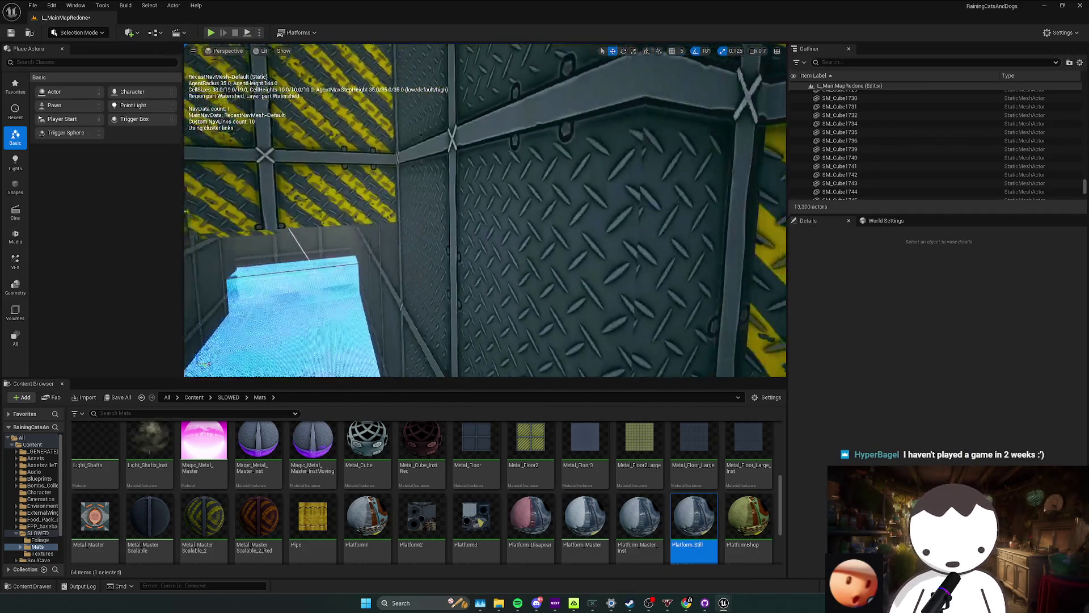
left_click_drag(699, 253, 497, 164)
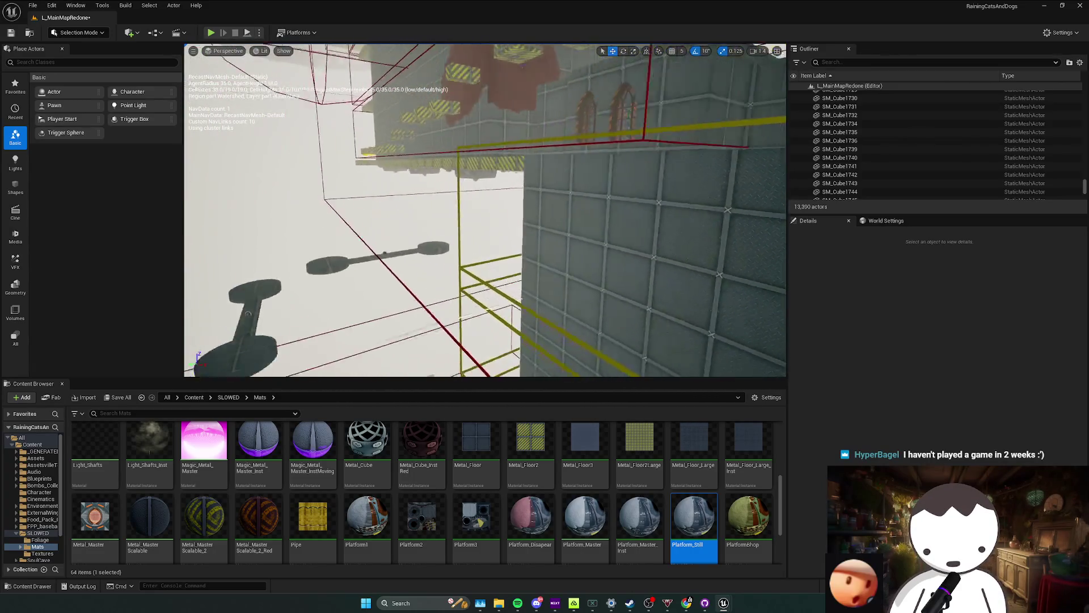
left_click_drag(497, 165, 464, 265)
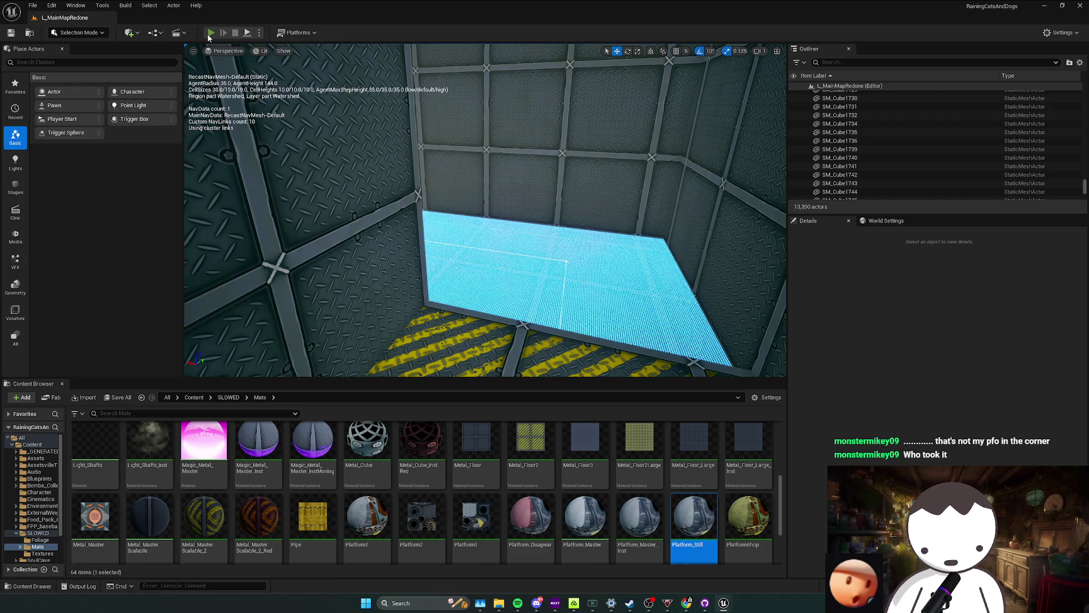
Play in editor, walk across the cyan grid floor to set a checkpoint, then stop and dismiss the log.
key("alt+p")
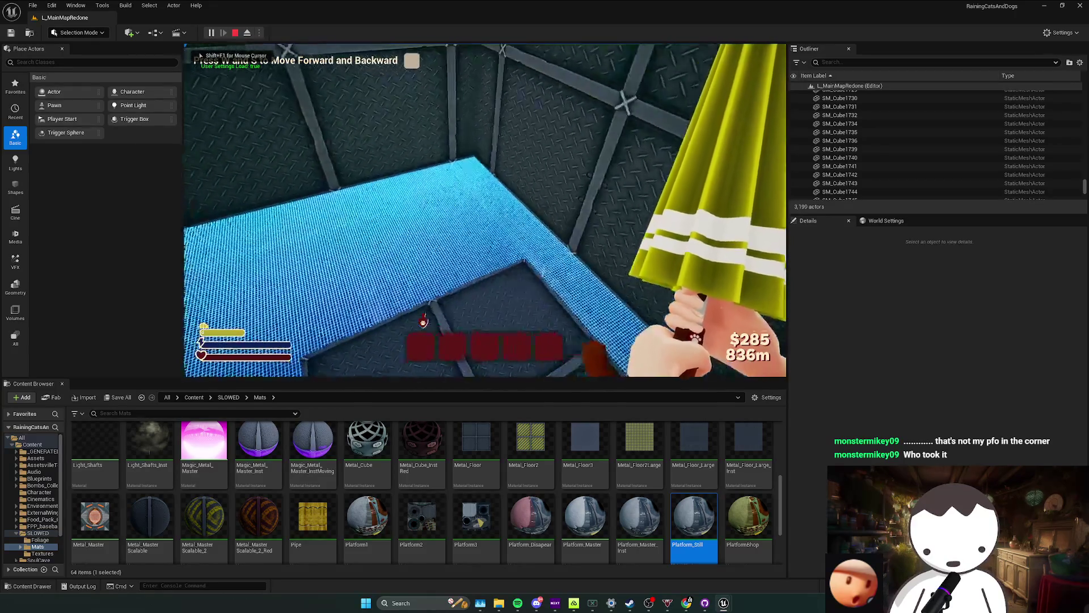
key("w")
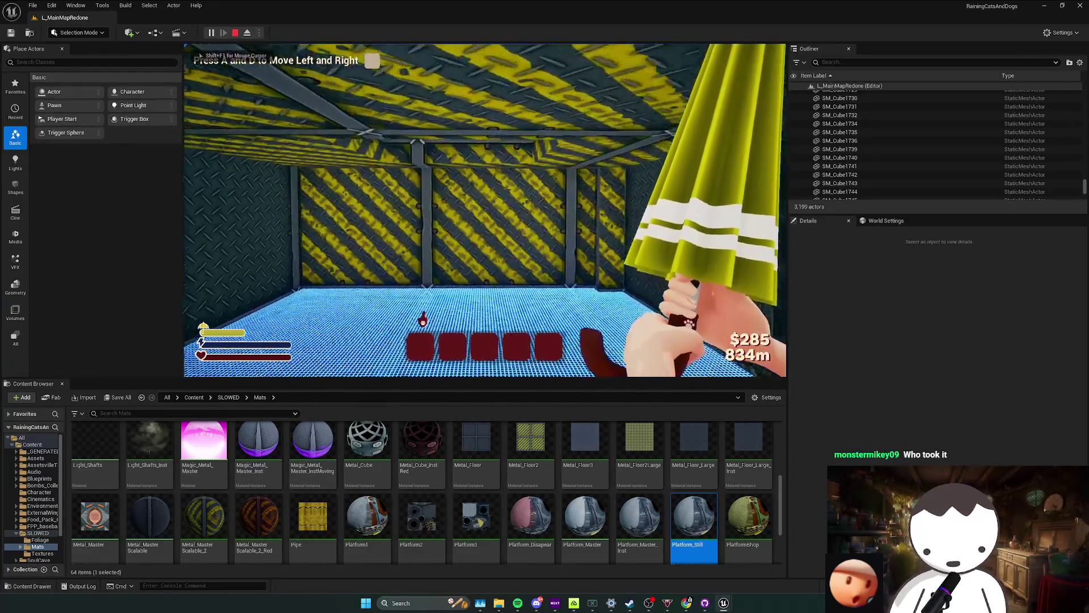
key("w")
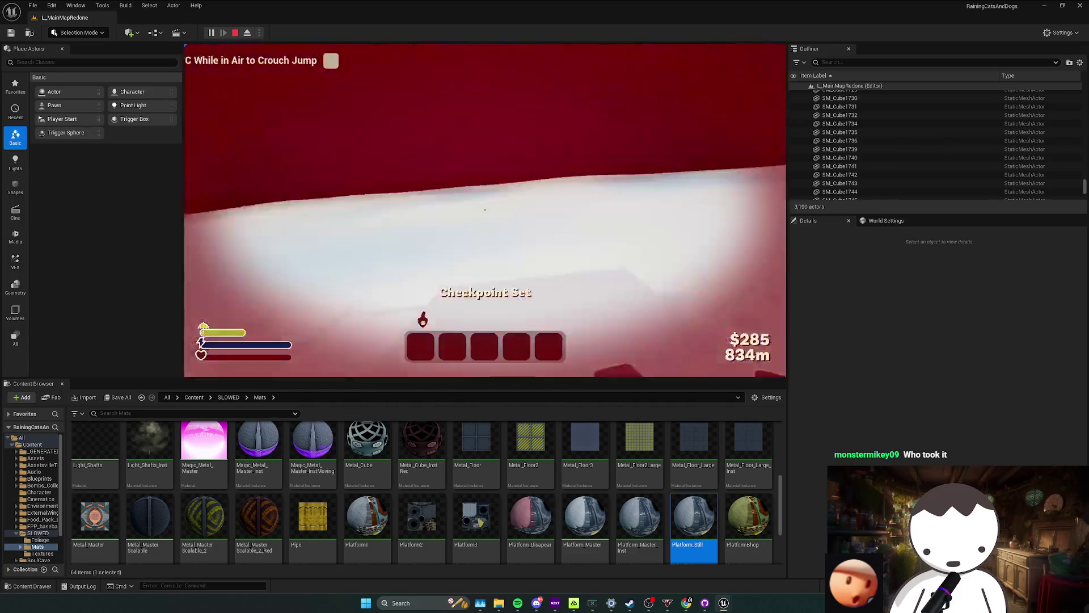
key("Escape")
left_click(522, 316)
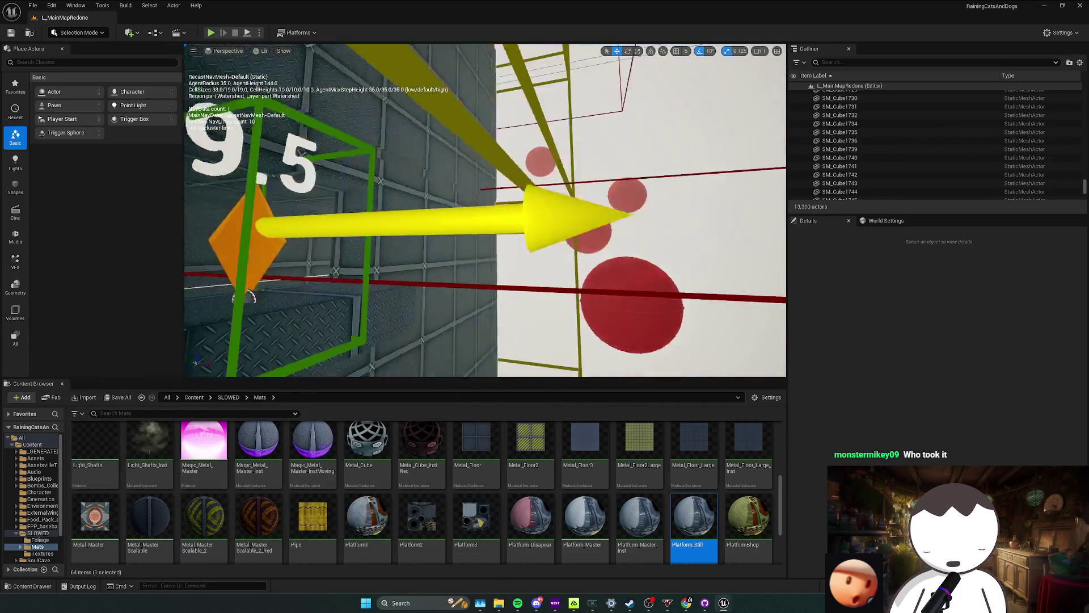
Fly back over the cyan laser-grid floor and launch a new play session.
left_click_drag(485, 209, 511, 213)
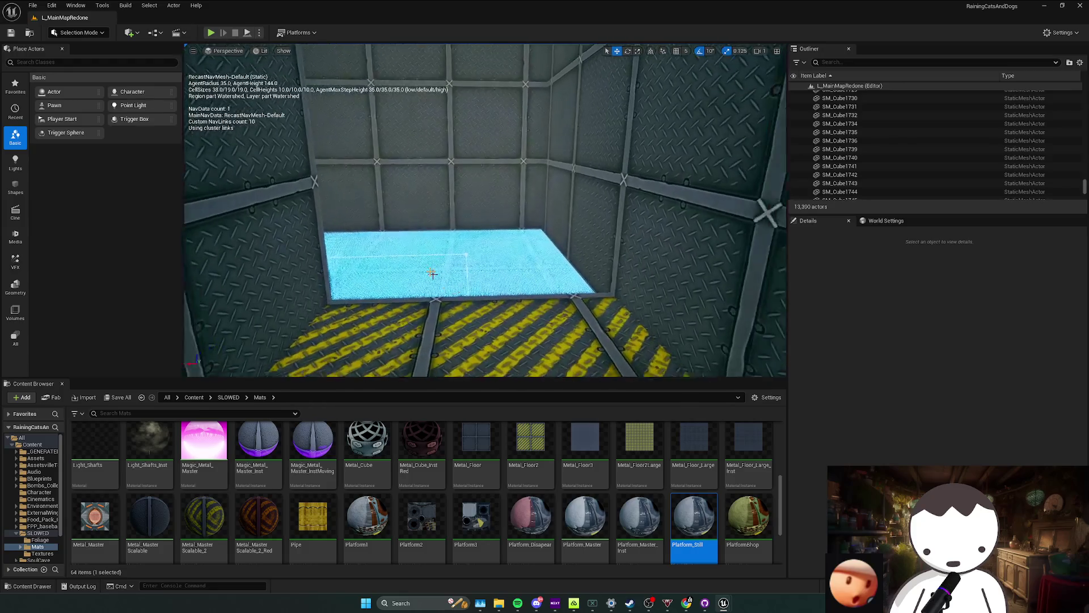
left_click_drag(510, 213, 225, 49)
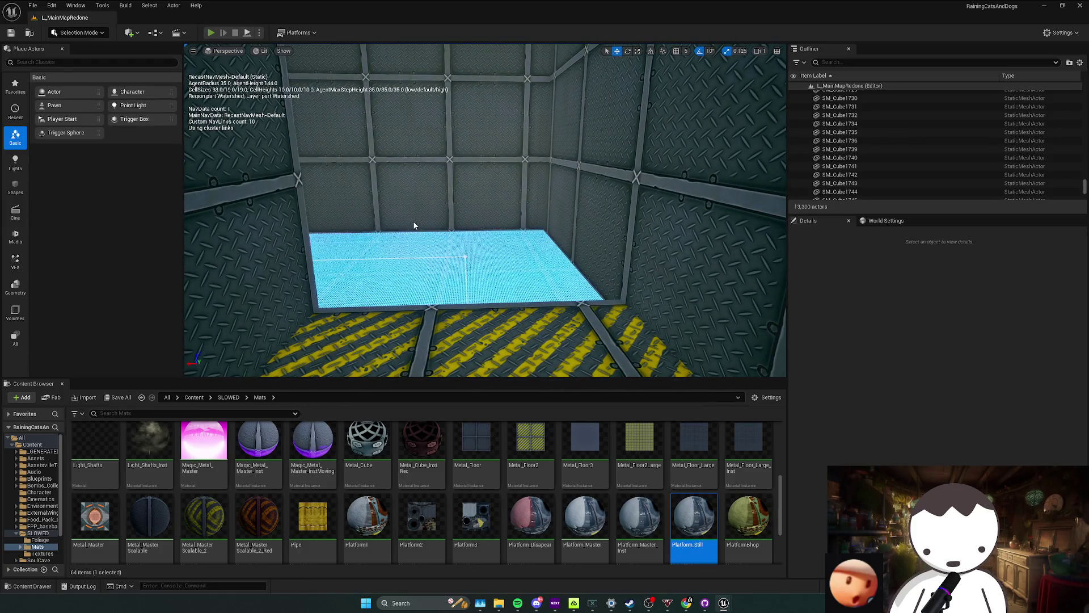
key("alt+p")
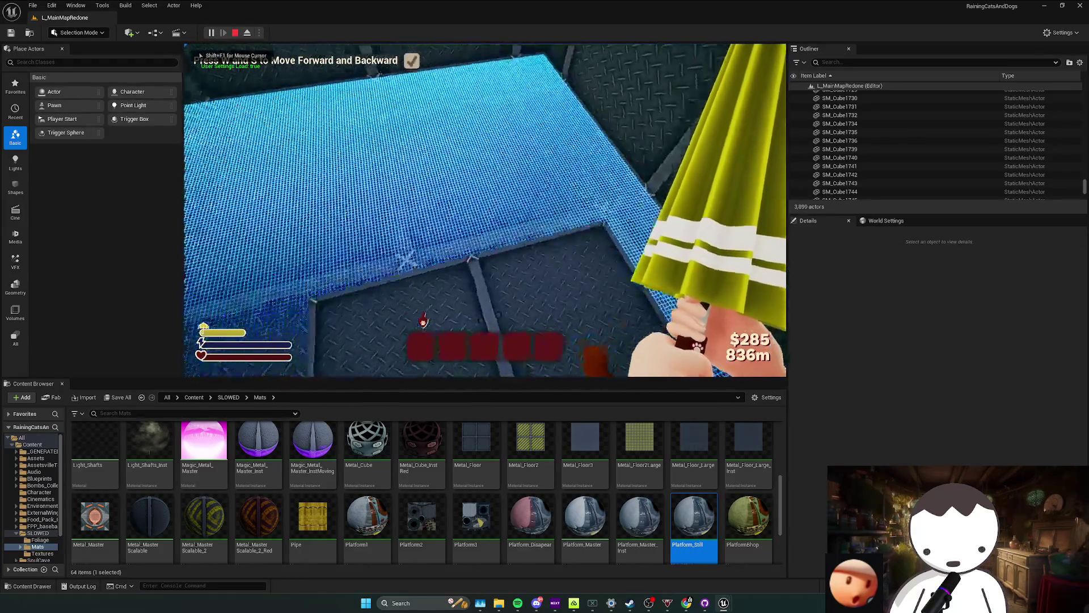
Walk the player onto the laser-grid floor until death, stop play and close the Message Log.
key("w")
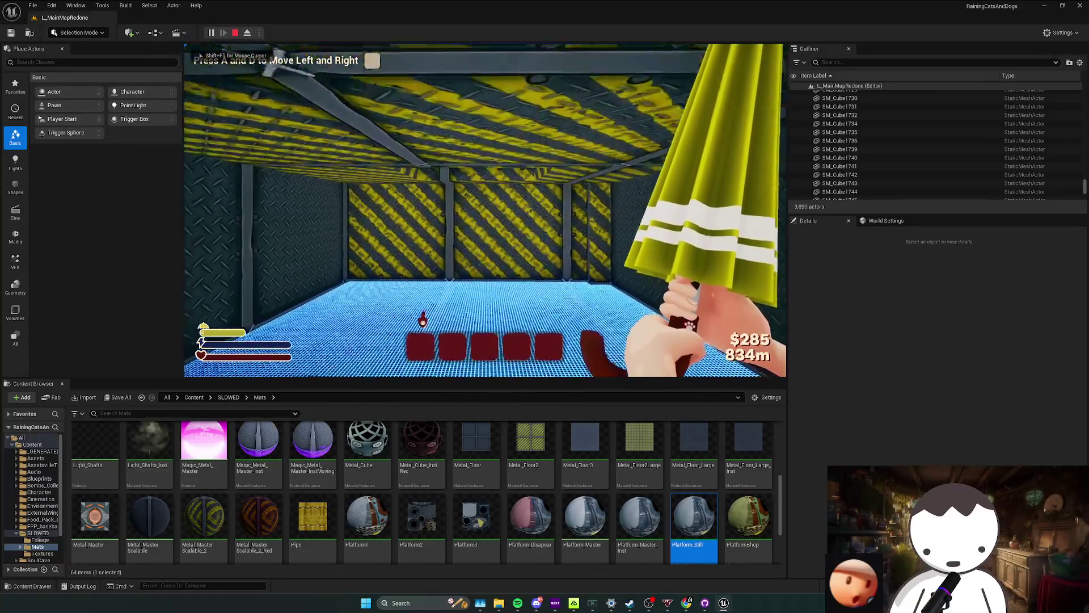
key("space")
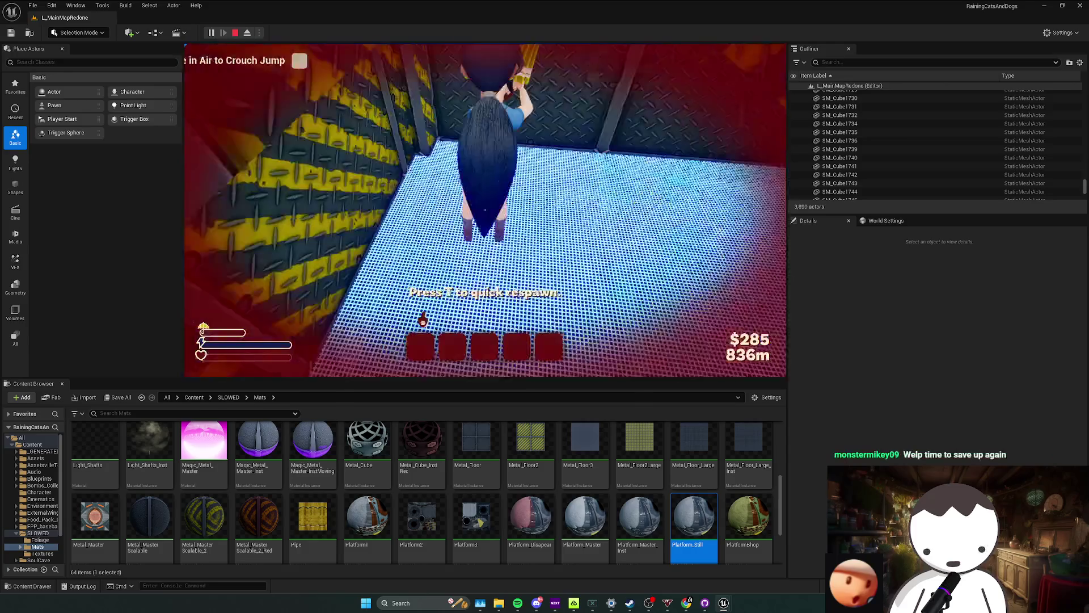
key("Escape")
left_click(505, 324)
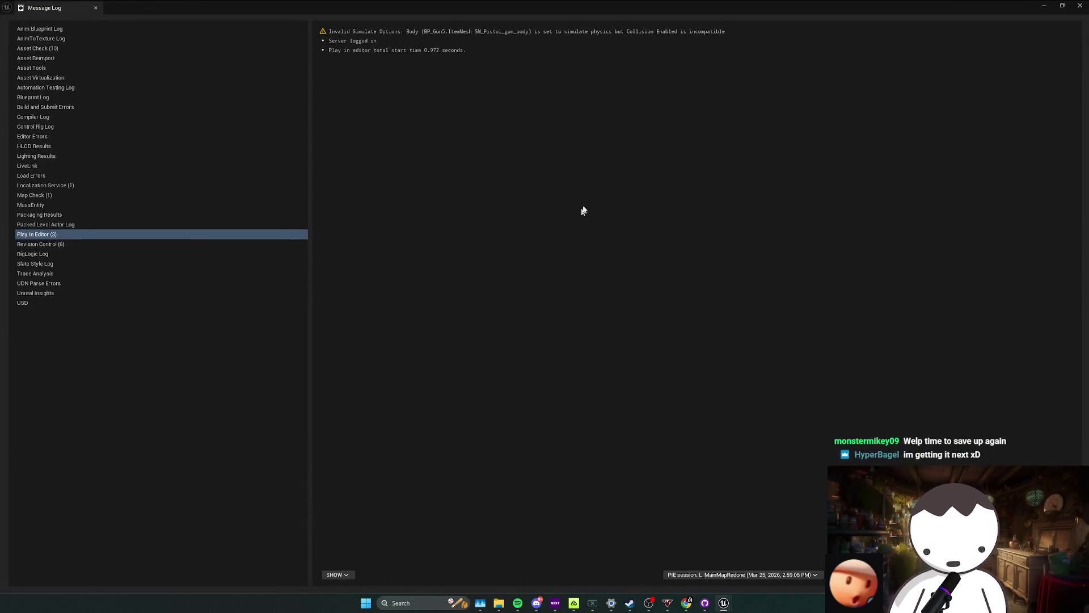
left_click_drag(584, 4, 586, 156)
left_click(678, 148)
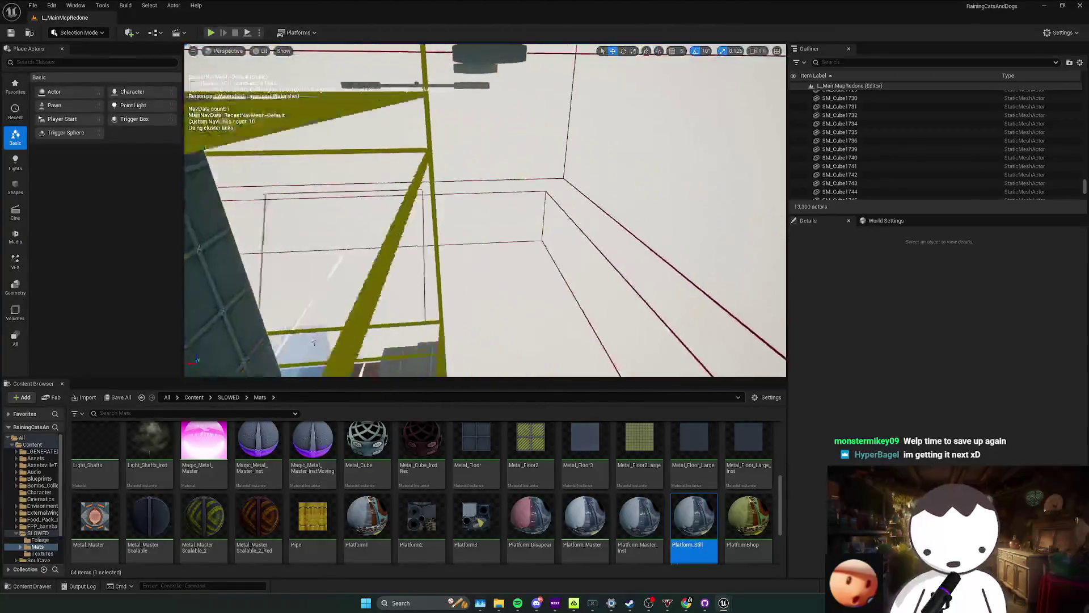
Fly around the grey building down to the pillar and select checkpoint BP_CheckPoint128.
key("w")
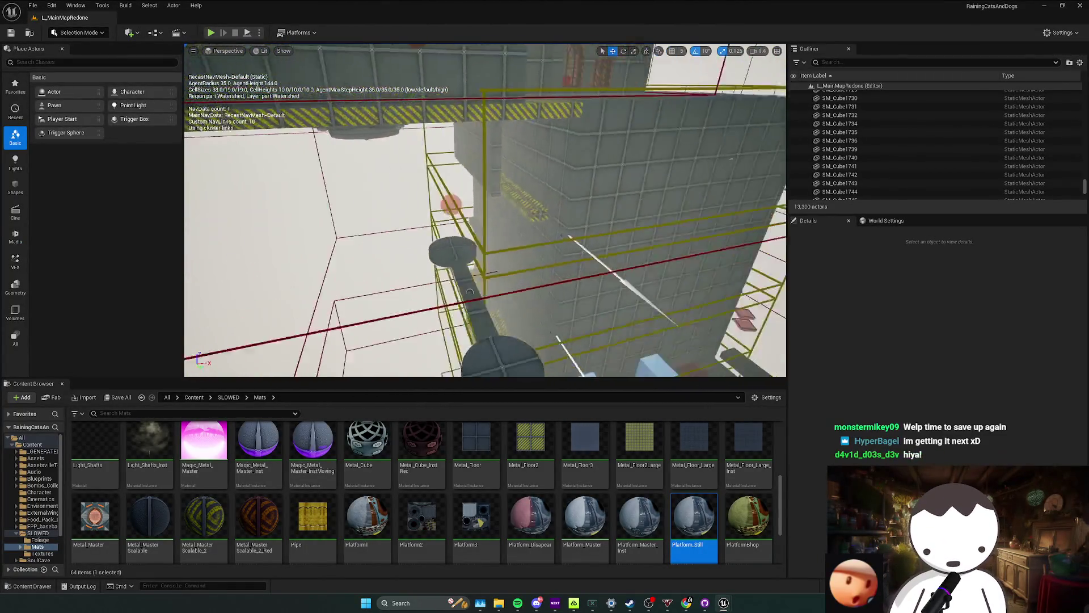
key("s")
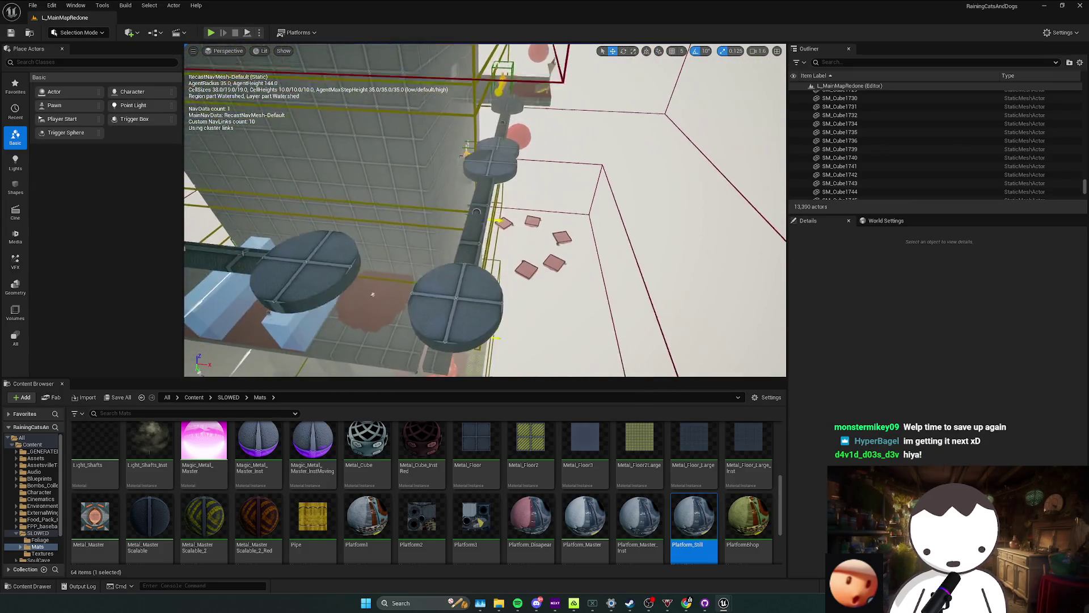
key("e")
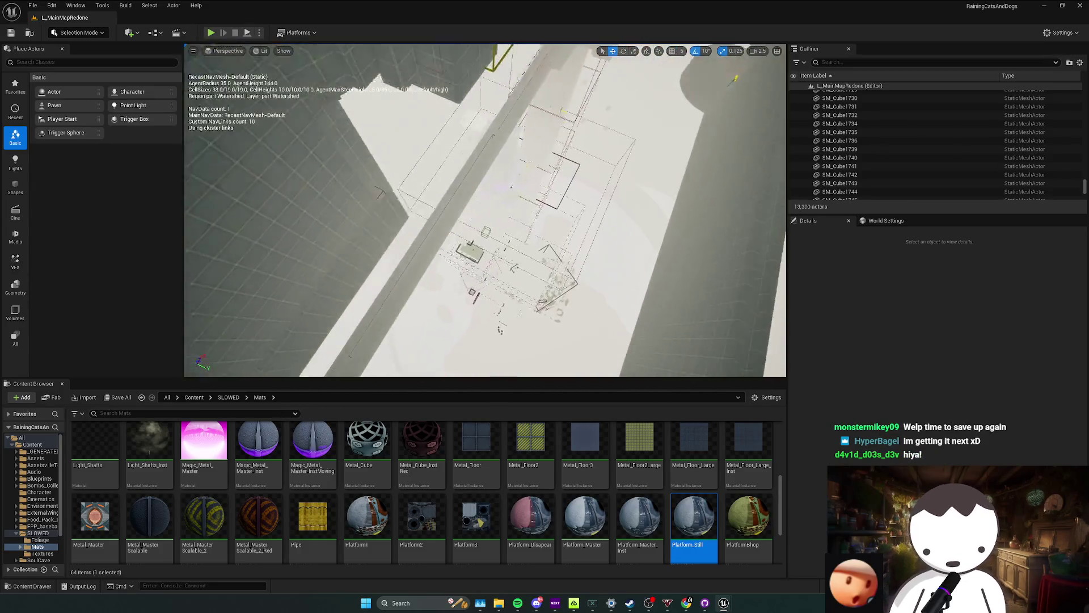
key("w")
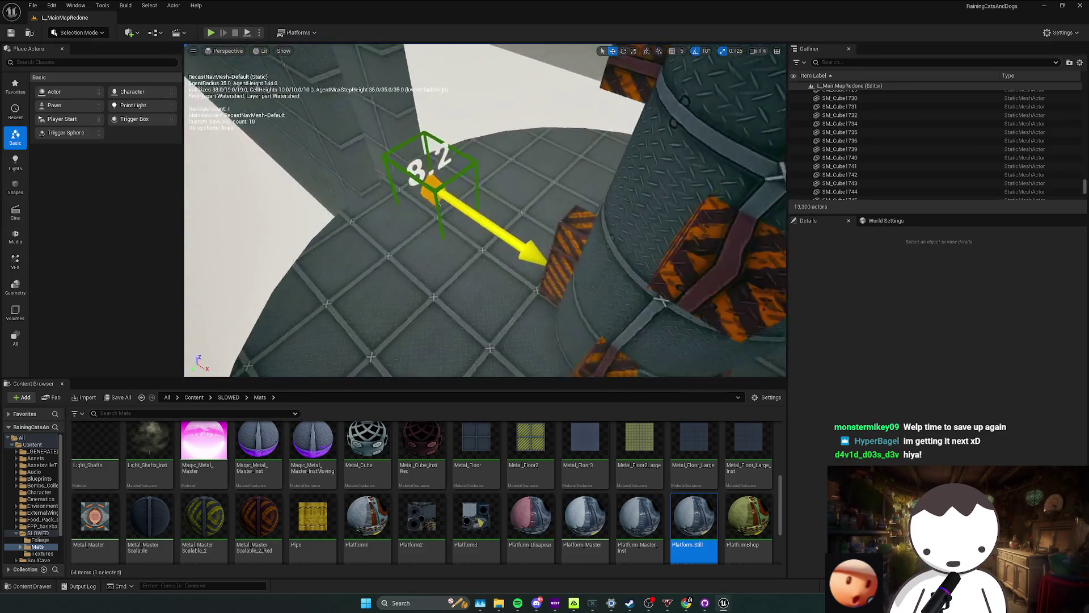
key("s")
left_click(457, 217)
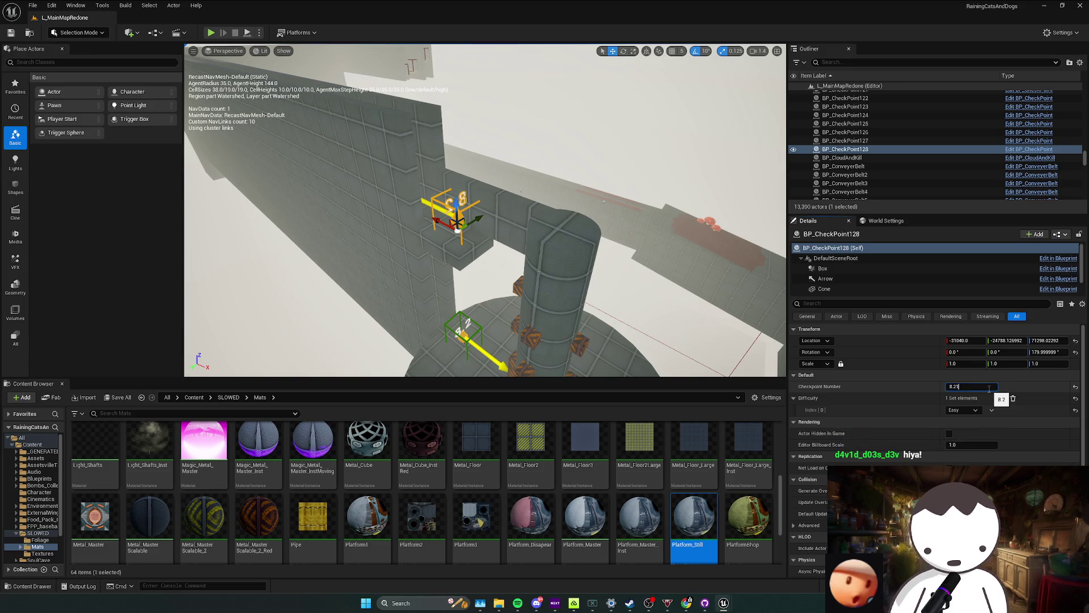
Fly out from the pillar to a wide view of the platform tower after numbering the checkpoint 8.21.
left_click_drag(485, 255, 485, 375)
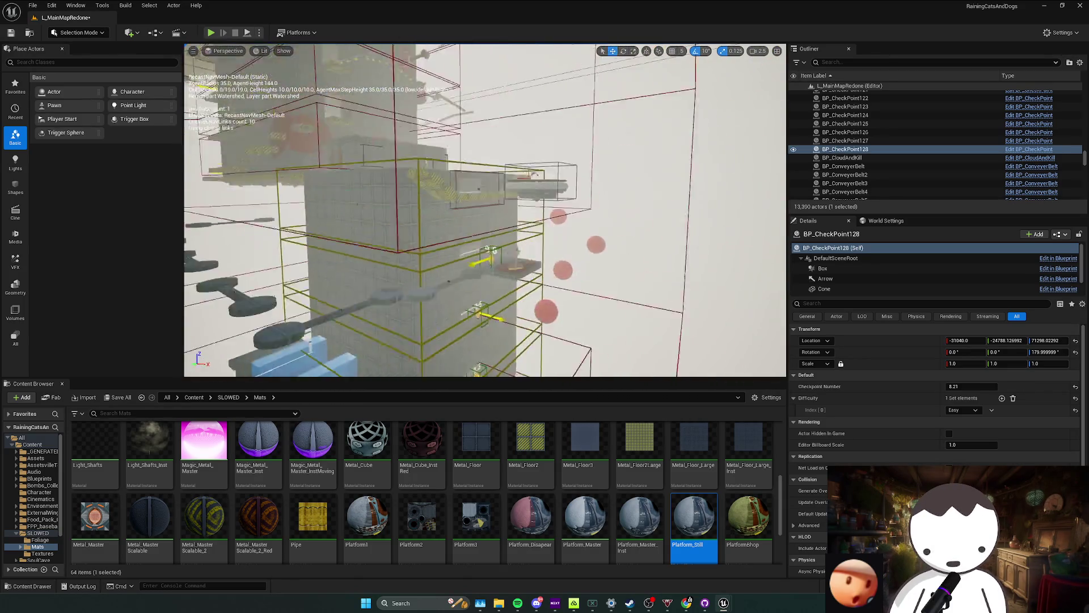
left_click_drag(506, 332, 460, 322)
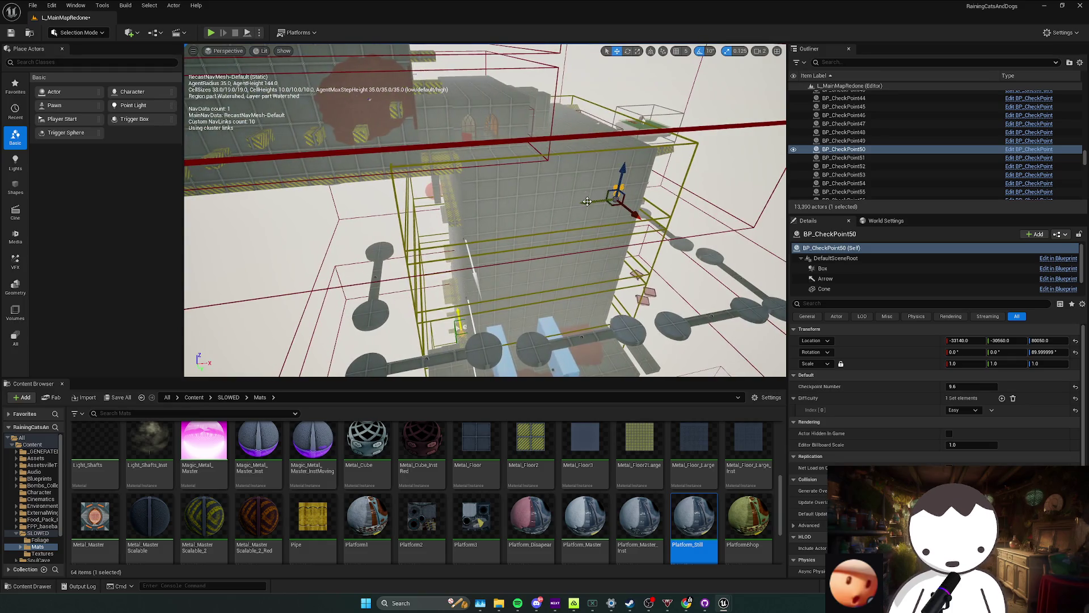
Move along the wall past the 9.6 ledge and select the checkpoint numbered 9.5.
mouse_move(378, 214)
left_mouse_down()
mouse_move(435, 311)
mouse_move(368, 218)
mouse_move(397, 178)
left_mouse_up()
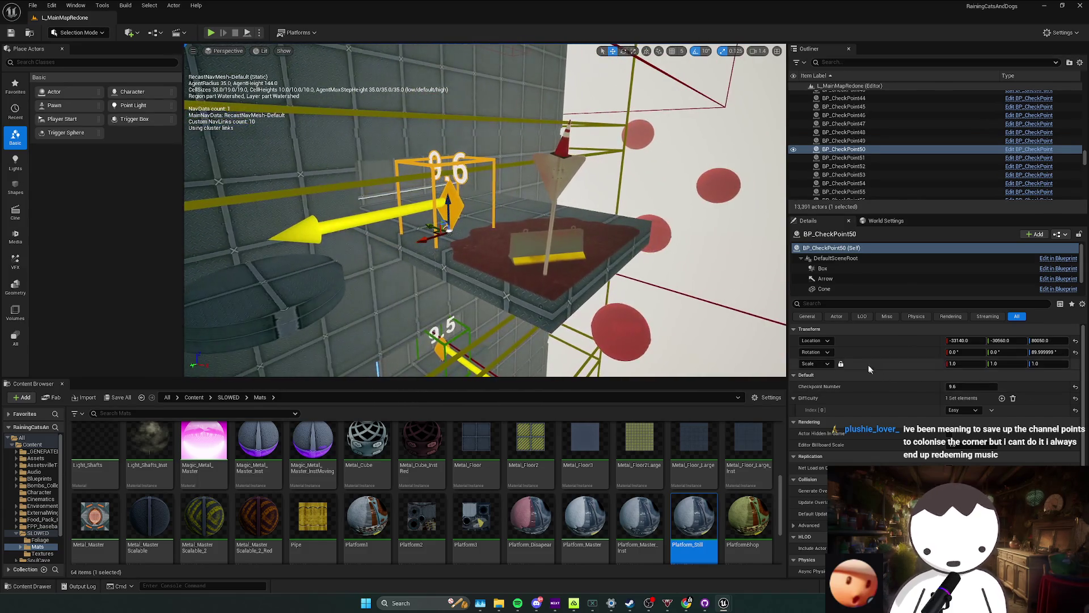
mouse_move(471, 219)
left_mouse_down()
mouse_move(693, 315)
mouse_move(485, 212)
mouse_move(528, 204)
left_mouse_up()
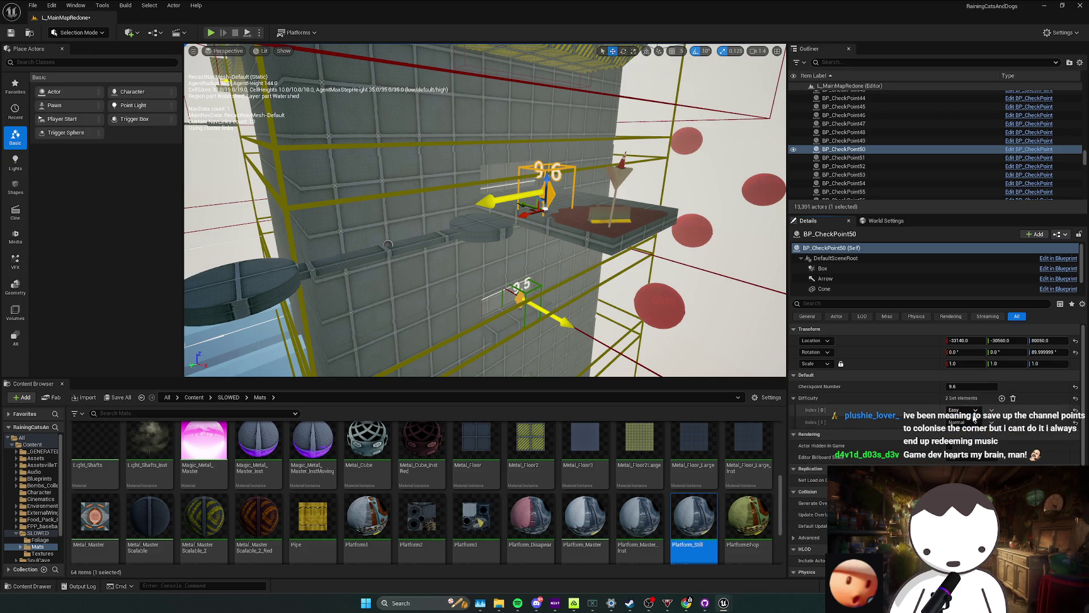
left_click_drag(527, 256, 538, 260)
left_click(499, 228)
Inspect the wall from another angle, select checkpoint 9.3 and save the level.
left_click_drag(499, 228, 510, 239)
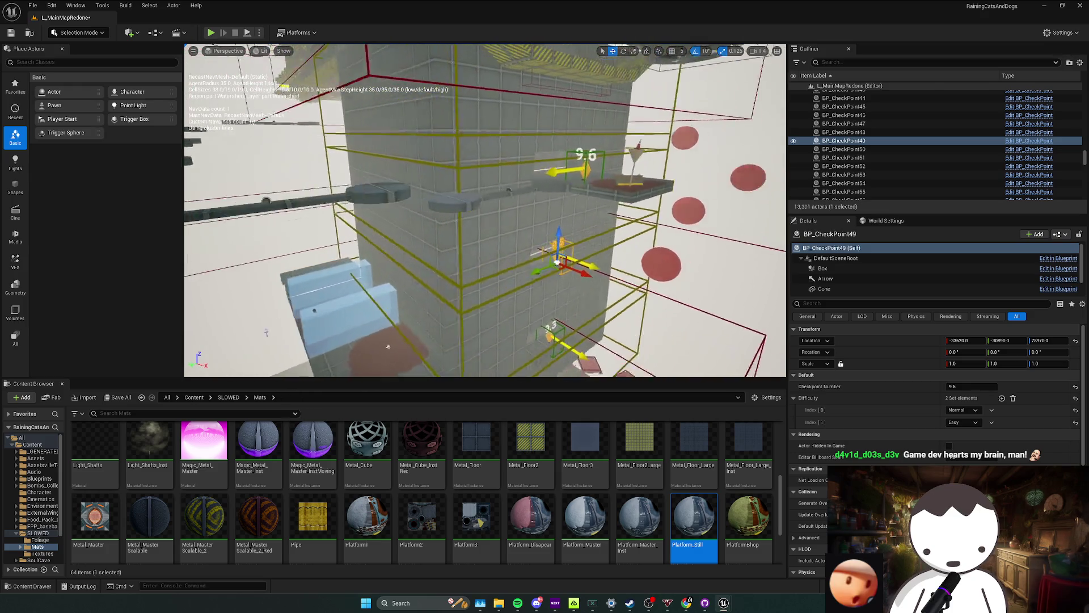
left_click_drag(387, 346, 555, 312)
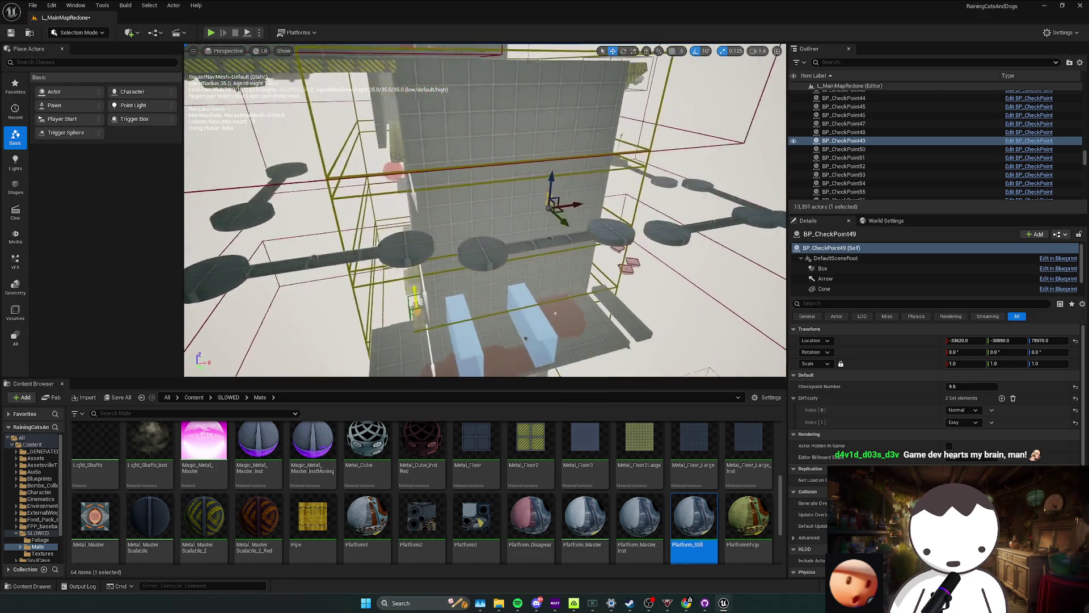
mouse_move(555, 312)
left_mouse_down()
mouse_move(471, 269)
mouse_move(610, 308)
mouse_move(538, 229)
mouse_move(688, 326)
left_mouse_up()
left_click(471, 269)
key("ctrl+s")
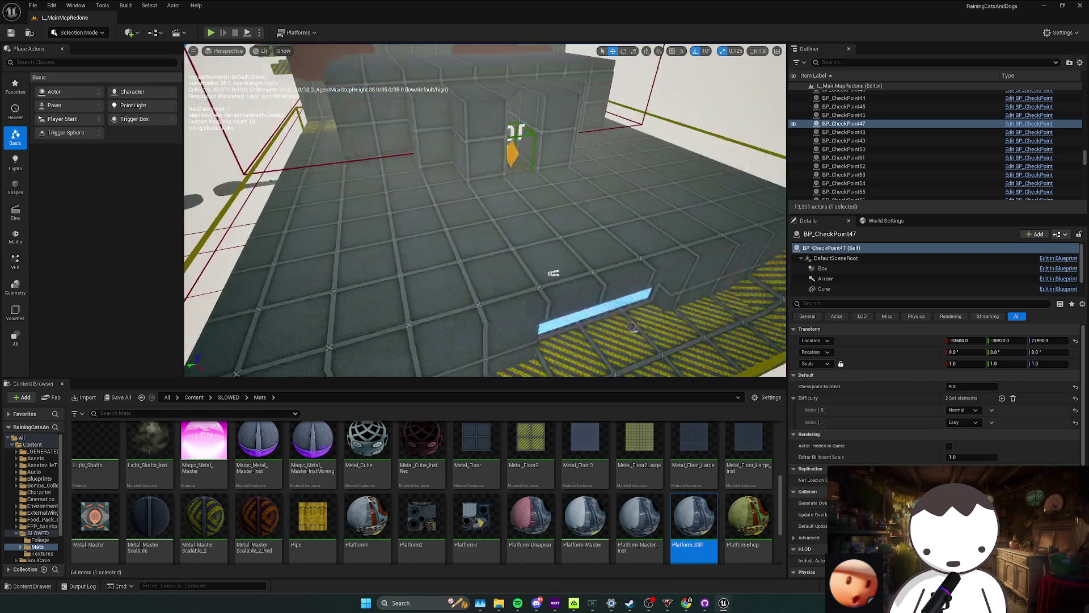
Orbit from the shaft floor grid out to a wide view of the tower's checkpoint ledges.
left_click_drag(687, 326, 582, 579)
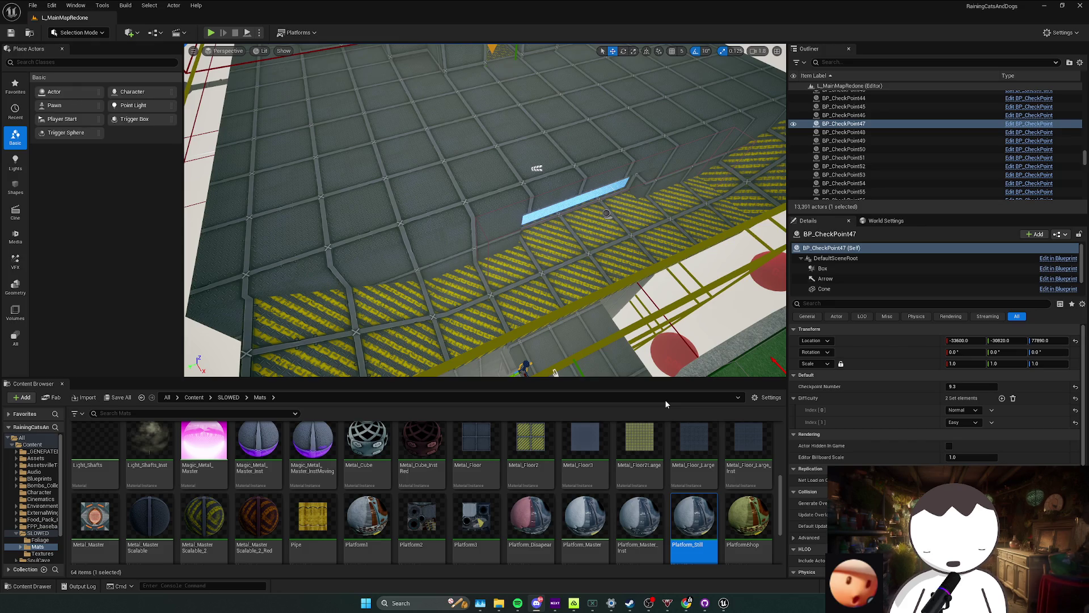
mouse_move(485, 209)
left_mouse_down()
mouse_move(528, 255)
mouse_move(562, 264)
mouse_move(511, 281)
left_mouse_up()
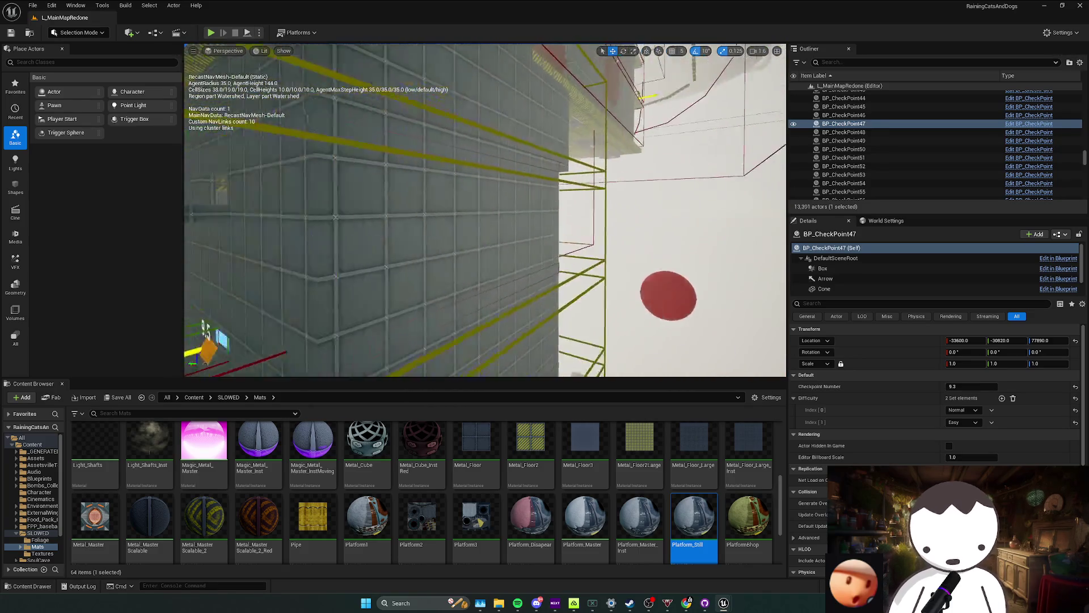
mouse_move(511, 282)
left_mouse_down()
mouse_move(494, 281)
mouse_move(485, 212)
mouse_move(477, 256)
mouse_move(472, 204)
mouse_move(486, 264)
mouse_move(472, 213)
mouse_move(481, 248)
mouse_move(391, 260)
mouse_move(750, 223)
left_mouse_up()
left_click_drag(493, 250, 498, 224)
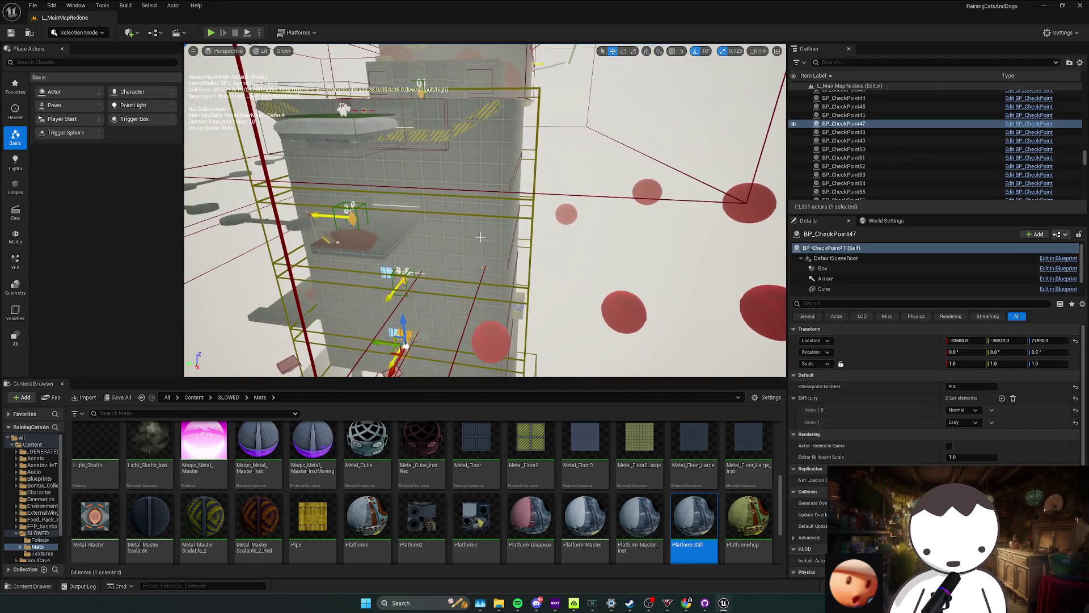
Select the wall panel beside the checkpoint ledge and rotate it to a new angle.
left_click(498, 224)
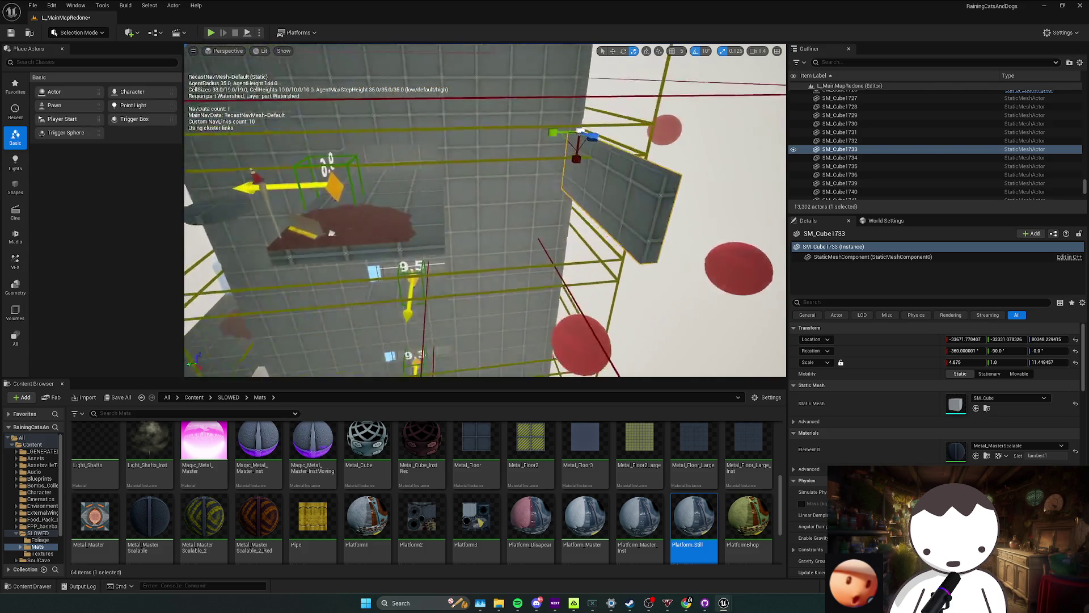
mouse_move(502, 223)
left_mouse_down()
mouse_move(516, 257)
mouse_move(523, 173)
mouse_move(389, 192)
mouse_move(426, 119)
mouse_move(423, 212)
left_mouse_up()
key("w")
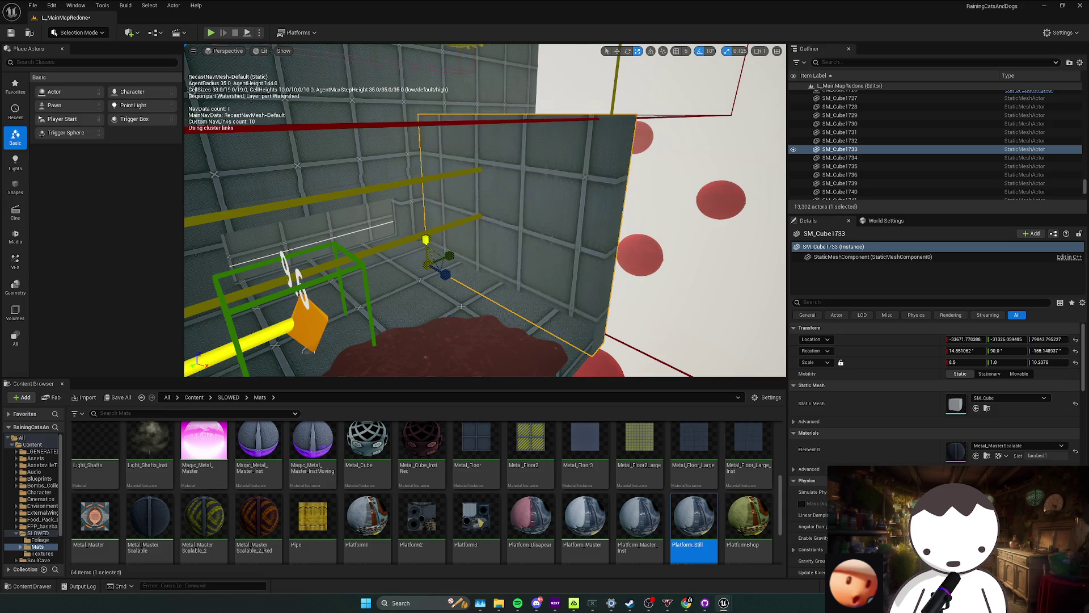
scroll(460, 305, "down", 3)
scroll(451, 281, "down", 4)
scroll(443, 256, "down", 4)
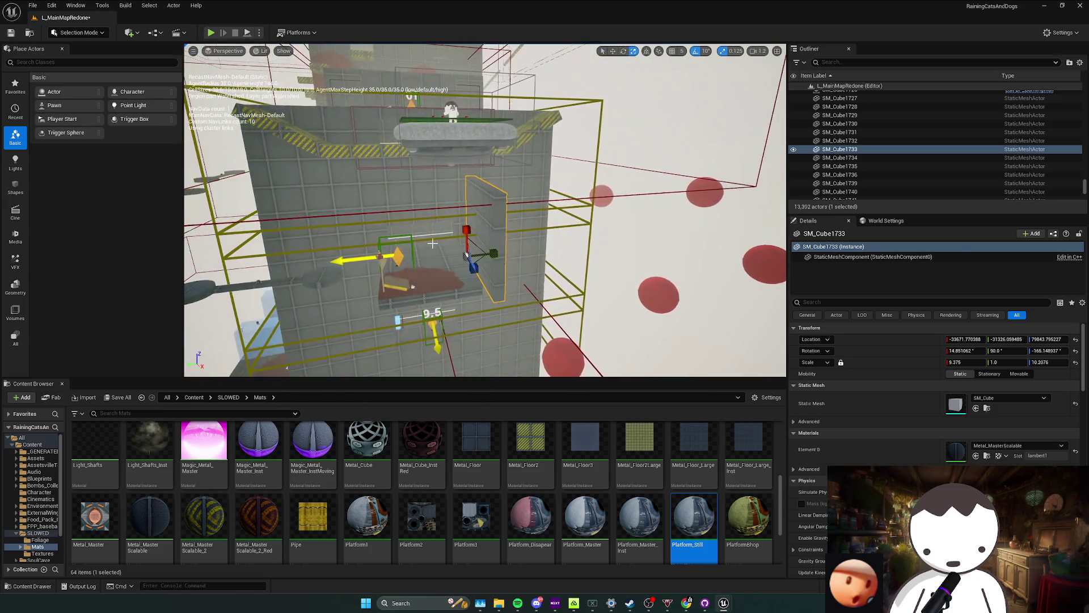
scroll(431, 242, "down", 2)
scroll(522, 264, "up", 3)
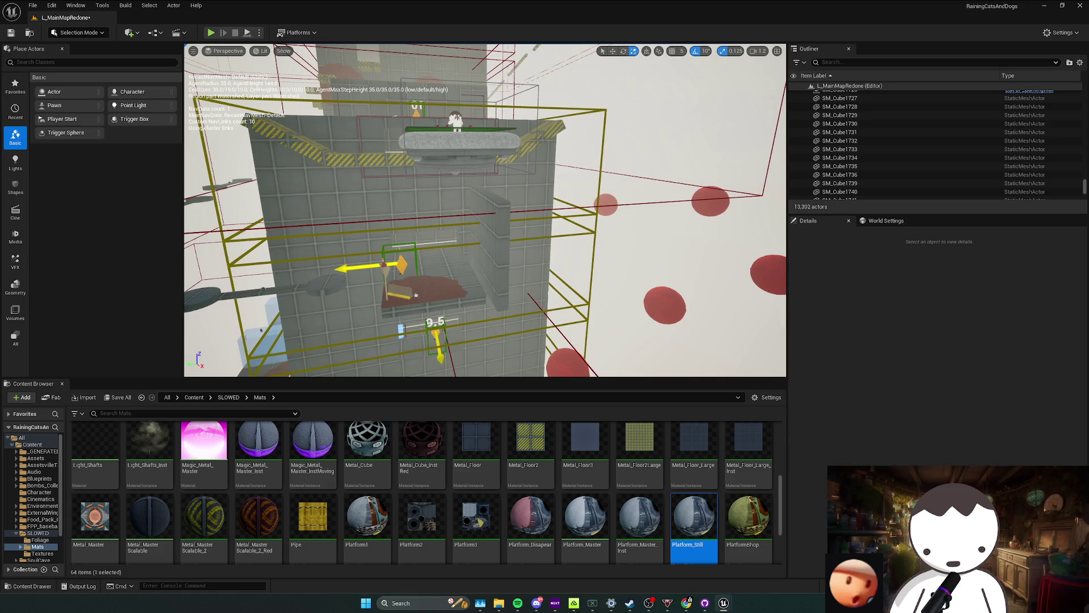
scroll(523, 258, "up", 2)
Frame wall cube SM_Cube1733 up close and save the level.
mouse_move(511, 253)
left_mouse_down()
mouse_move(403, 247)
mouse_move(376, 233)
left_mouse_up()
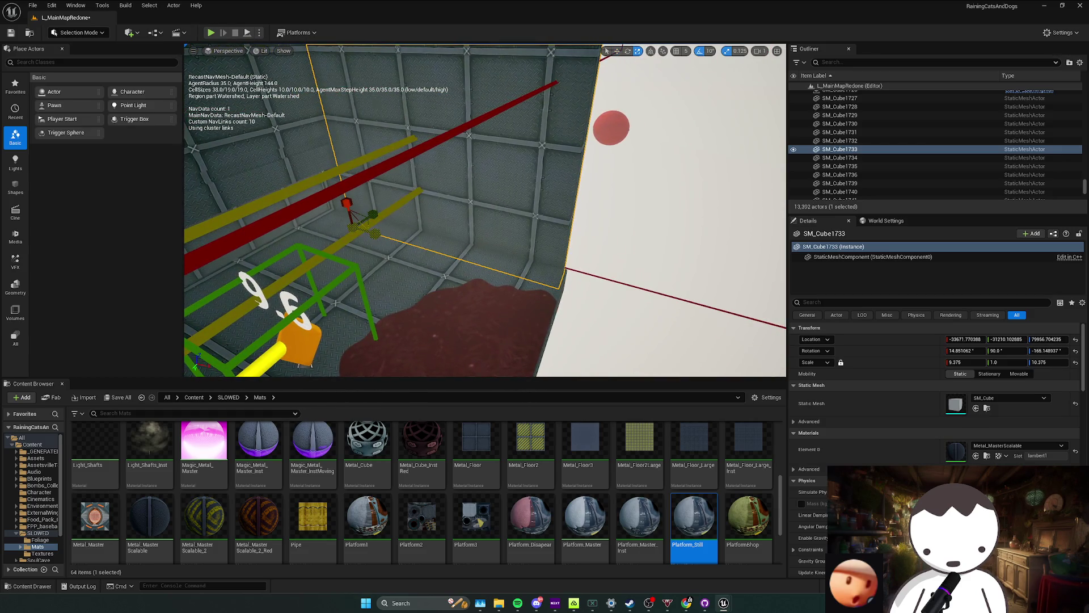
key("f")
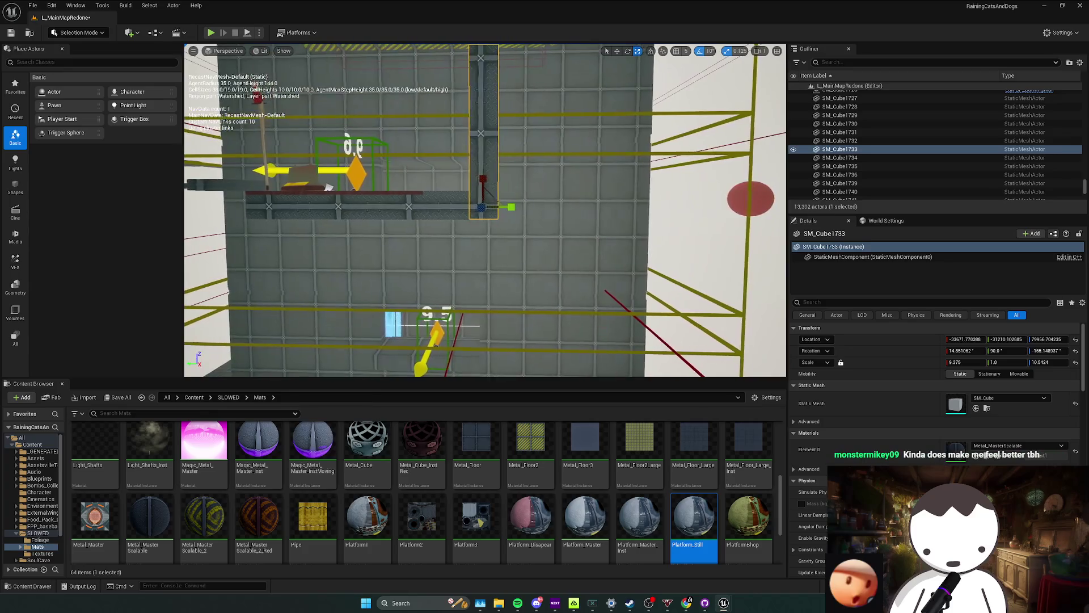
mouse_move(392, 244)
left_mouse_down()
mouse_move(402, 342)
mouse_move(390, 275)
left_mouse_up()
key("ctrl+s")
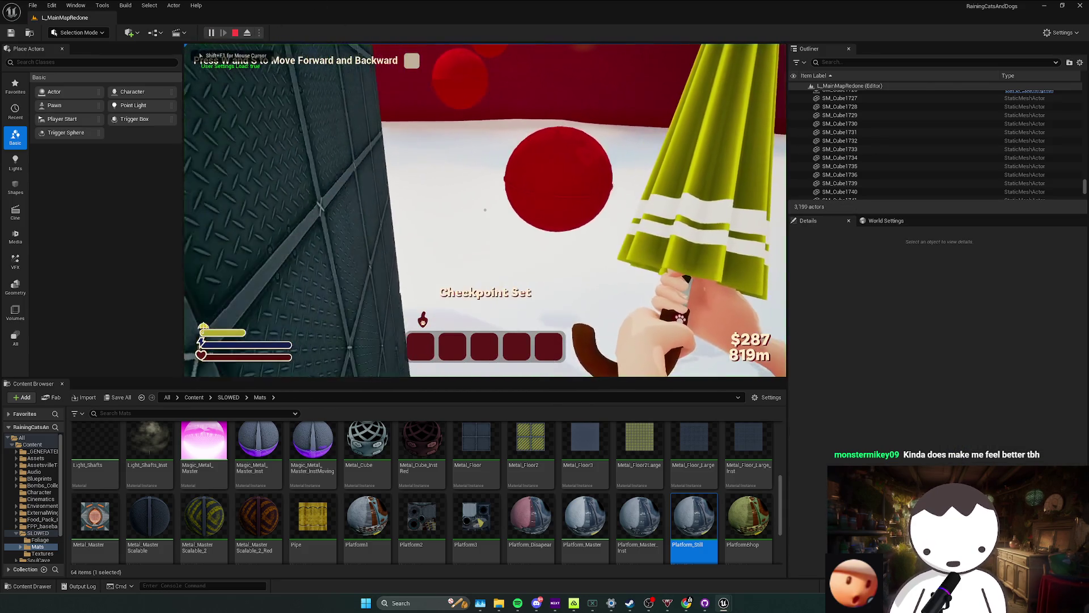
Run the character through the crouch-jump tutorial area toward the red wall, then stop the play test.
key("s")
key("w")
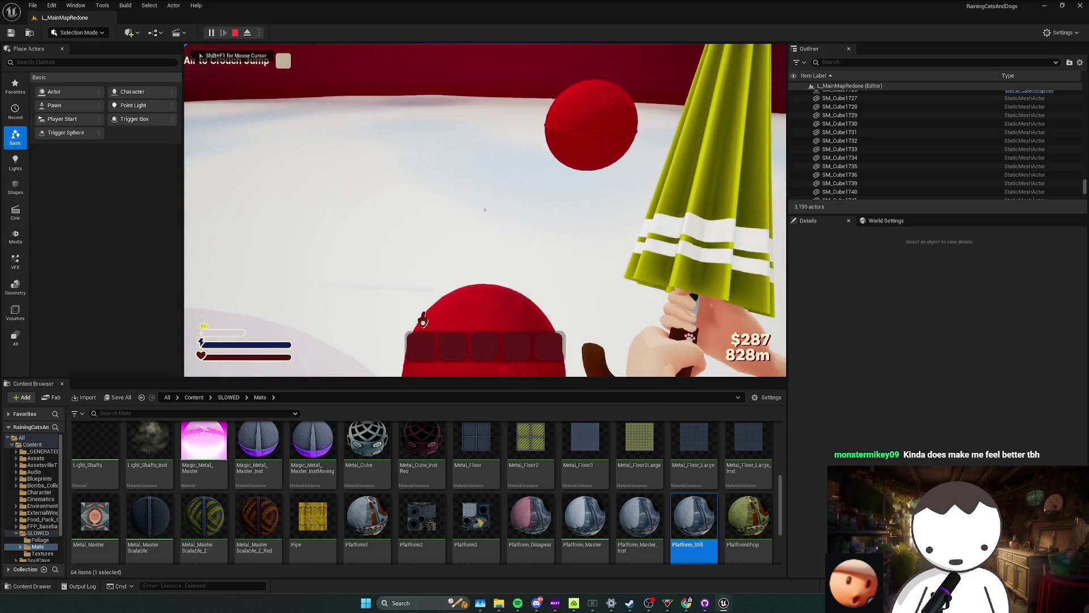
key("w")
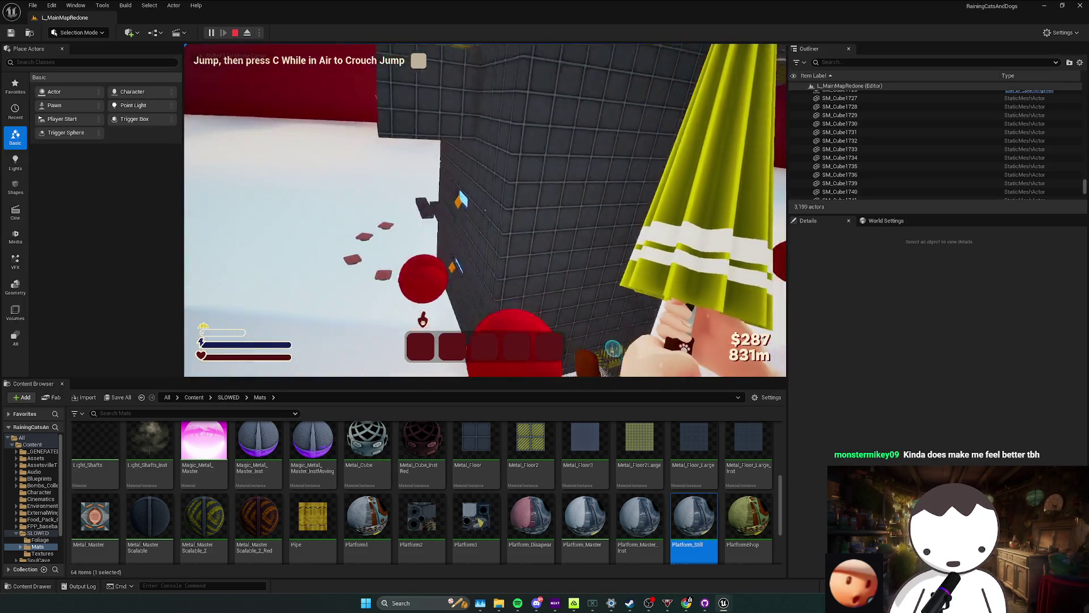
key("s")
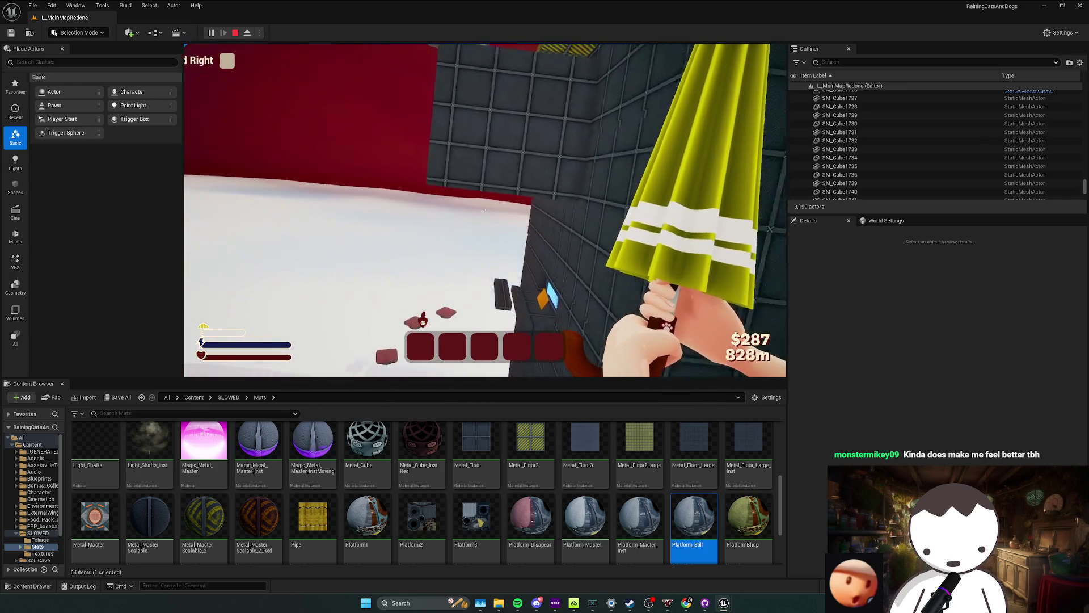
key("d")
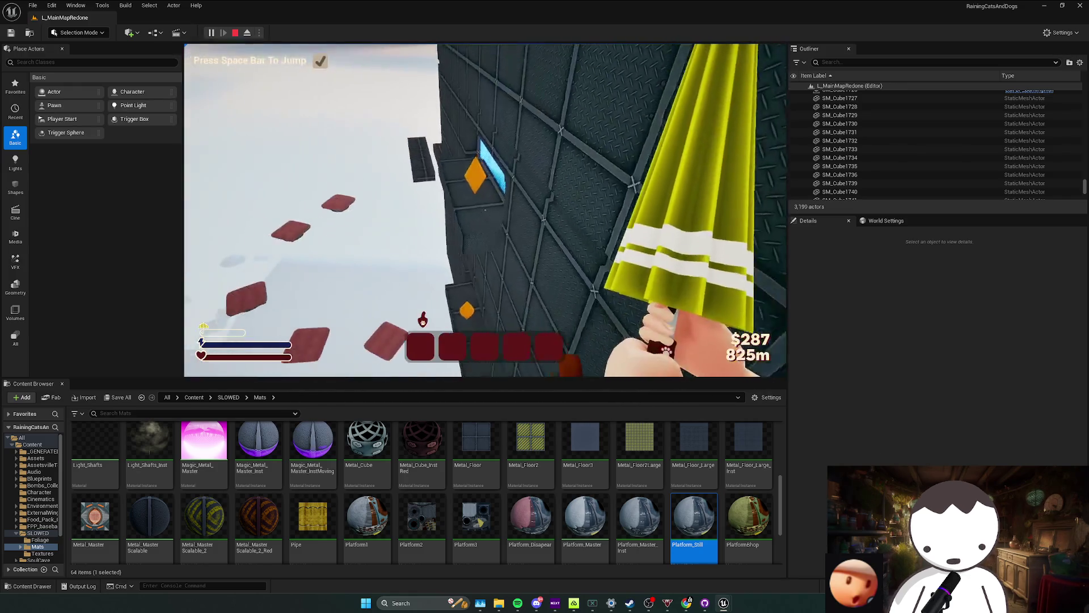
key("s")
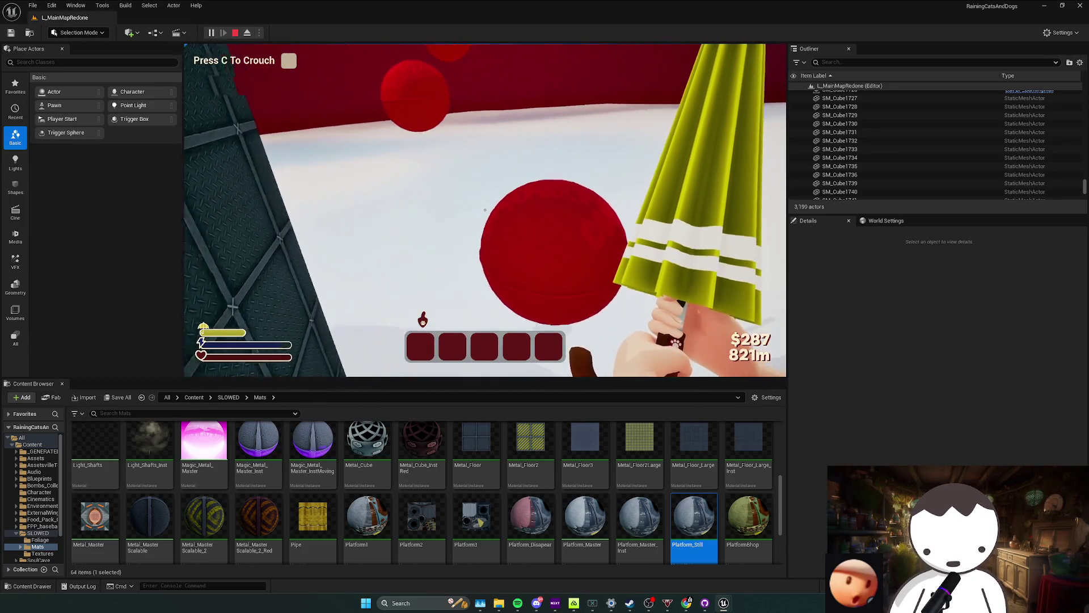
key("s")
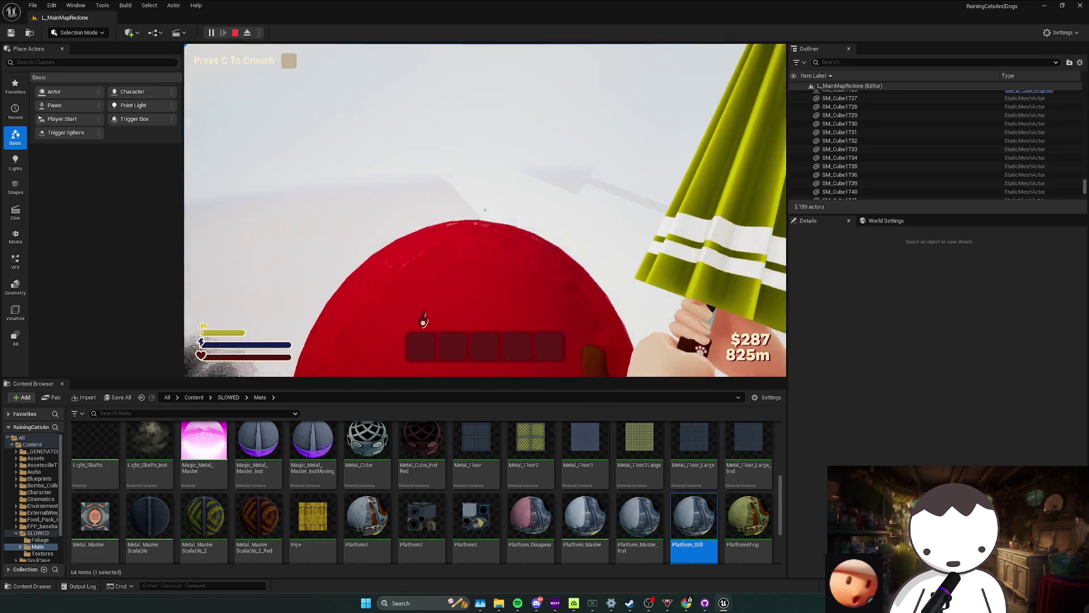
key("s")
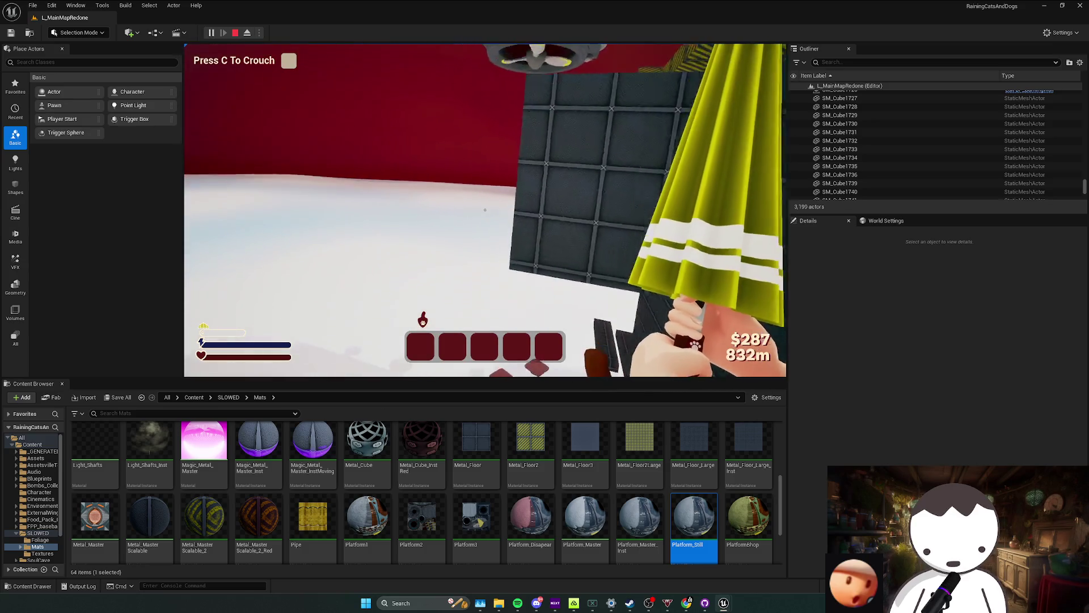
key("Escape")
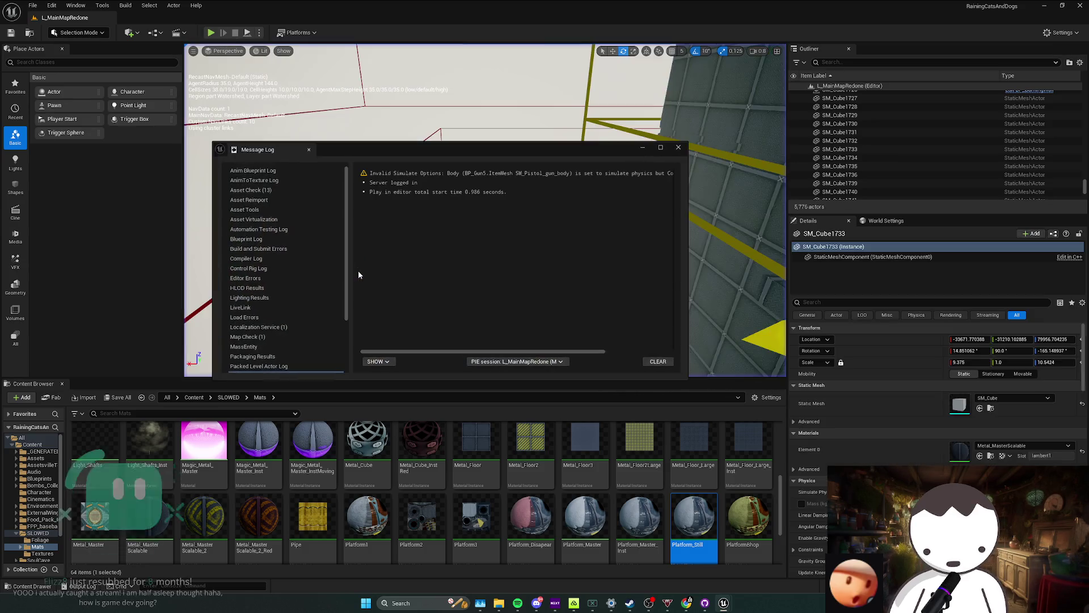
Switch away to the Twitch Stream Manager and bring the Steam library forward.
key("alt+Tab")
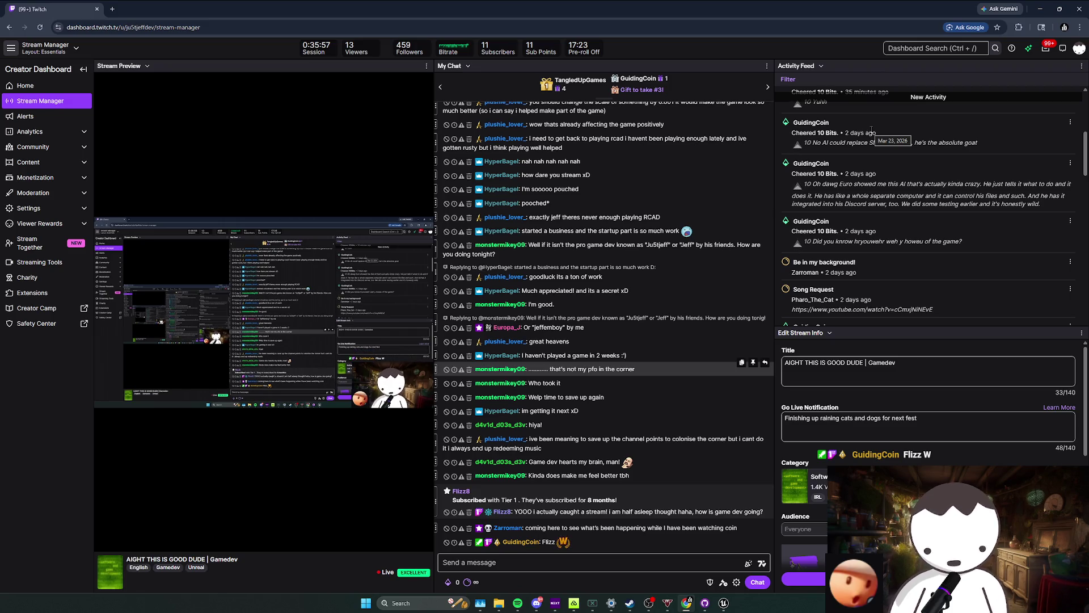
left_click(630, 603)
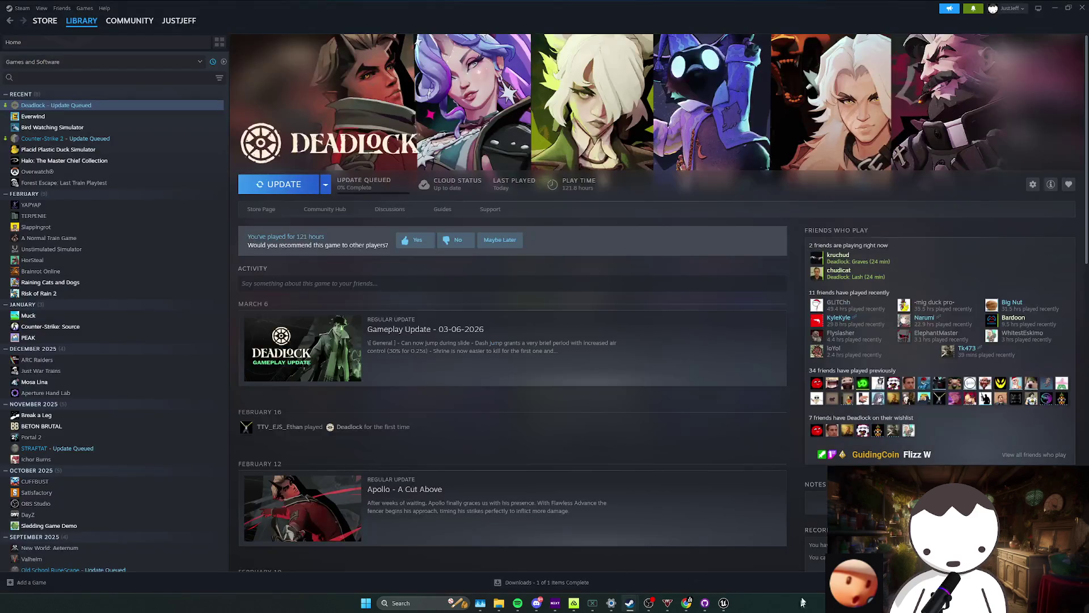
Start the Deadlock update and go to the Bird Watching Simulator store page.
left_click(285, 185)
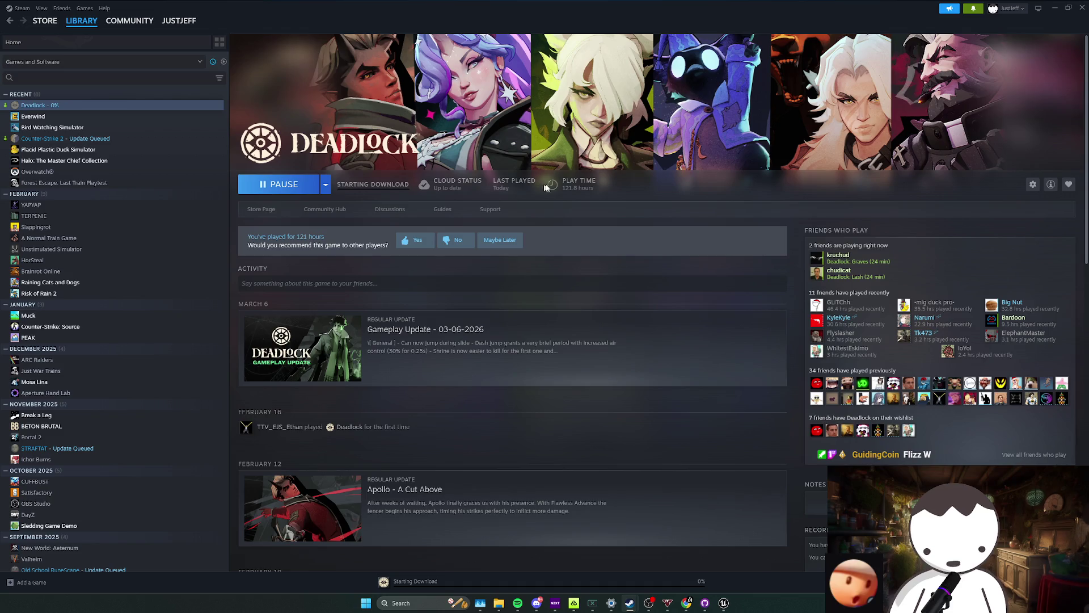
left_click(78, 126)
left_click(276, 214)
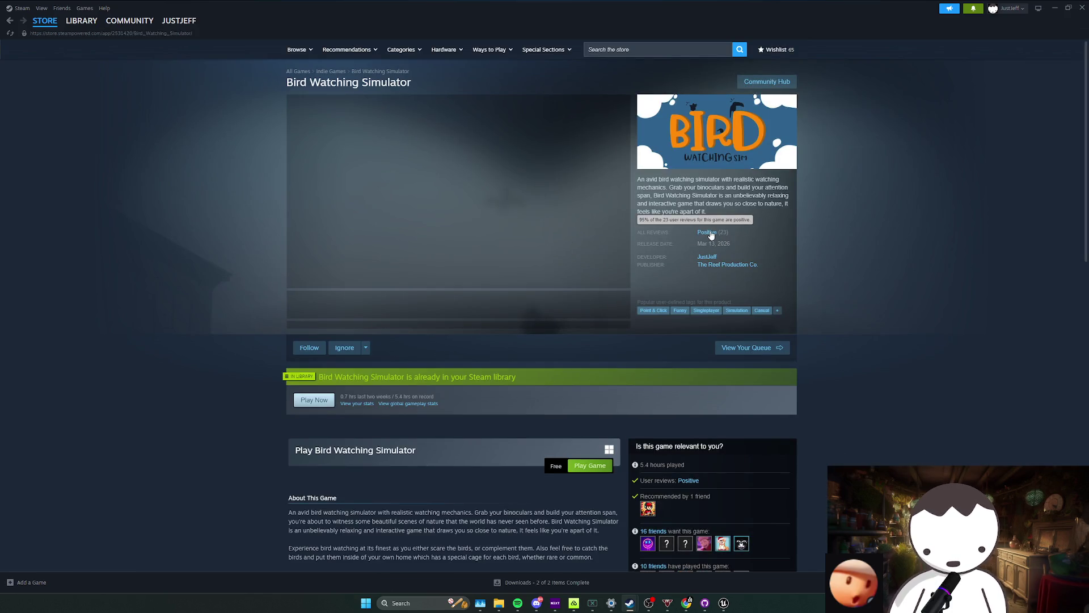
Jump to the user reviews and open the full Not Recommended review about the camera.
left_click(710, 234)
scroll(731, 296, "down", 5)
scroll(642, 309, "down", 5)
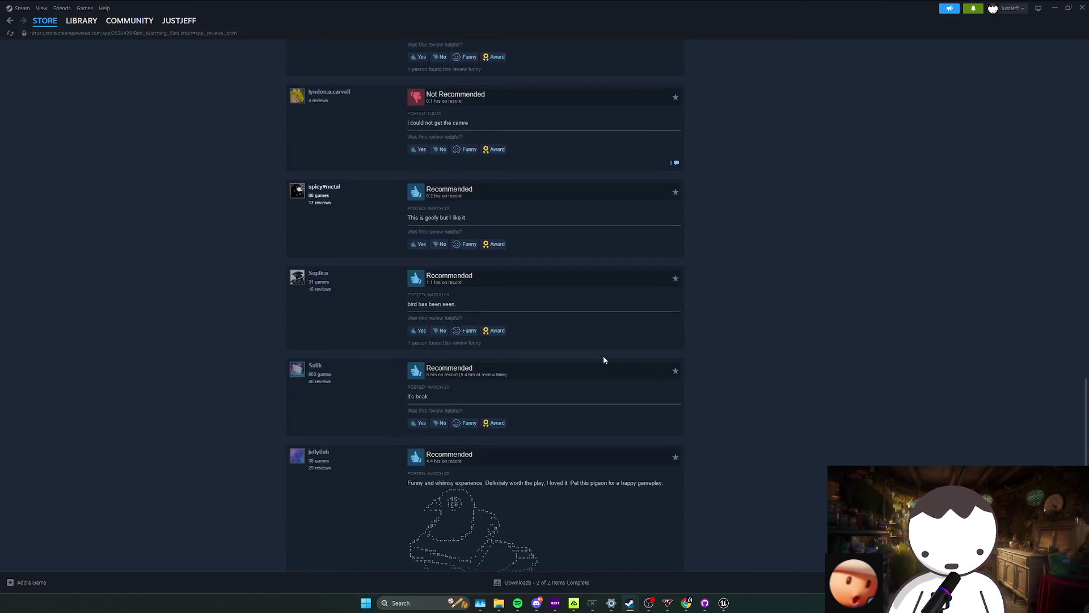
scroll(603, 360, "down", 5)
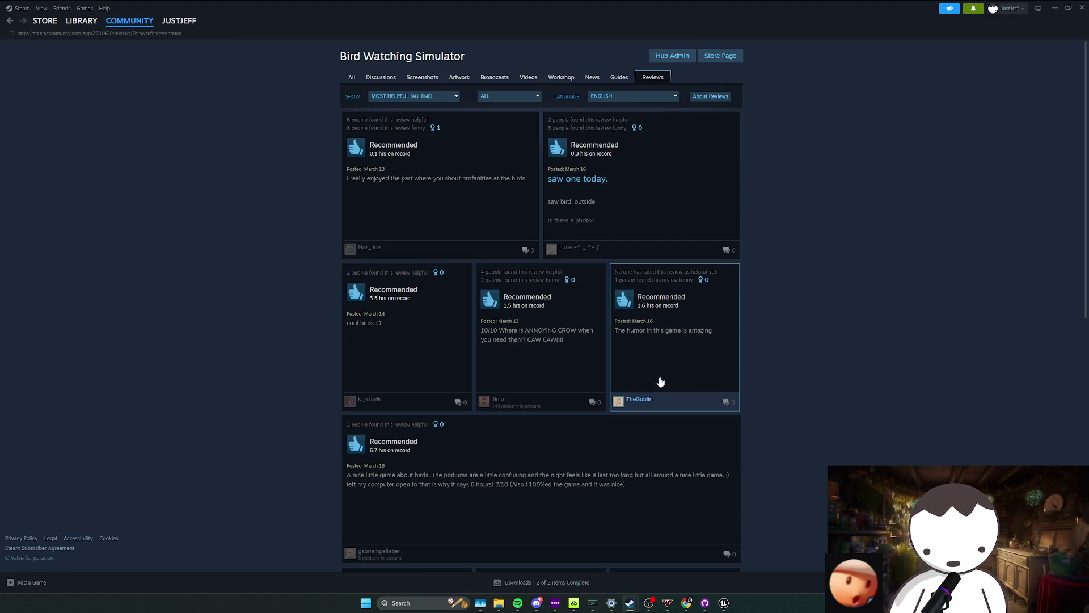
scroll(673, 374, "down", 5)
scroll(690, 384, "down", 5)
scroll(690, 395, "down", 3)
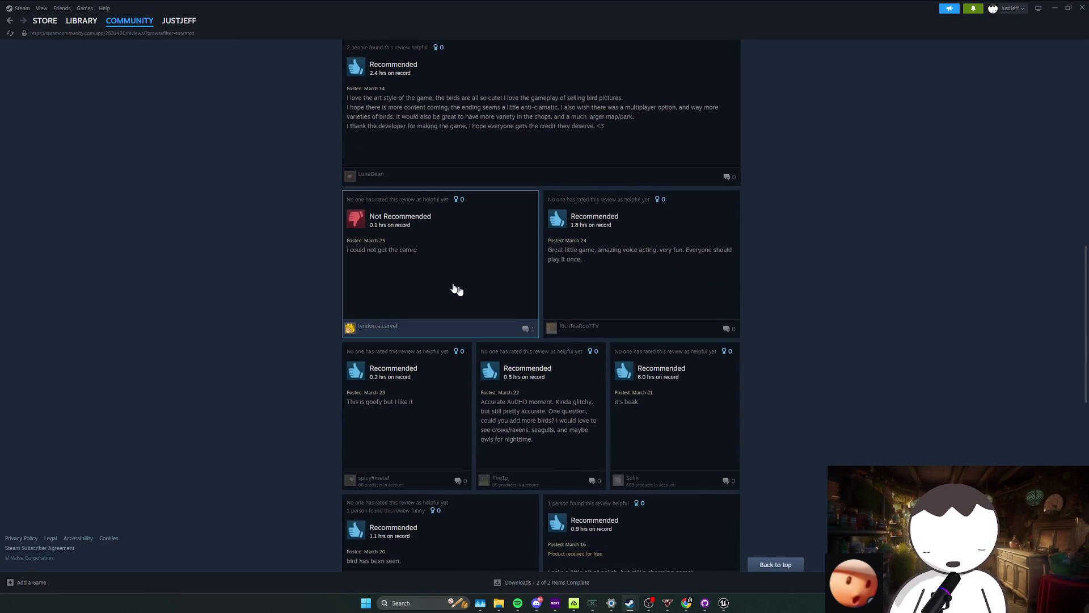
left_click(419, 256)
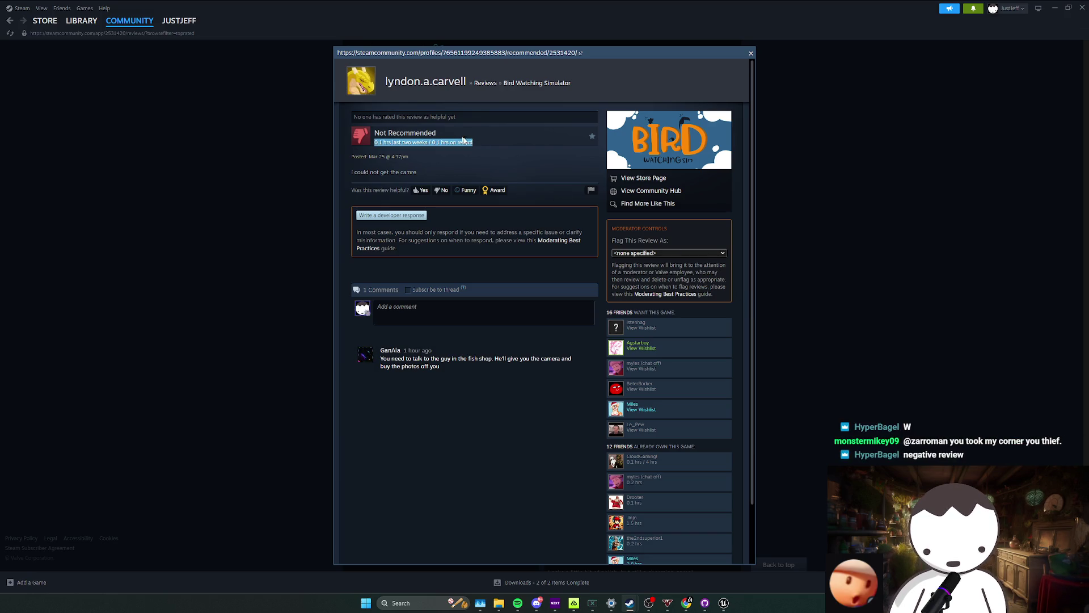
left_click(882, 211)
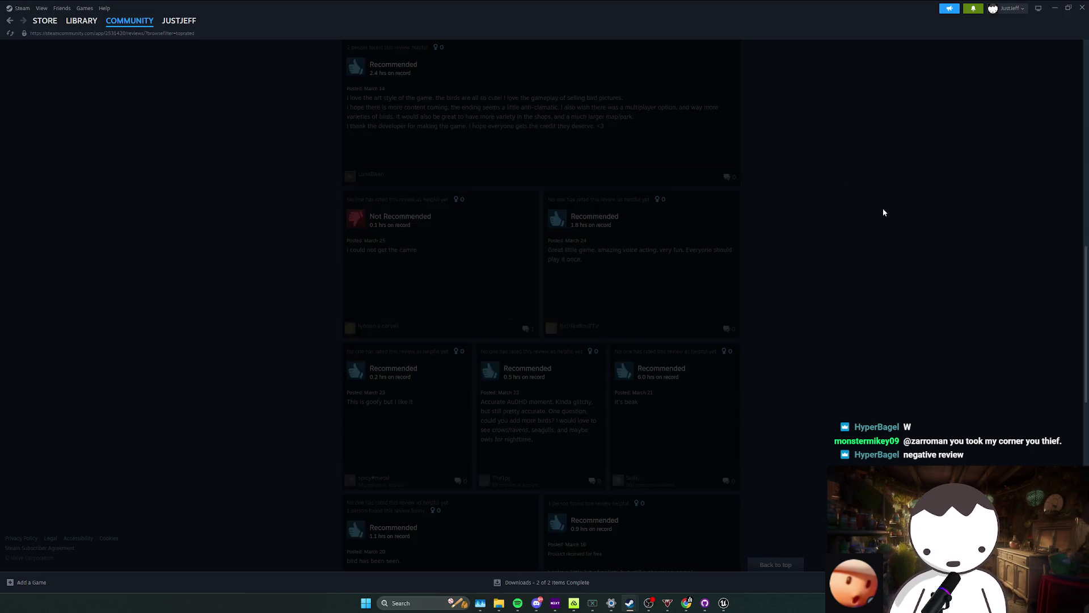
scroll(866, 228, "up", 1)
left_click(462, 347)
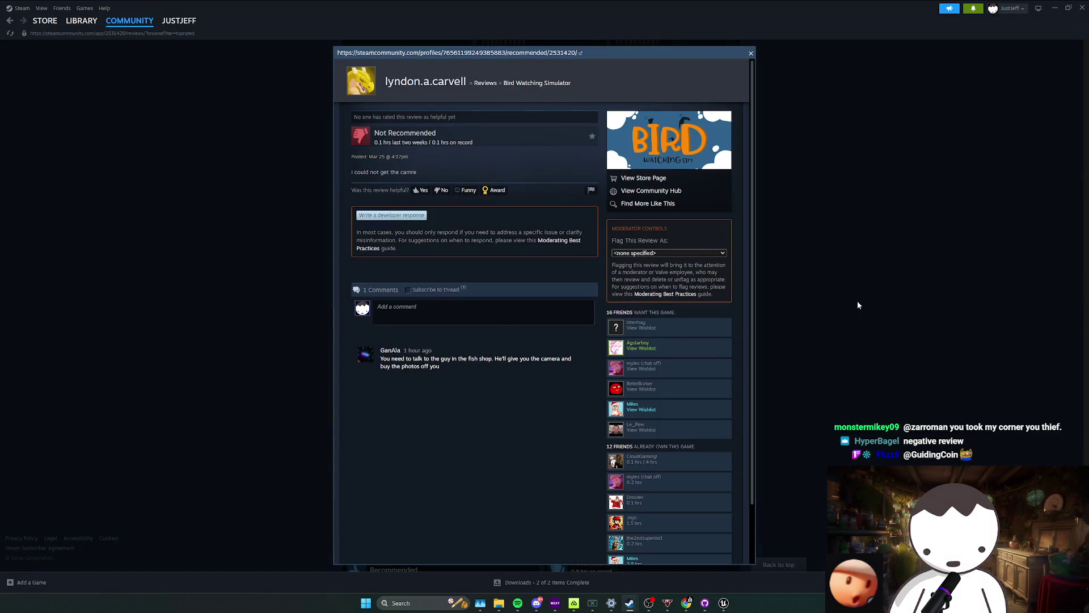
left_click(857, 301)
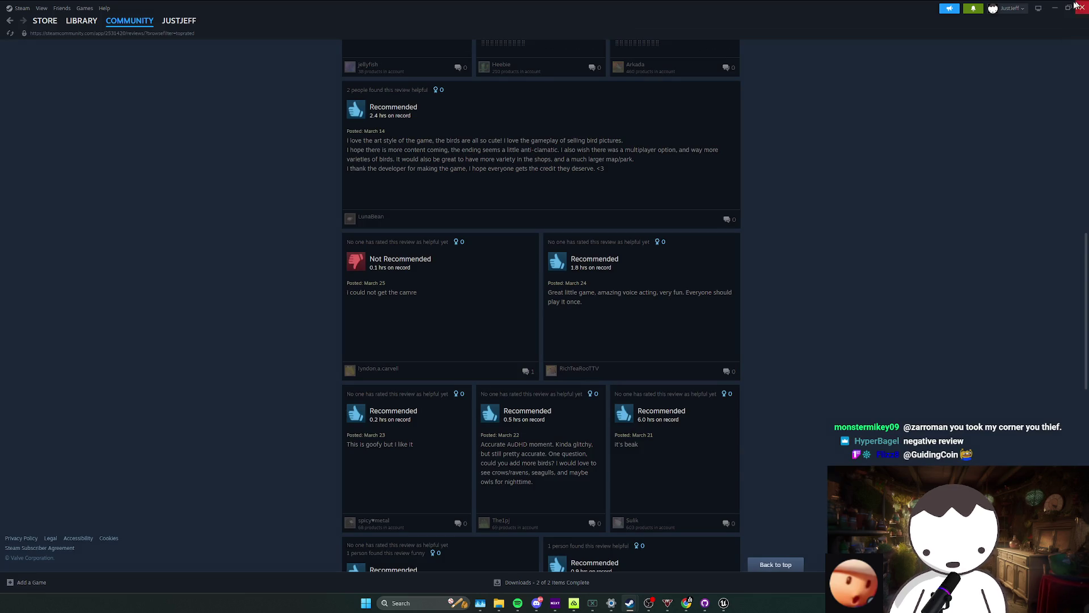
left_click(1053, 7)
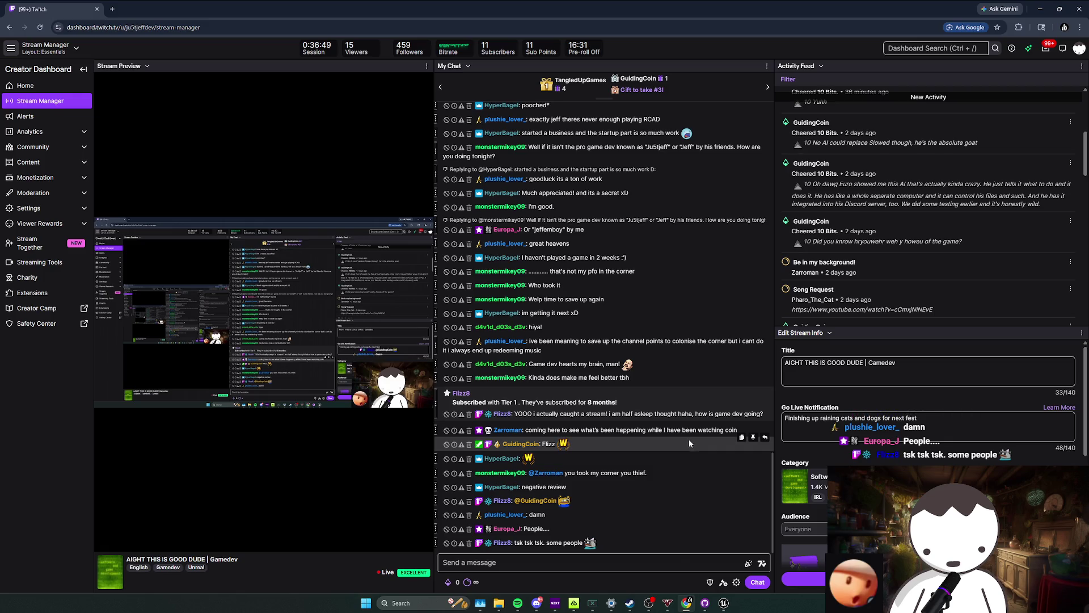
mouse_move(595, 430)
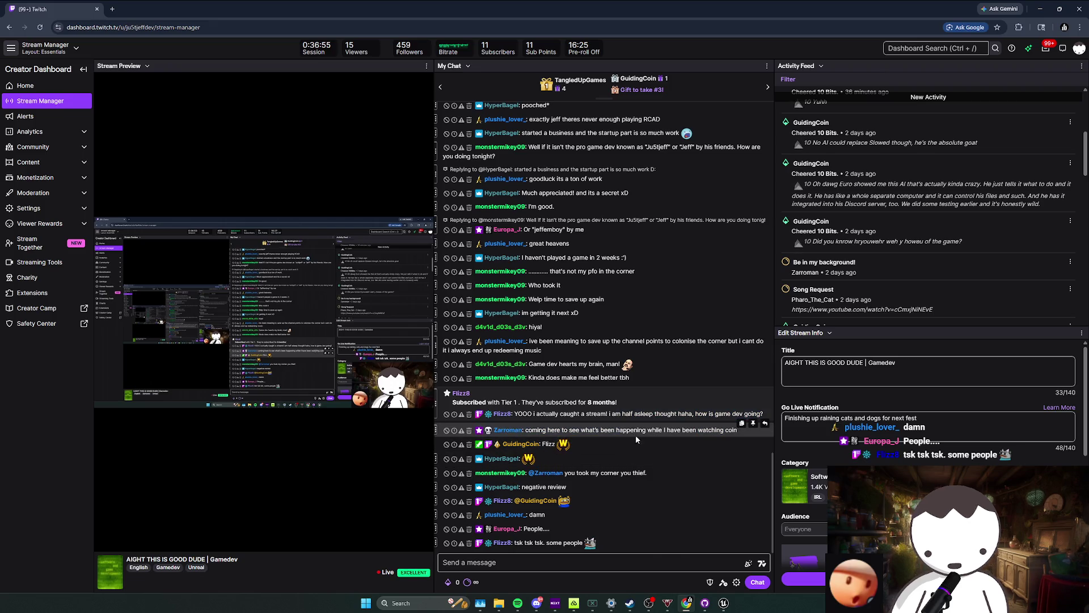
Switch from the Twitch chat back to the Unreal level editor.
key("alt+Tab")
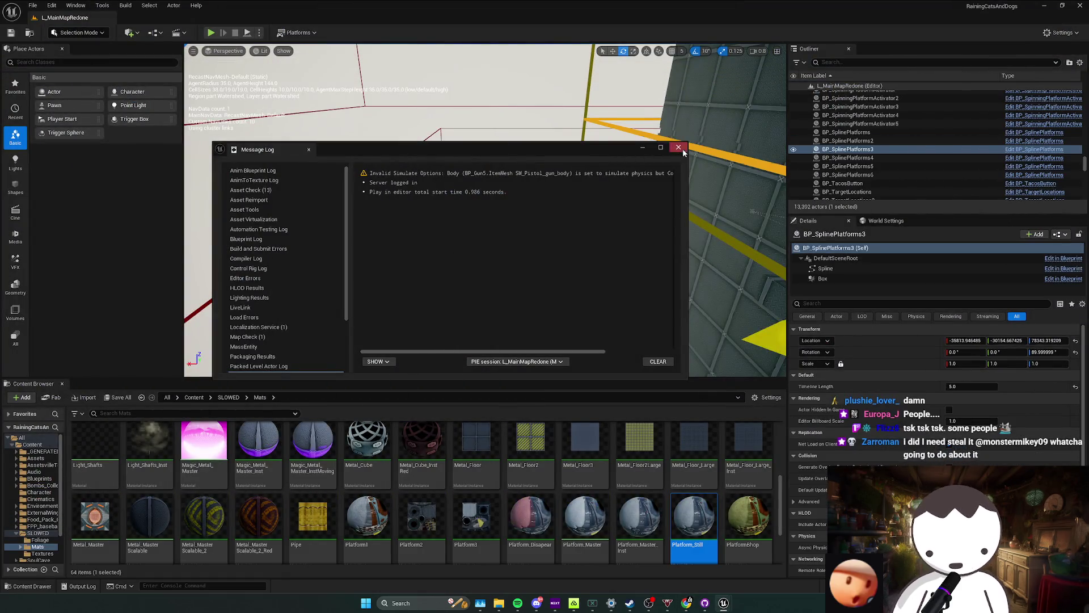
Dismiss the Message Log, glance at the Laser Grid material editor and minimize it.
left_click(676, 147)
key("alt+Tab")
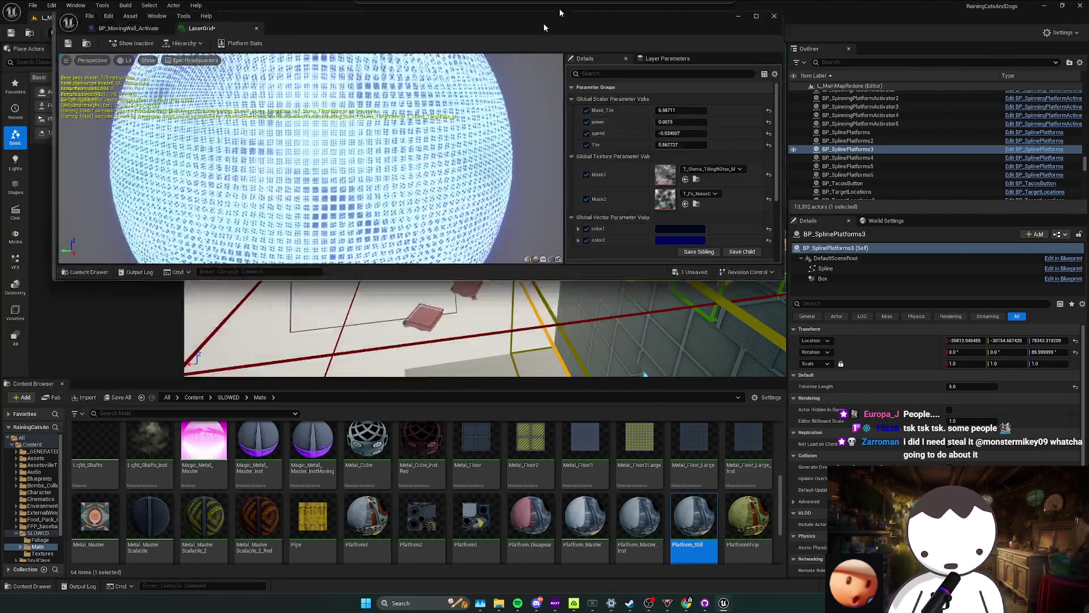
left_click(1044, 5)
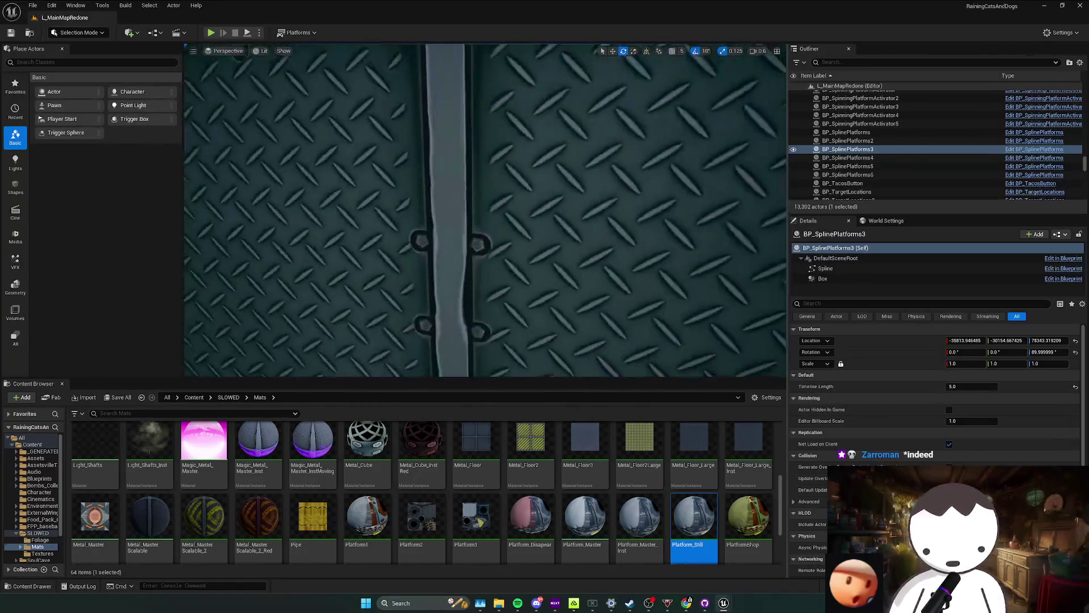
Fly down the grey corridor to the grid wall with the orange diamond, saving the level twice.
left_click_drag(520, 200, 442, 213)
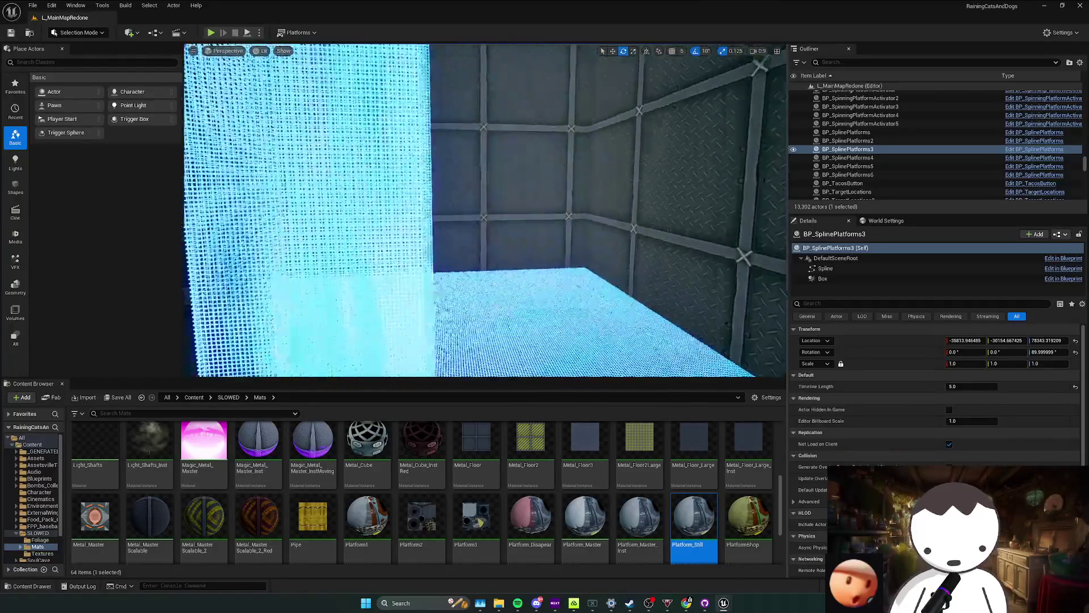
left_click_drag(443, 212, 519, 202)
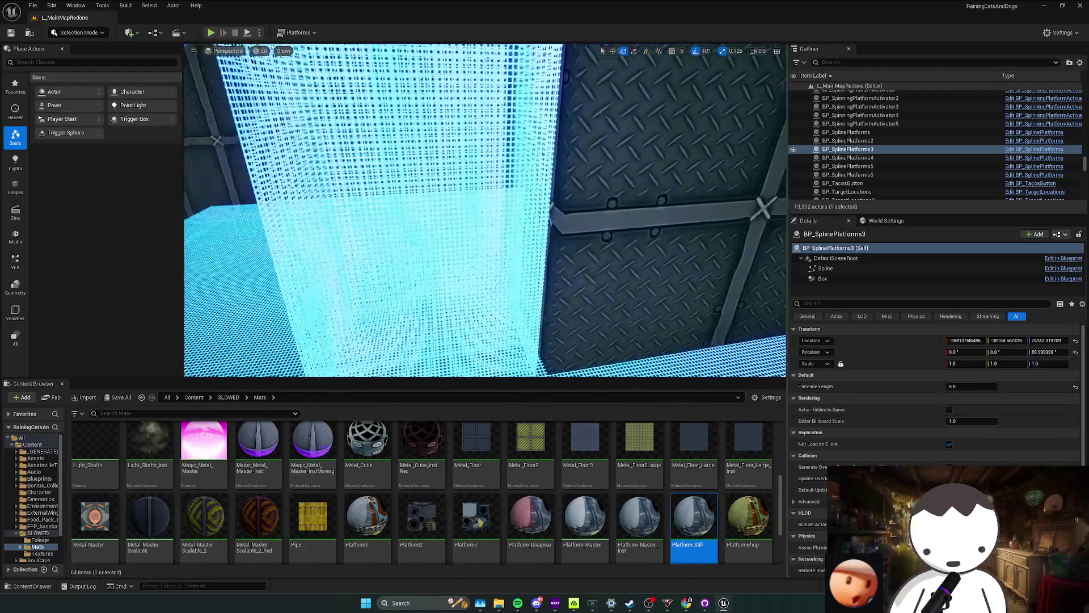
key("ctrl+s")
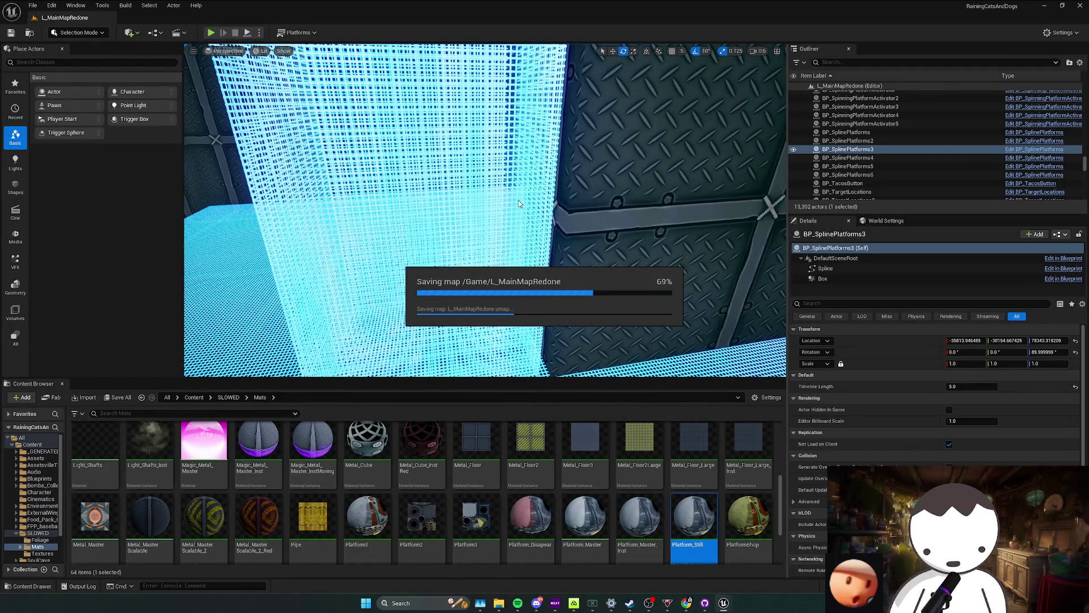
left_click_drag(520, 203, 528, 202)
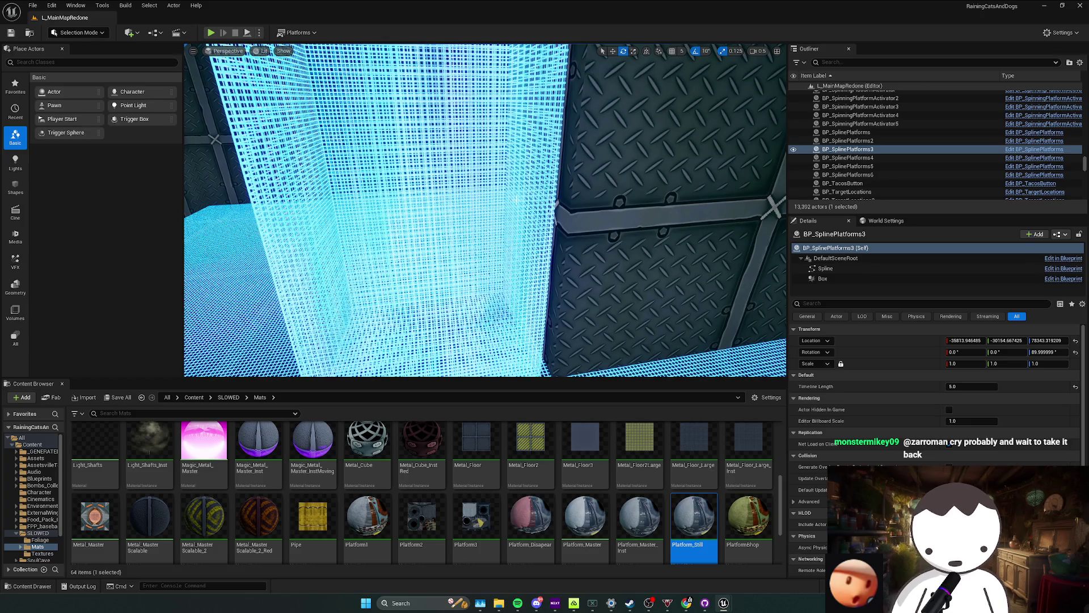
left_click_drag(517, 200, 527, 199)
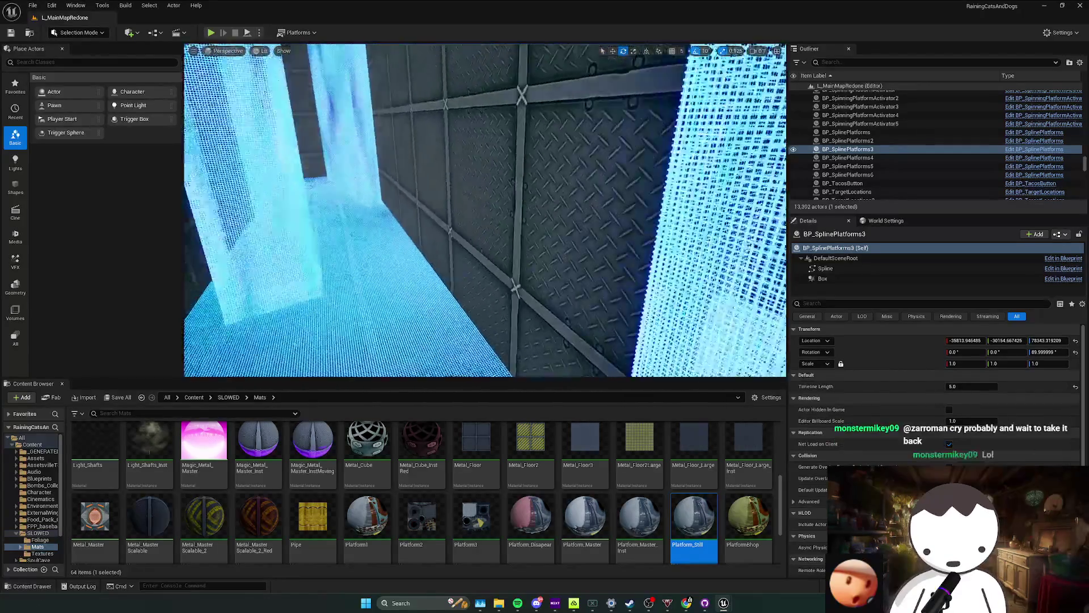
mouse_move(527, 200)
left_mouse_down()
mouse_move(510, 200)
mouse_move(544, 200)
left_mouse_up()
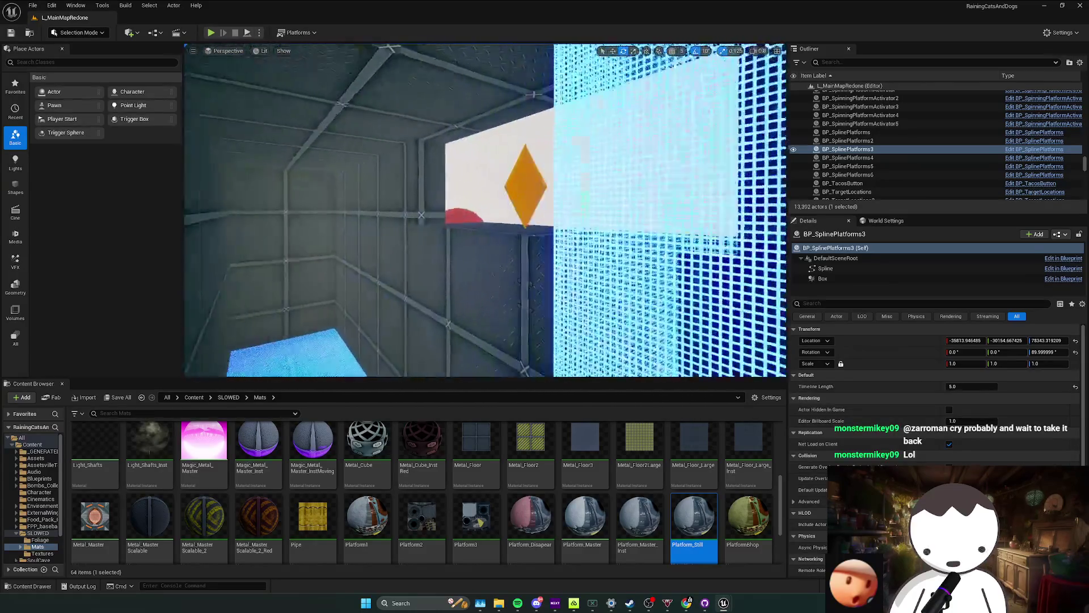
left_click_drag(545, 200, 528, 204)
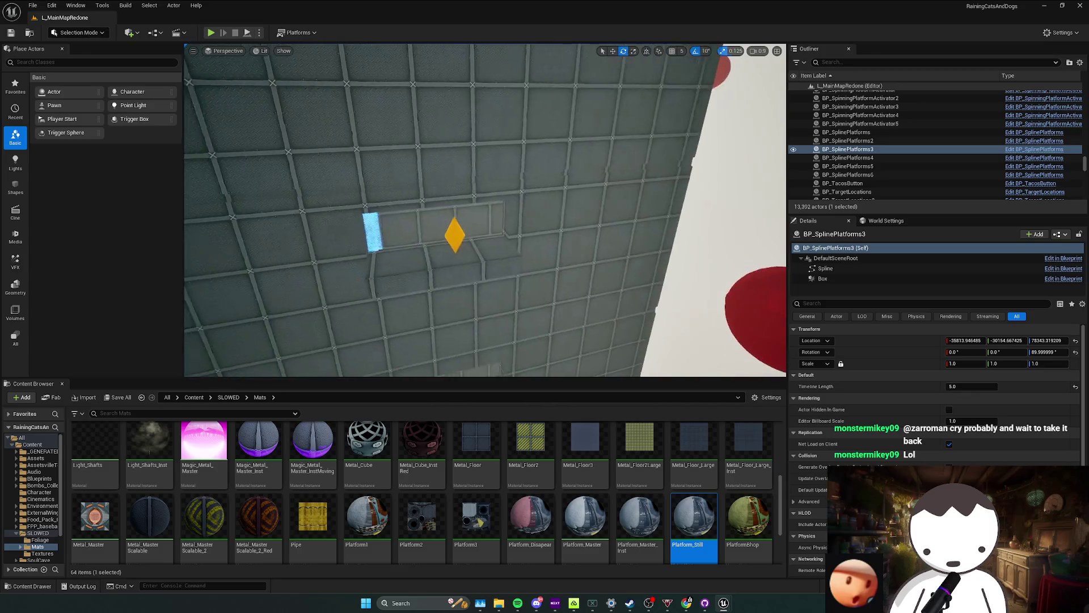
key("ctrl+s")
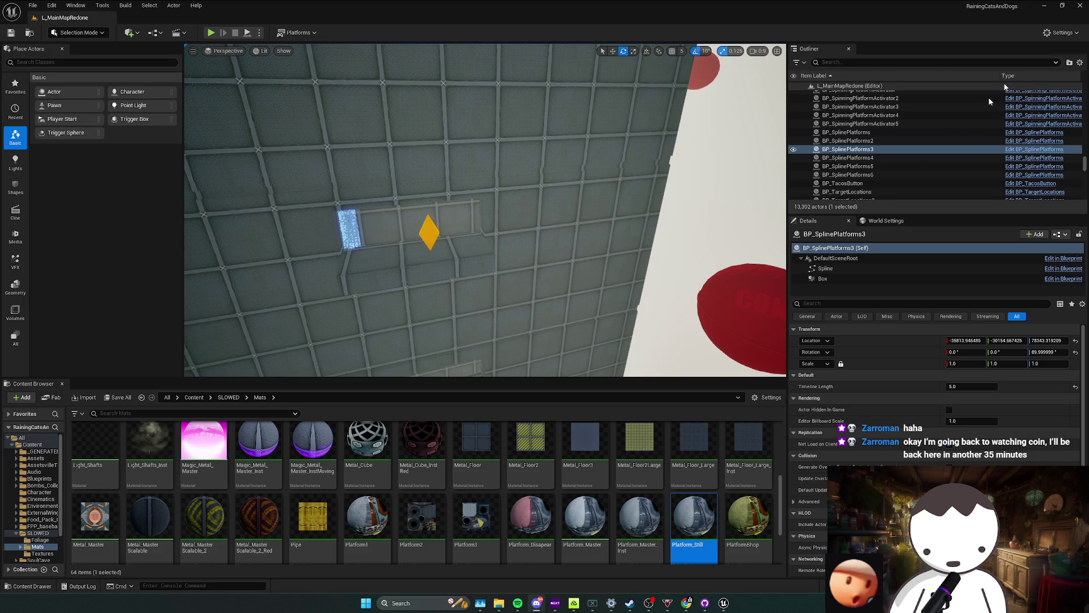
Pull back past the shaft walls and red discs to a close view of the hazard-striped floor.
mouse_move(588, 245)
left_mouse_down()
mouse_move(545, 280)
mouse_move(485, 222)
left_mouse_up()
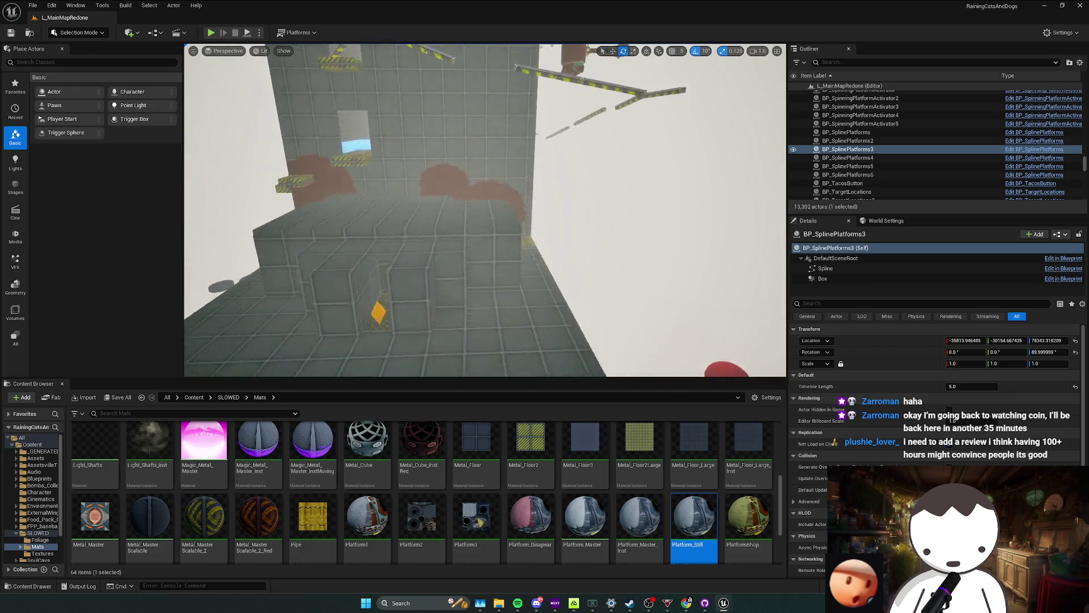
mouse_move(485, 221)
left_mouse_down()
mouse_move(485, 256)
mouse_move(485, 212)
left_mouse_up()
left_click_drag(647, 268, 646, 269)
key("Up")
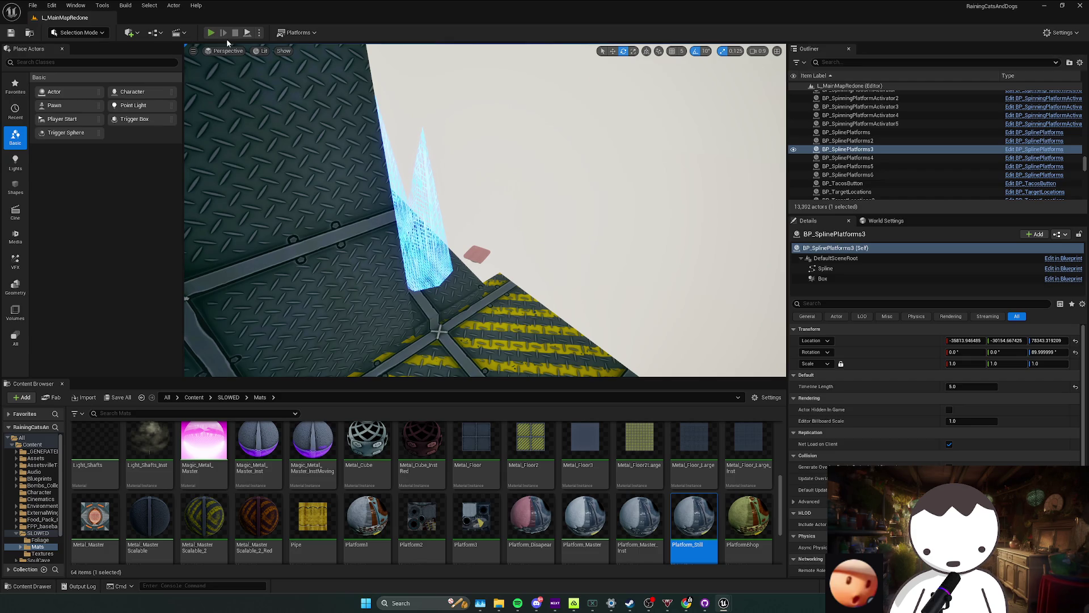
Play-test walking toward the blue laser spike, stop, and save the map.
left_click(211, 32)
key("w")
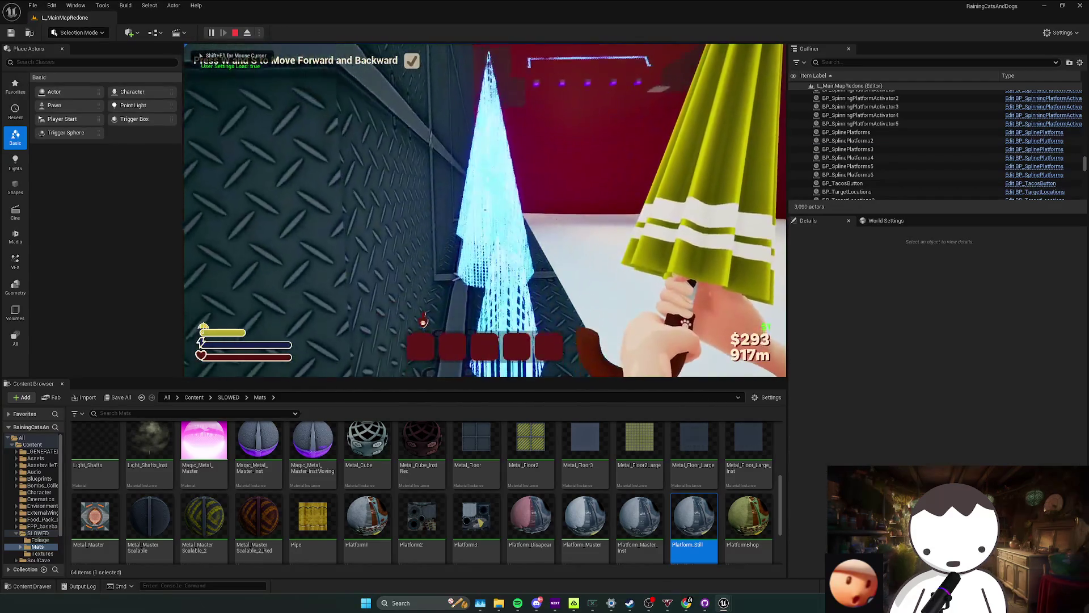
key("w")
key("w")
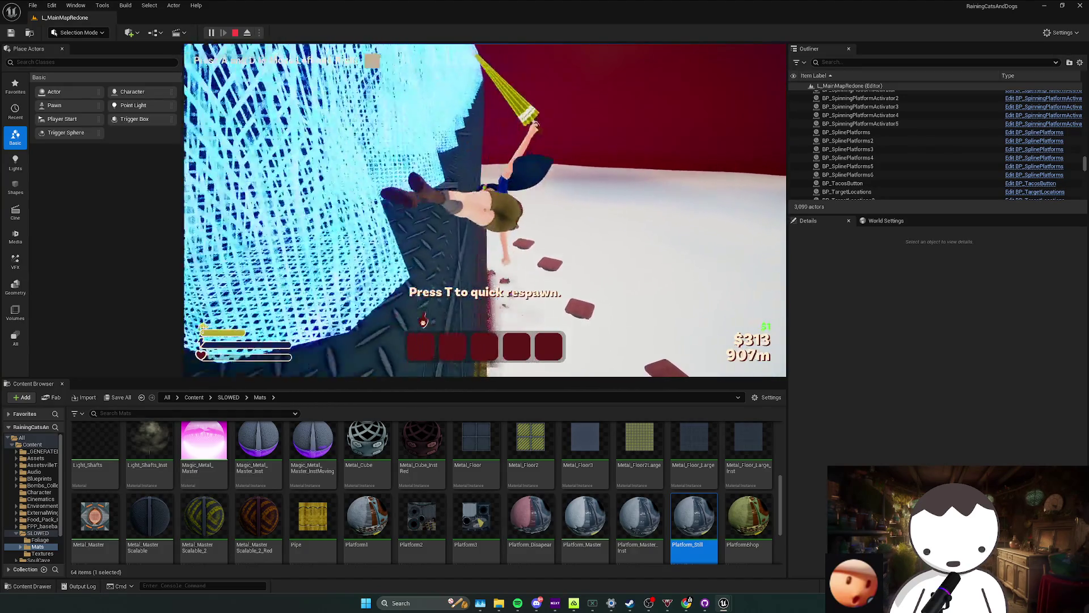
key("Escape")
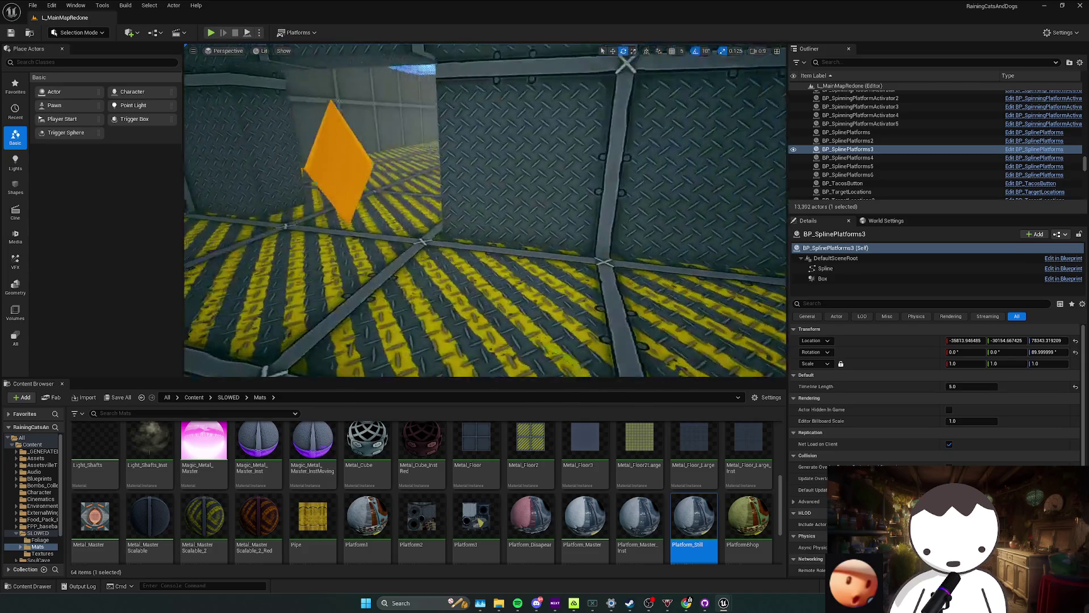
key("ctrl+s")
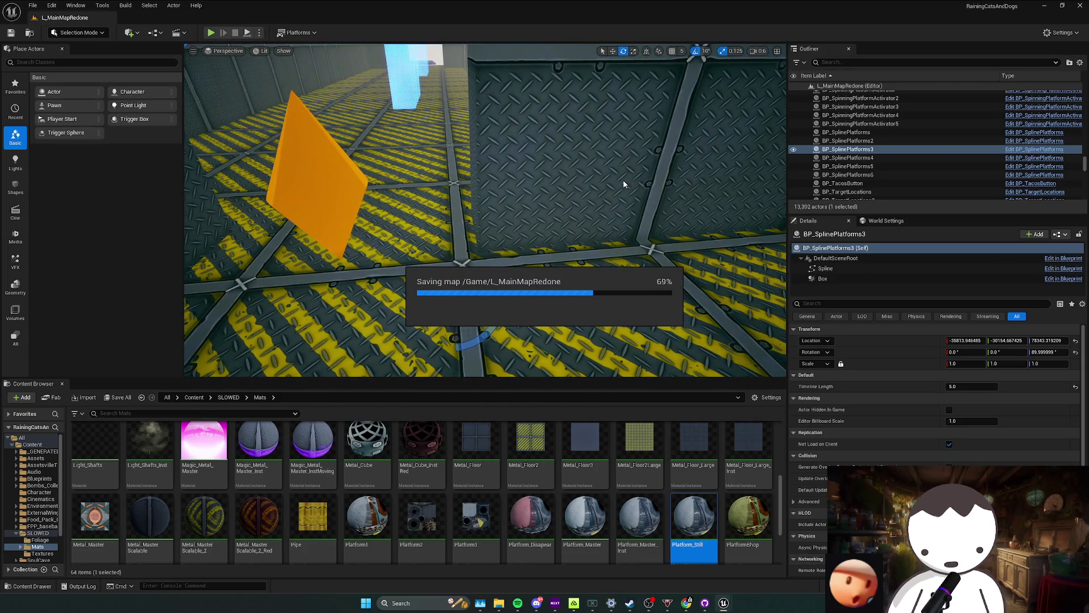
key("d")
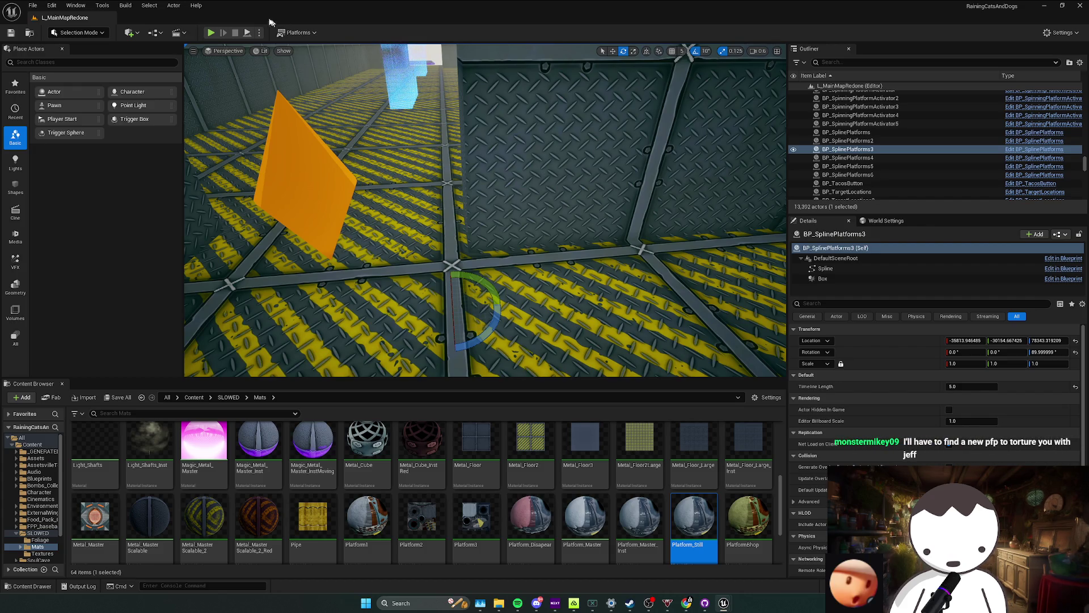
Run a second play-test across the platform into the spikes, end it and dismiss the message log.
key("alt+p")
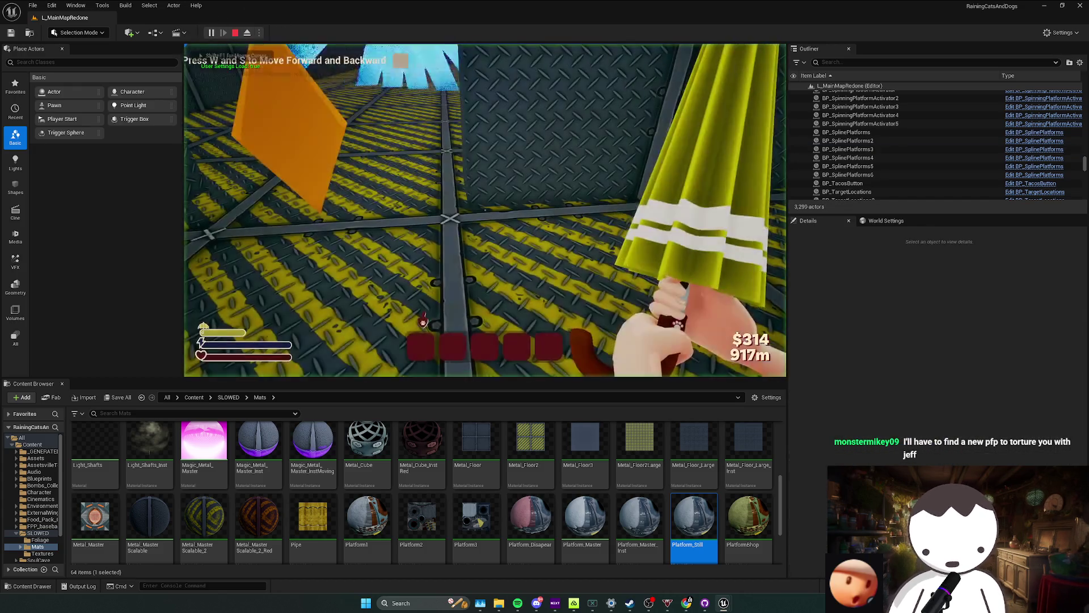
key("w")
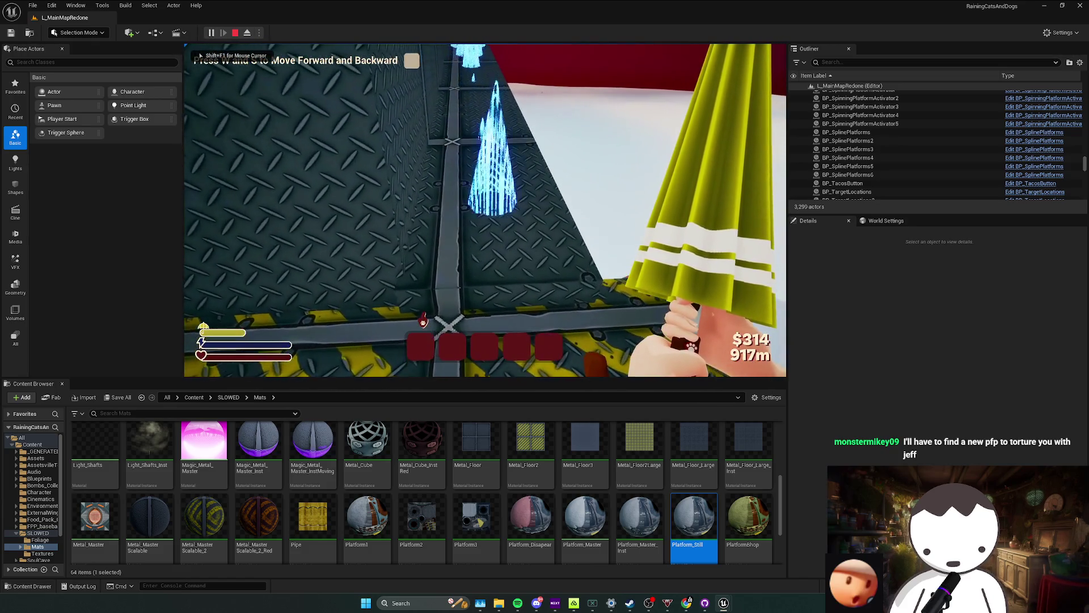
key("w")
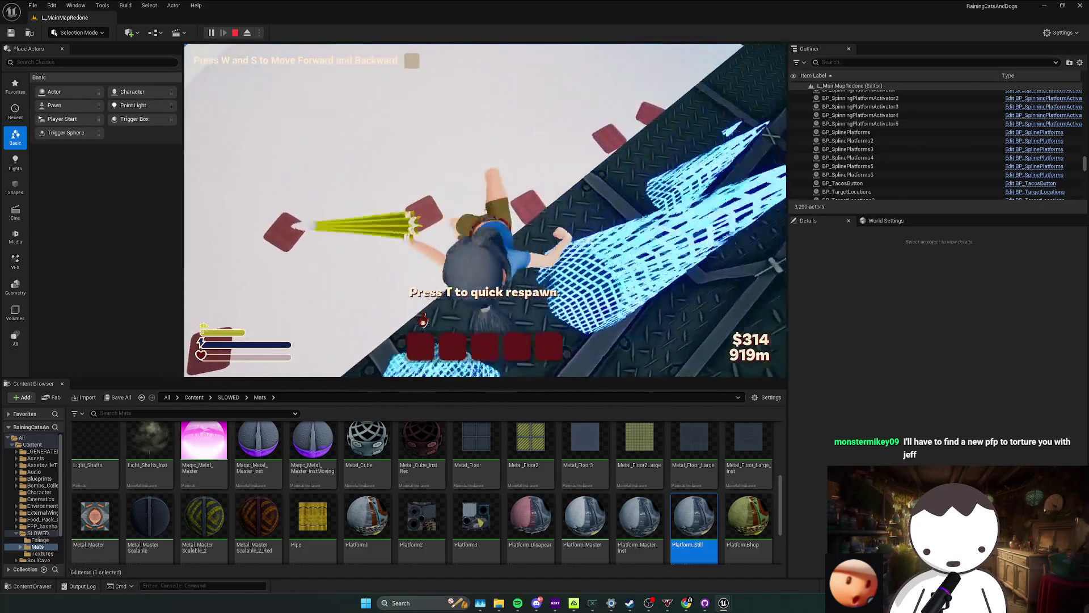
key("Escape")
left_click(678, 149)
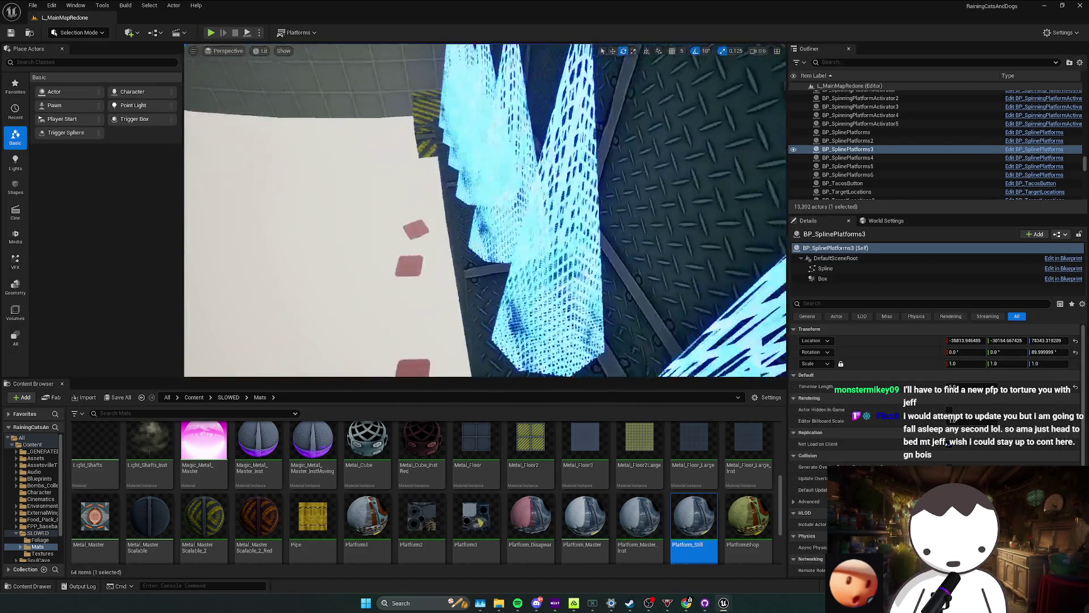
Select each BP_MovingBurningWall cone along the row to read its Delay to Activate.
left_click(372, 229)
left_click_drag(493, 244, 492, 244)
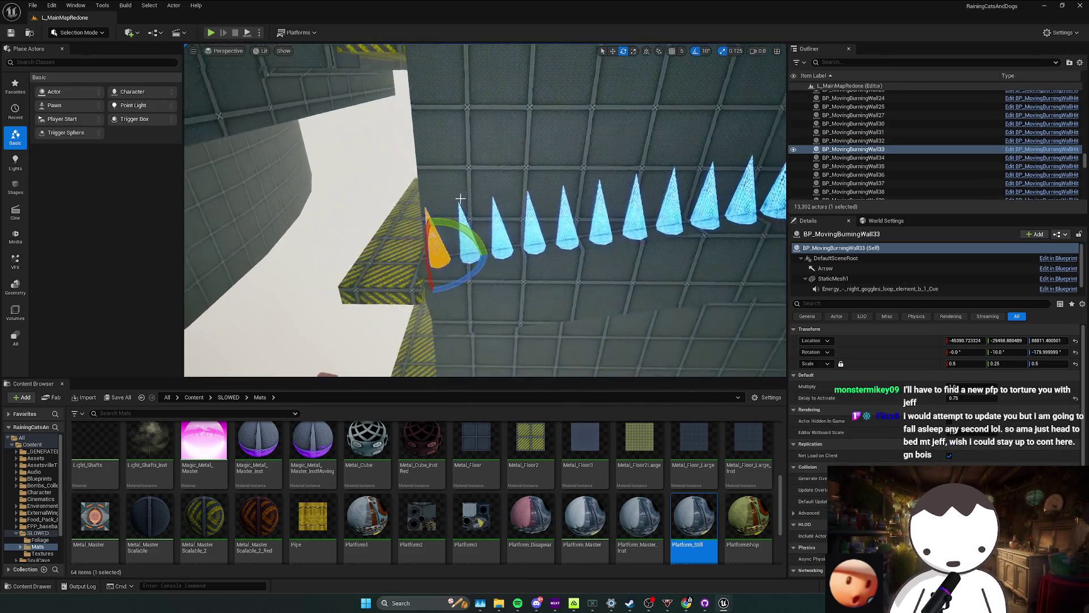
left_click(526, 245)
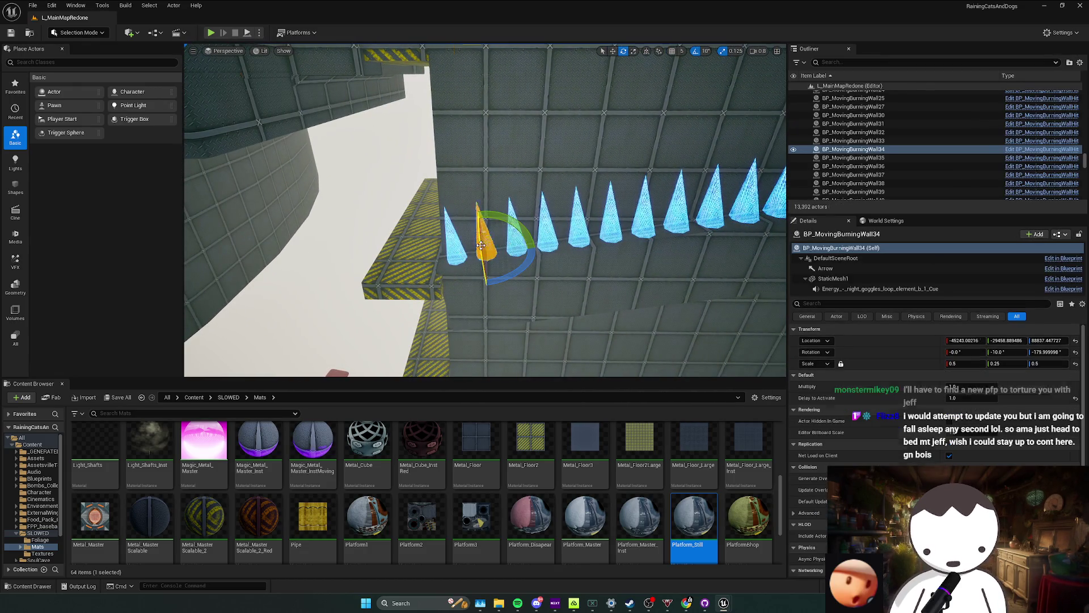
left_click(517, 248)
left_click(549, 245)
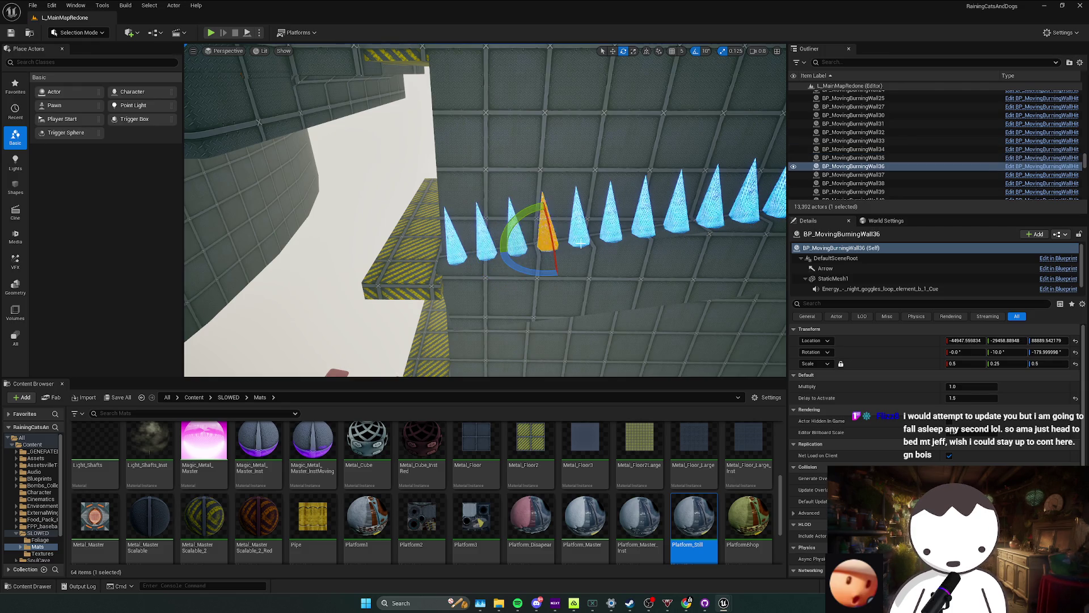
left_click(633, 239)
left_click(579, 225)
left_click(619, 242)
Select BP_MovingBurningWall39, frame it in view and save the level.
left_click(644, 208)
key("f")
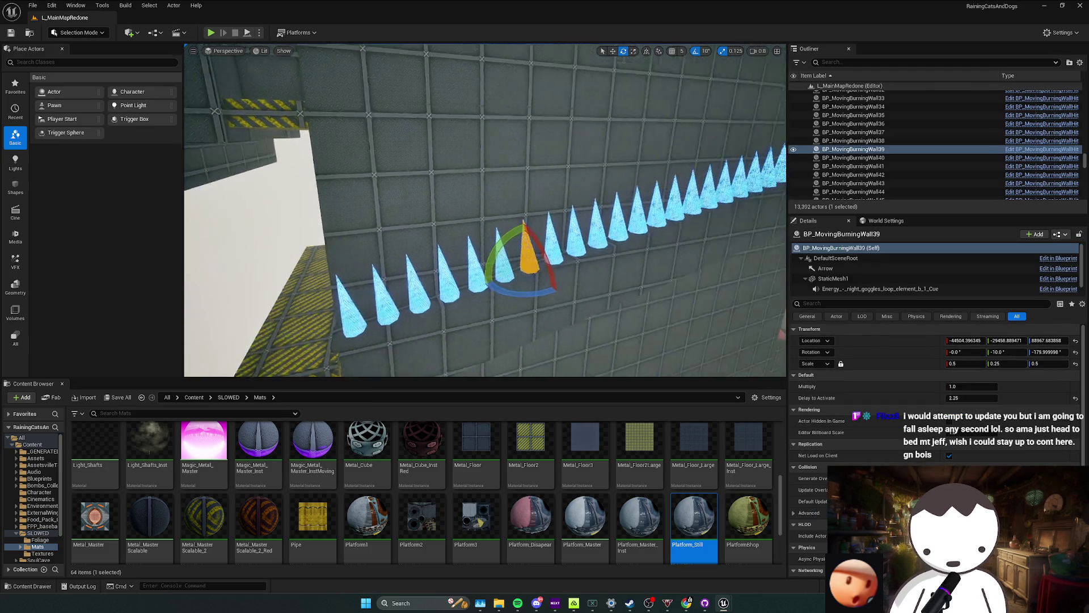
key("ctrl+s")
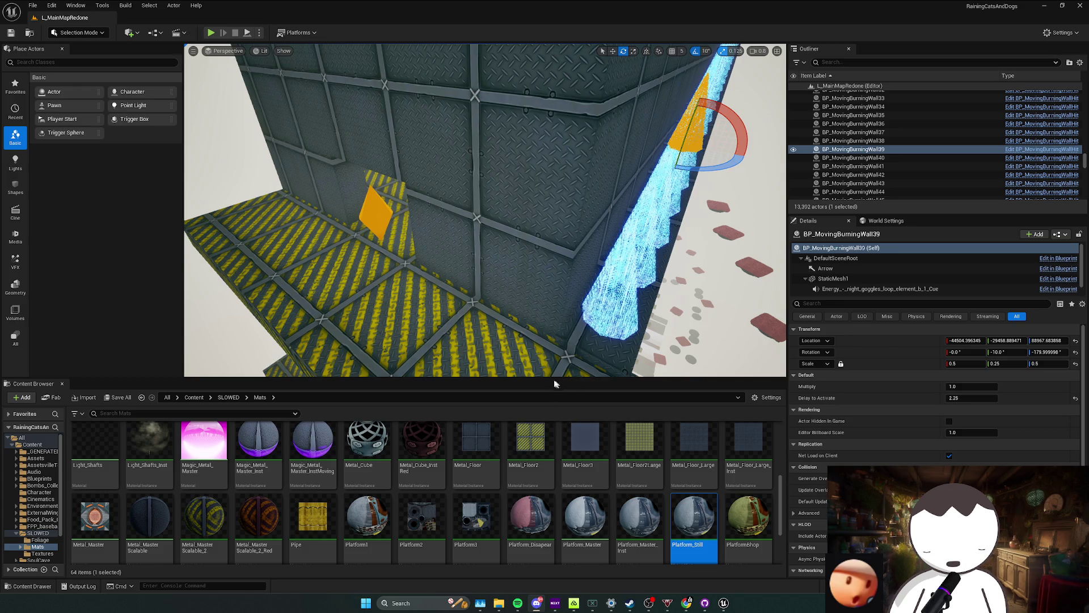
Fly through the tunnel doorway into the arena and up its curved wall, saving twice.
mouse_move(596, 256)
left_mouse_down()
mouse_move(544, 221)
mouse_move(486, 213)
left_mouse_up()
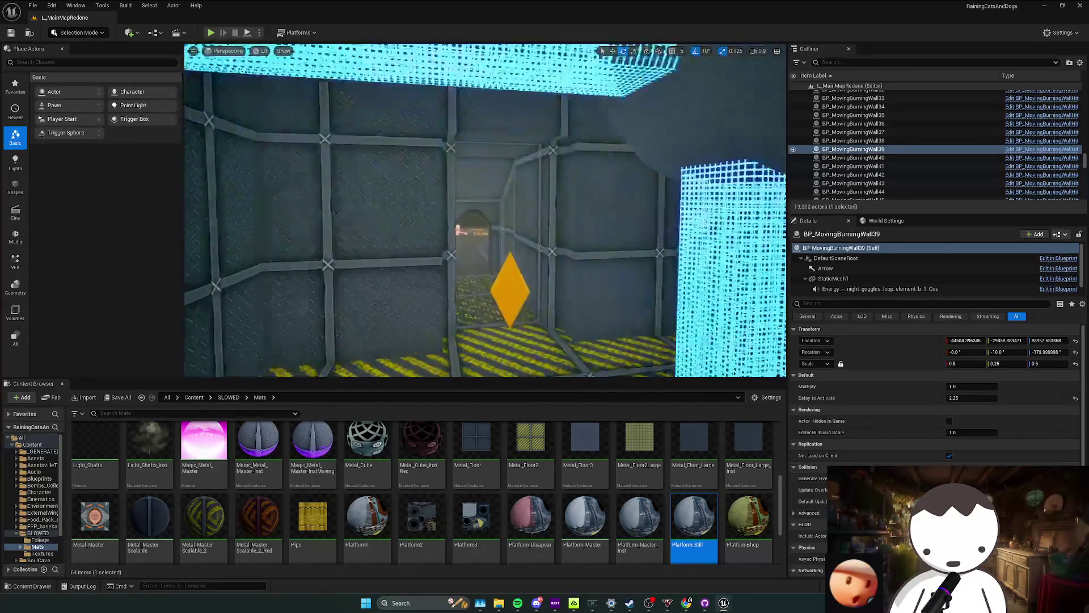
left_click_drag(486, 212, 477, 212)
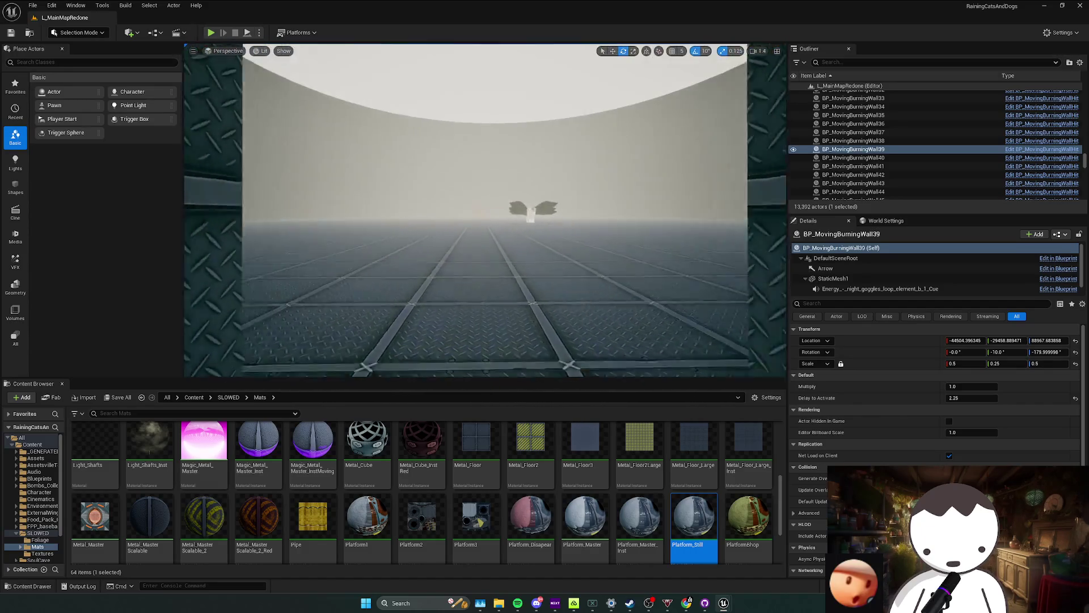
left_click_drag(476, 212, 671, 242)
key("ctrl+s")
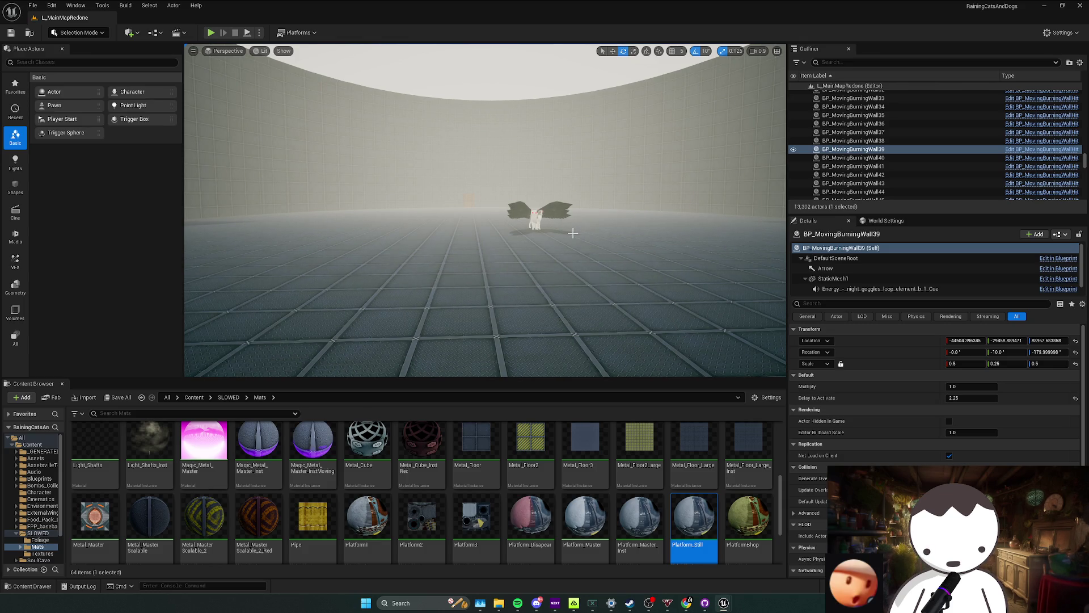
mouse_move(588, 298)
left_mouse_down()
mouse_move(681, 239)
mouse_move(613, 327)
left_mouse_up()
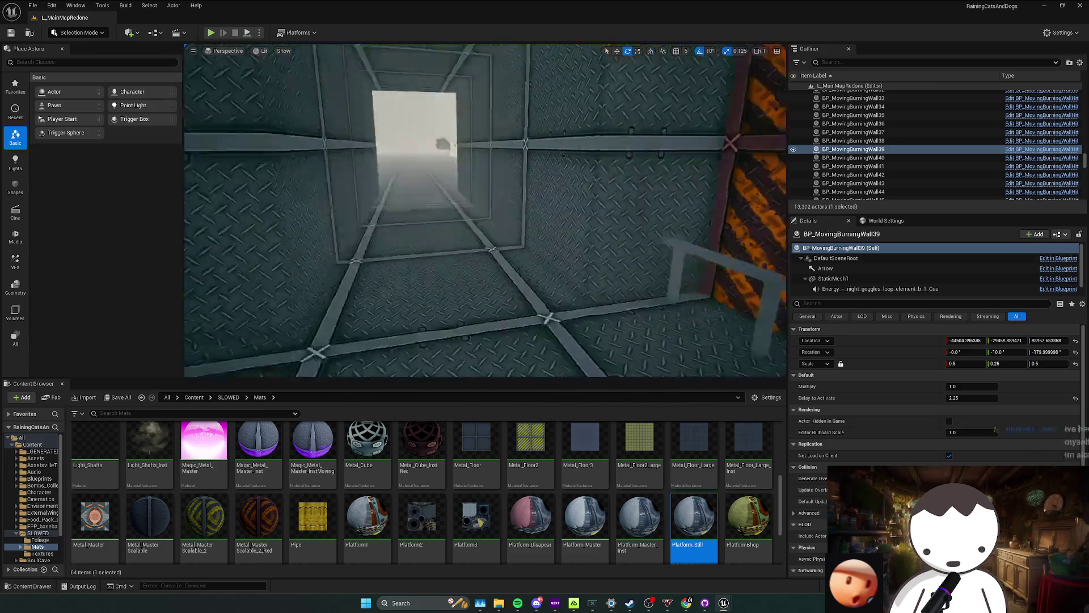
key("ctrl+s")
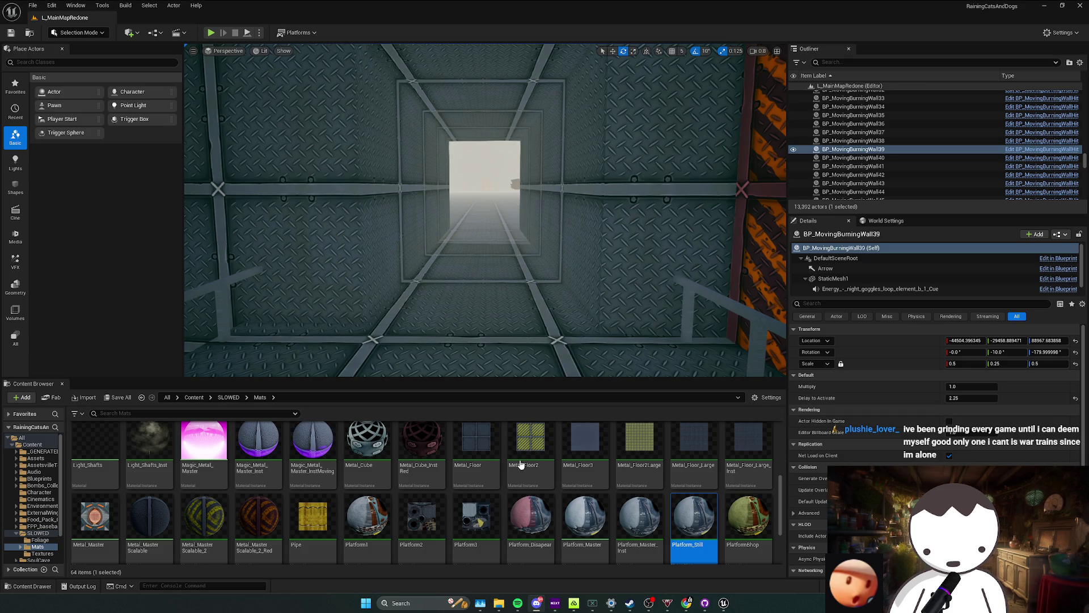
Fly over the foggy area and cube-grid field to the yellow box, save, and go to the Content folder.
key("w")
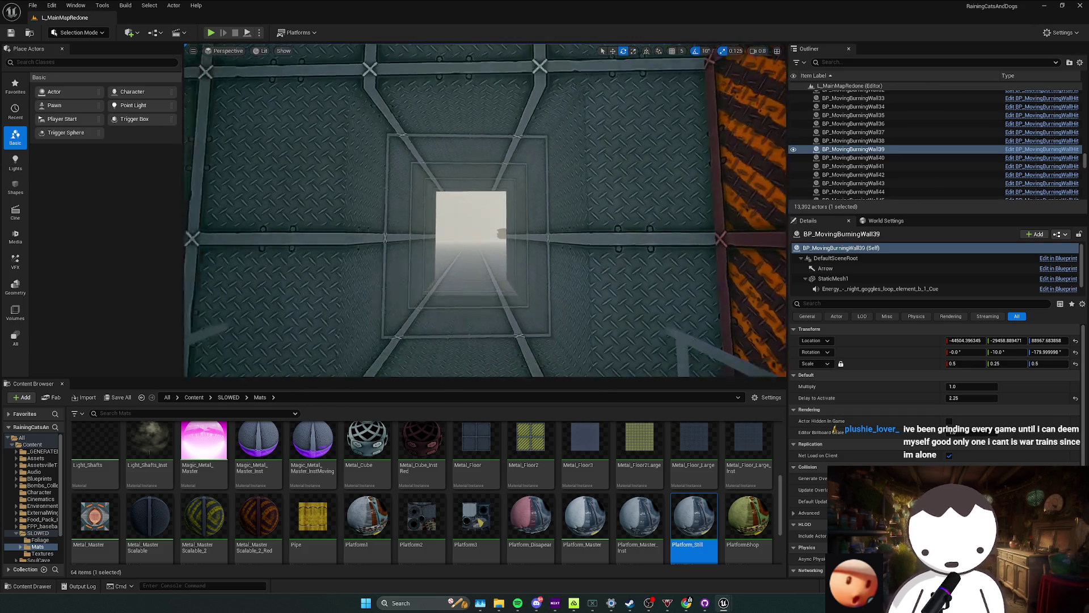
key("f")
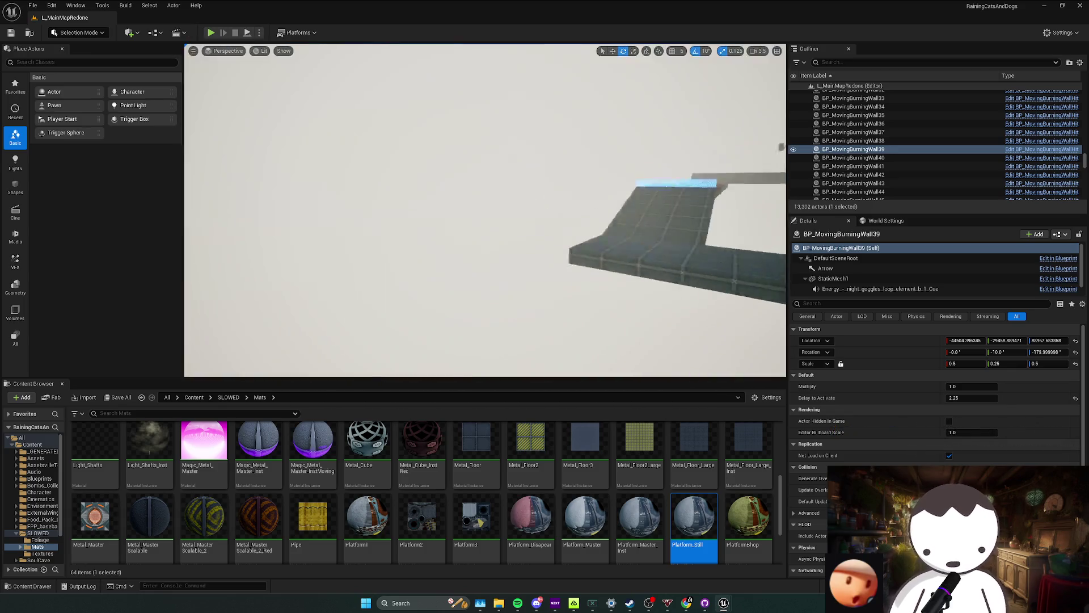
key("s")
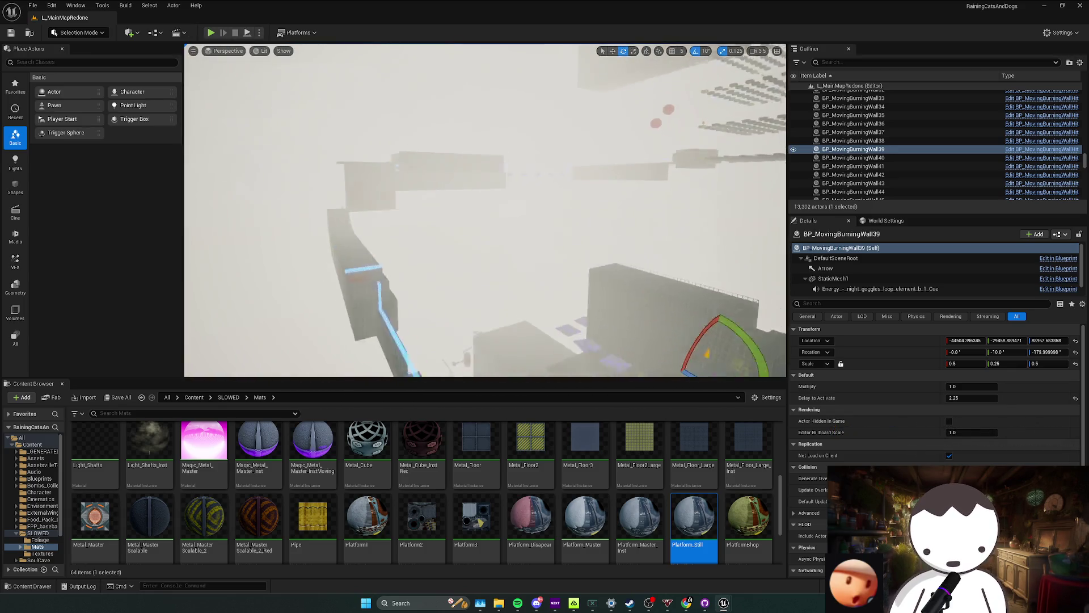
key("w")
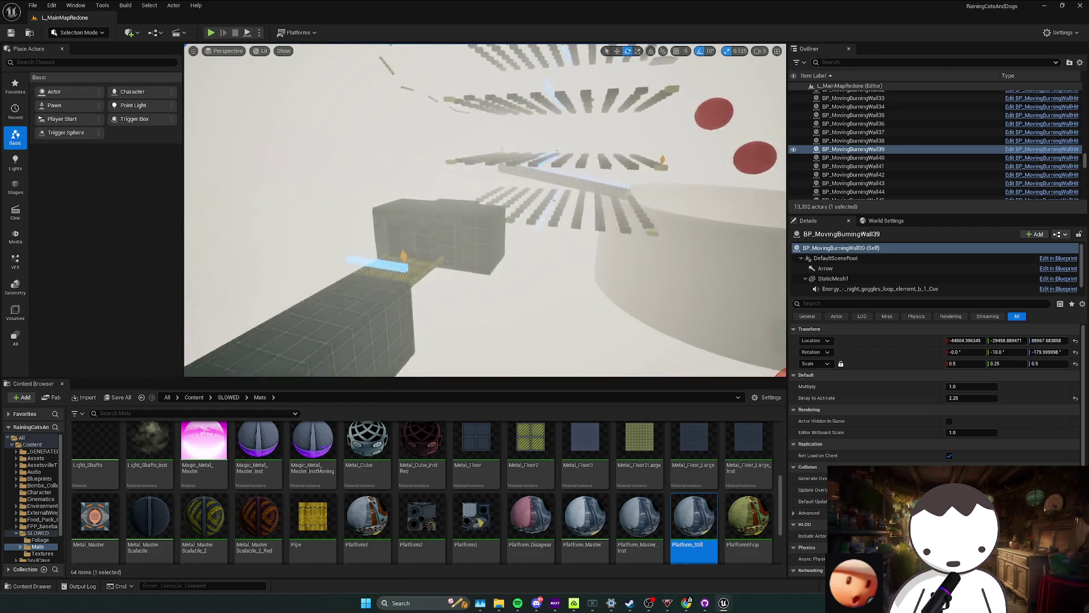
key("w")
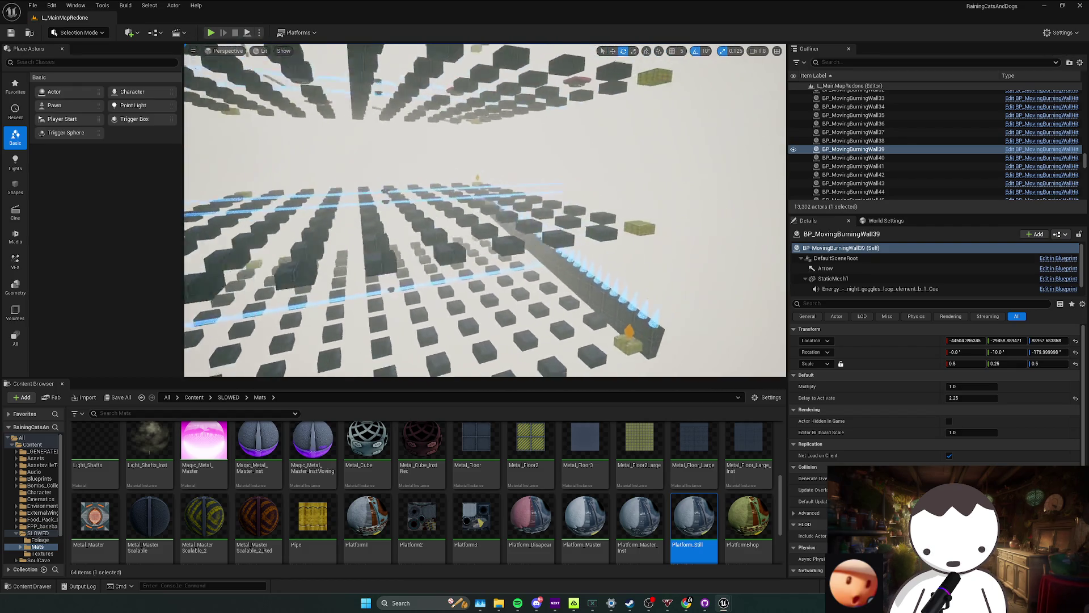
key("s")
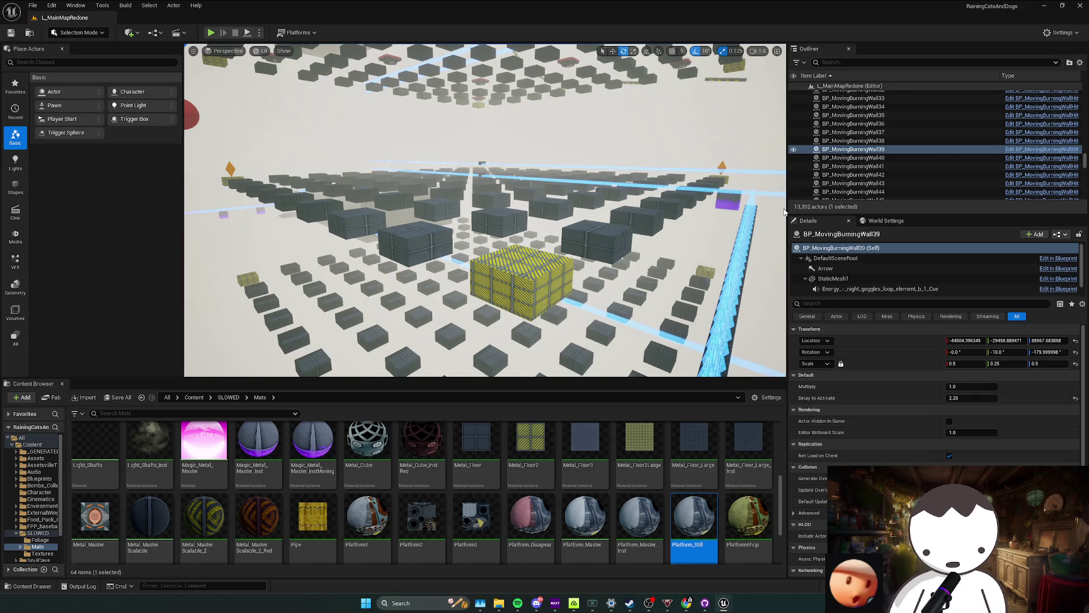
key("s")
key("w")
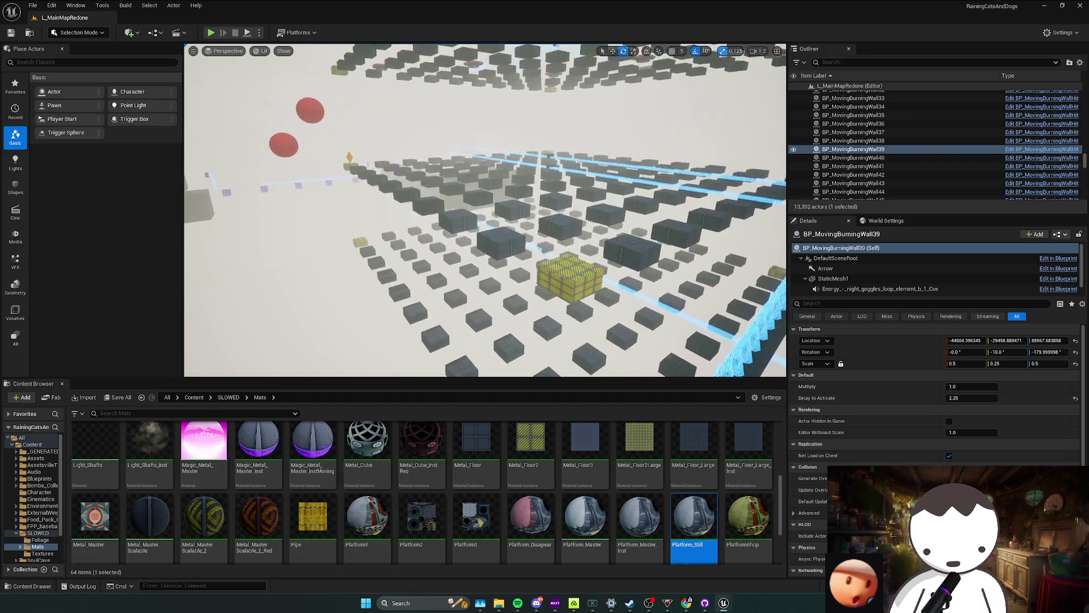
key("w")
key("s")
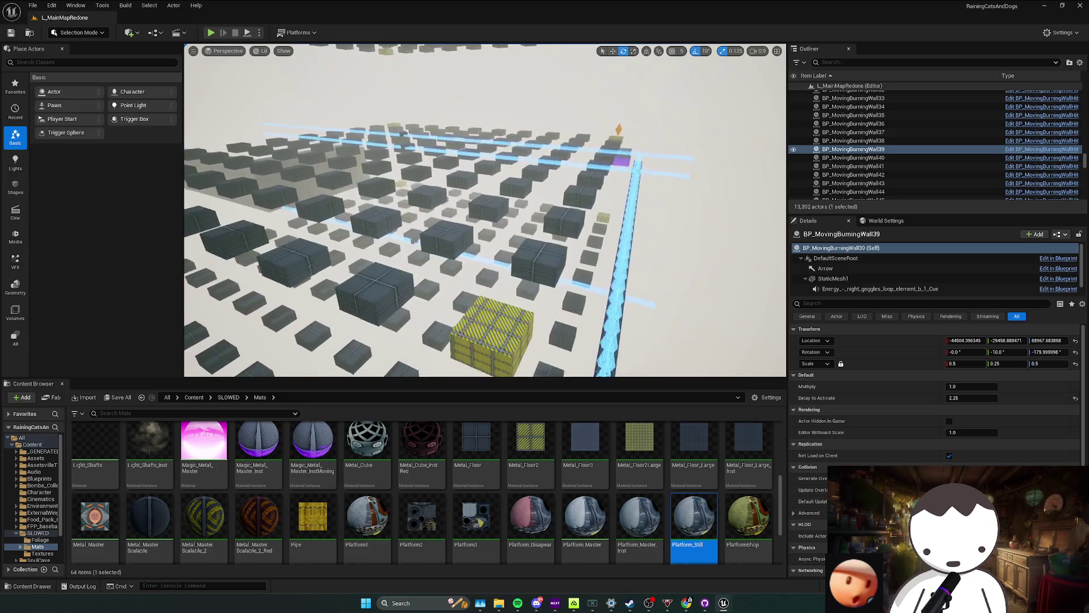
key("ctrl+s")
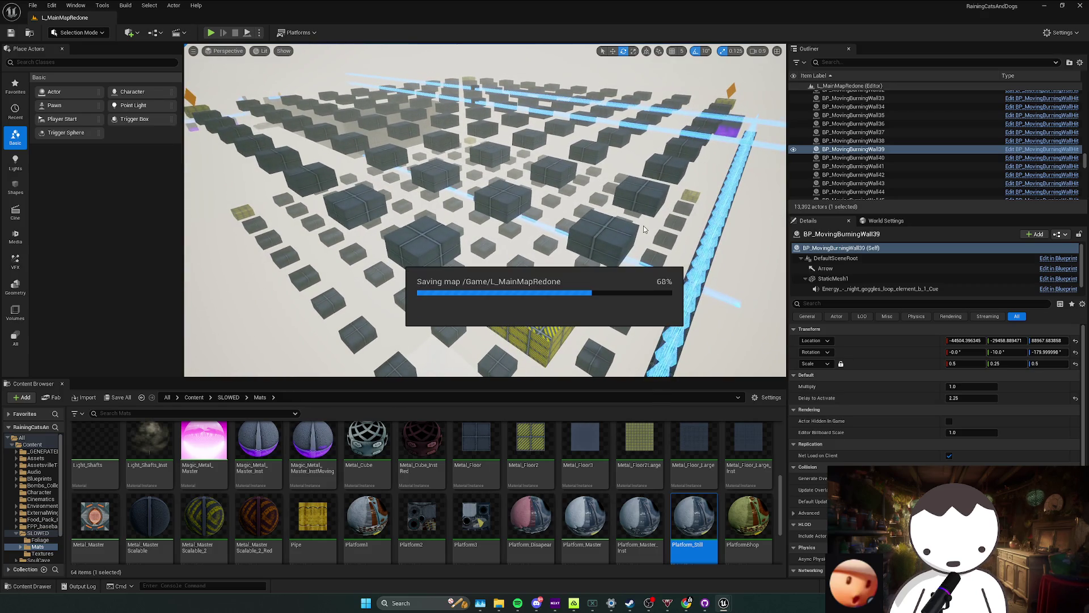
left_click(195, 397)
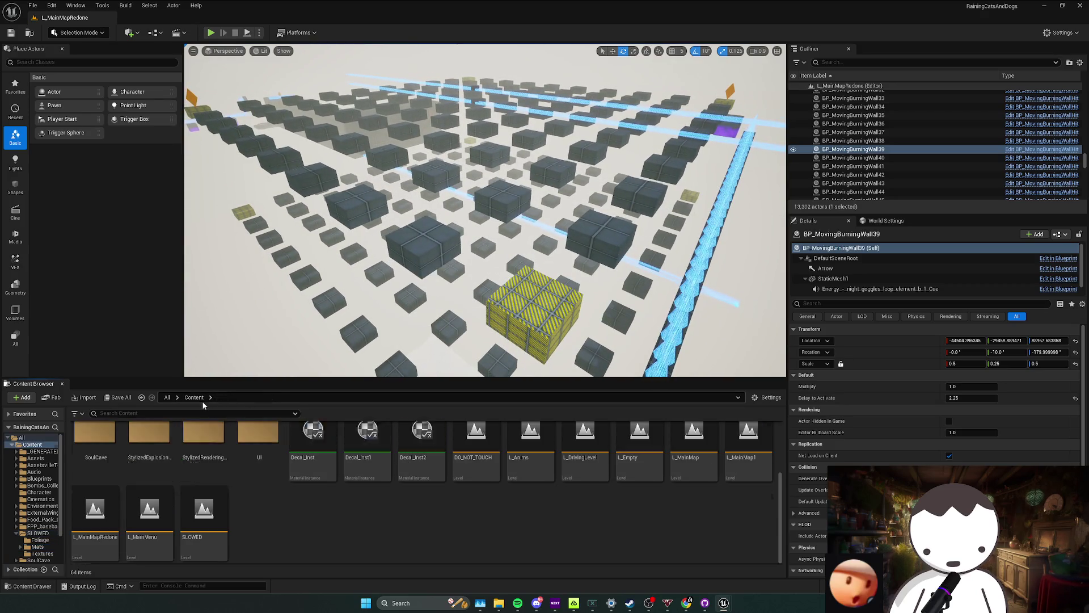
type("sign")
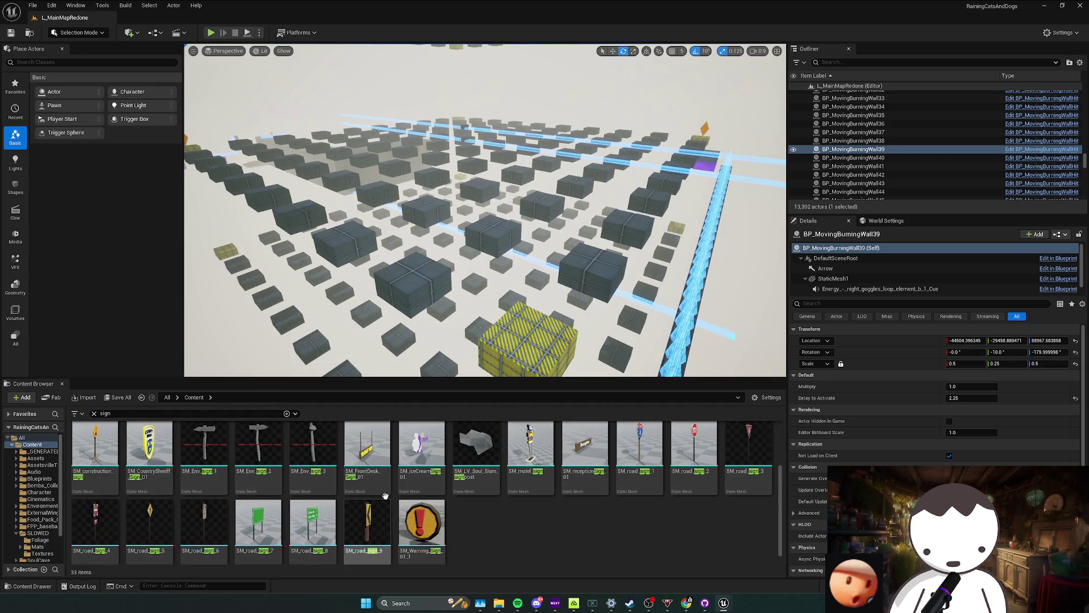
scroll(204, 481, "up", 1)
Drop a BP_Sign on the yellow crate, inspect it from above and delete the misplaced copy.
left_click_drag(102, 479, 366, 398)
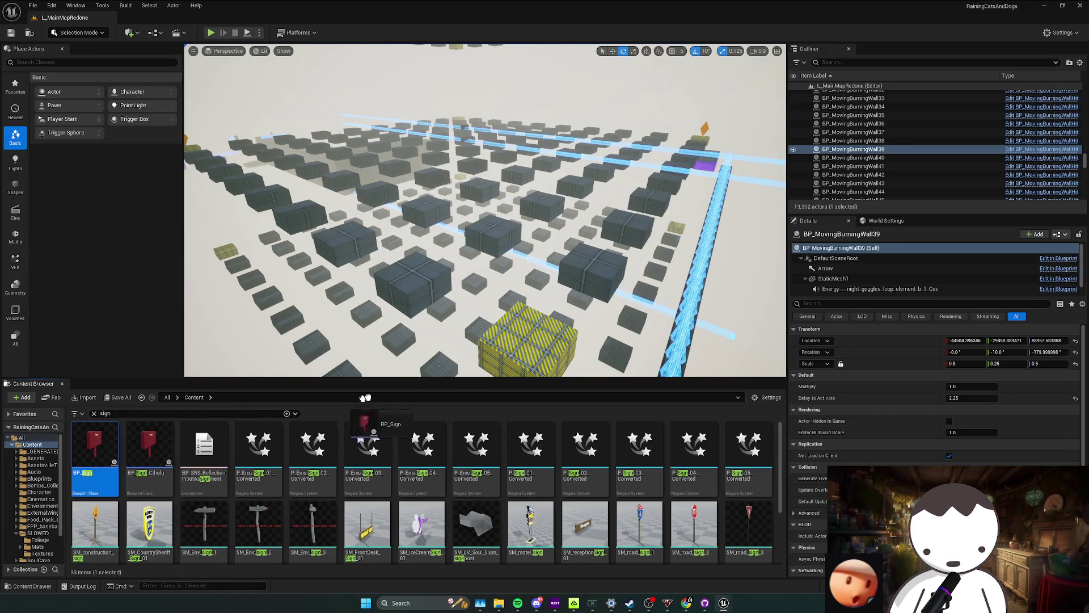
left_click_drag(514, 319, 508, 327)
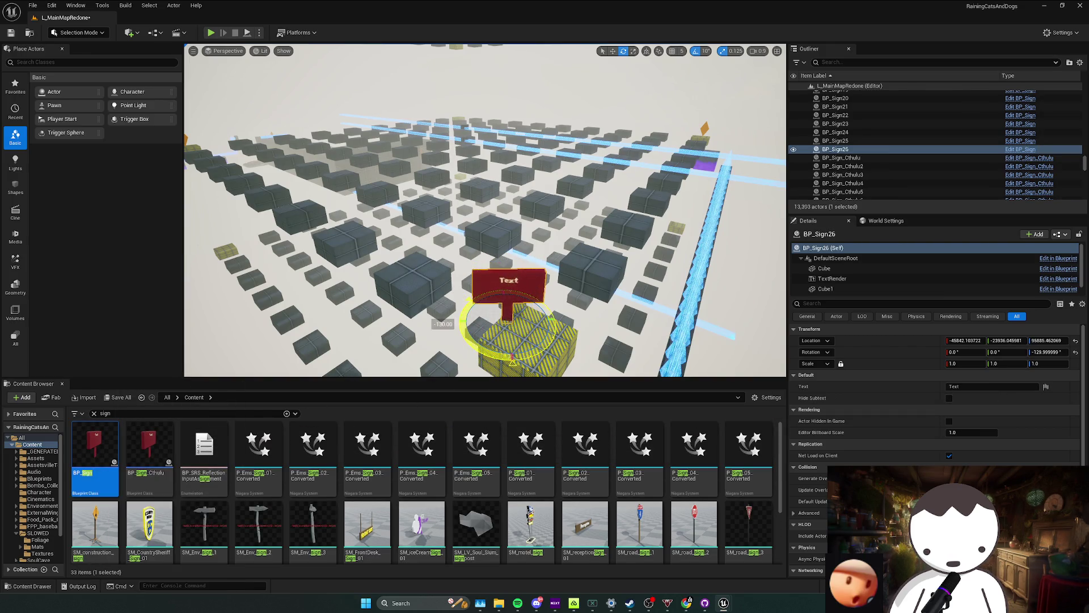
left_click_drag(508, 327, 485, 238)
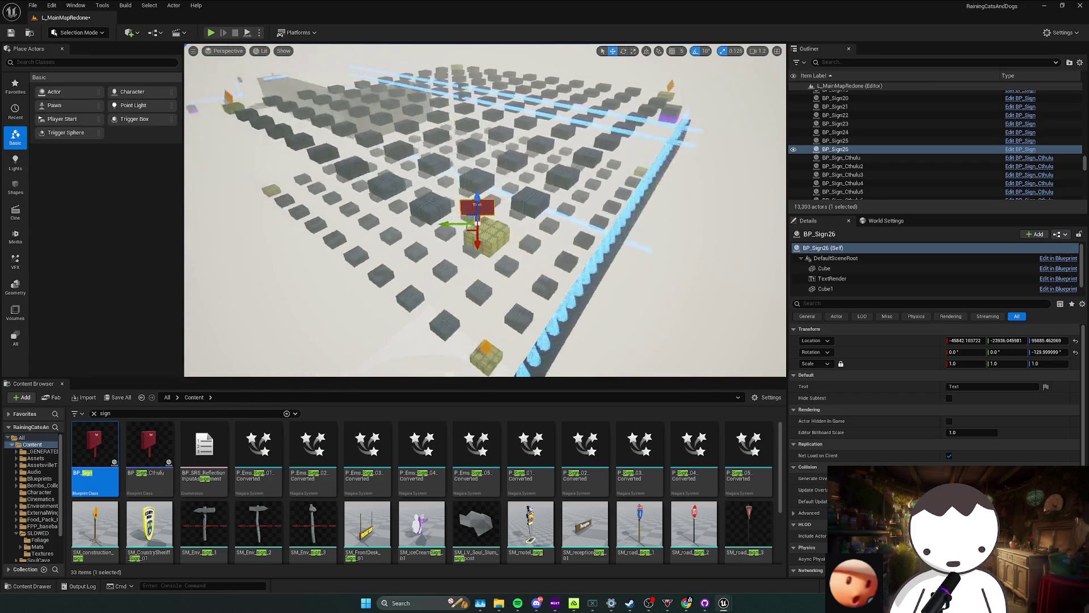
mouse_move(486, 238)
left_mouse_down()
mouse_move(534, 349)
mouse_move(512, 256)
left_mouse_up()
key("Delete")
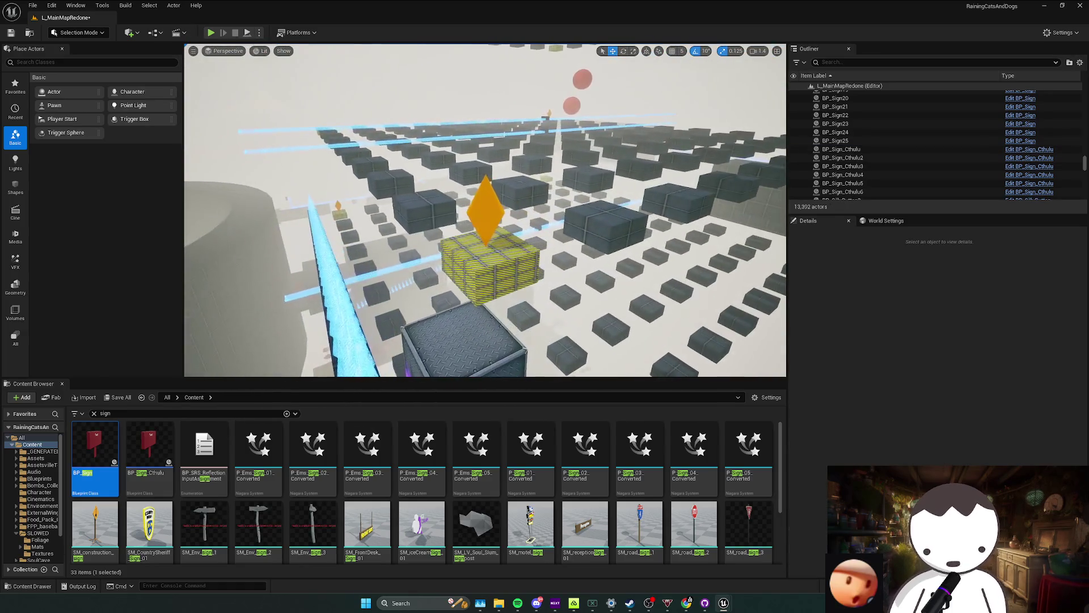
mouse_move(511, 255)
left_mouse_down()
mouse_move(510, 221)
mouse_move(476, 213)
mouse_move(460, 239)
left_mouse_up()
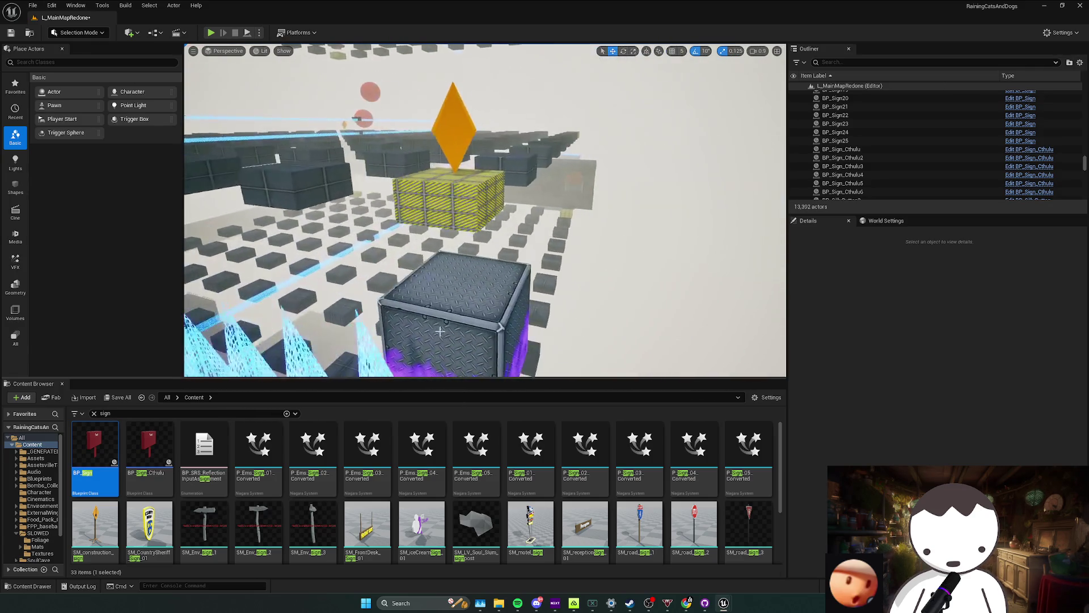
Place a new sign on the metal box and rotate it 90 degrees to face the approach.
mouse_move(529, 278)
left_mouse_down()
mouse_move(482, 304)
mouse_move(503, 263)
left_mouse_up()
key("e")
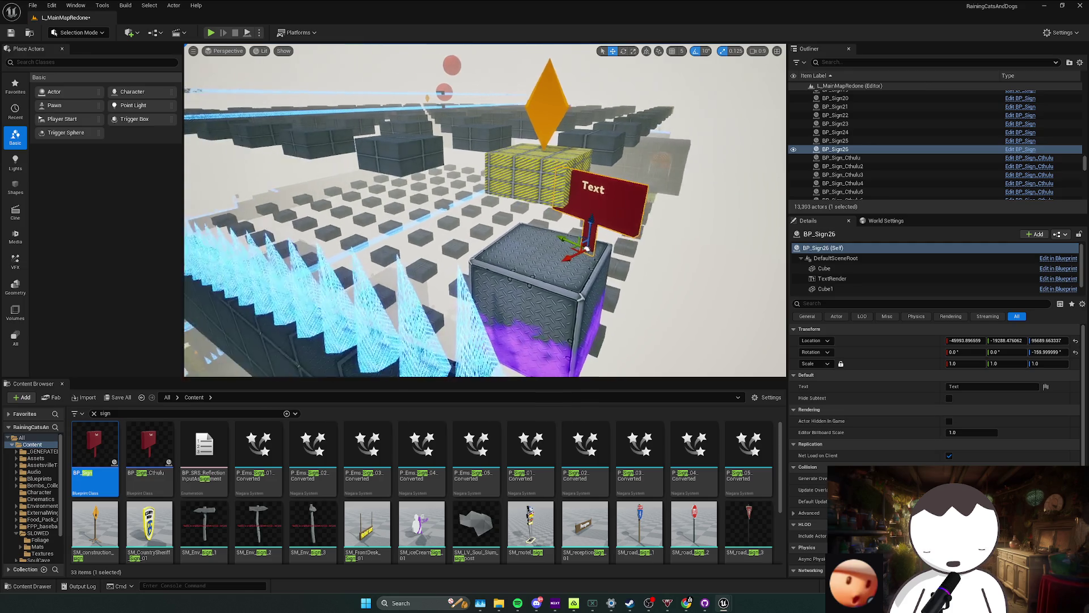
key("e")
left_click_drag(536, 271, 409, 276)
key("e")
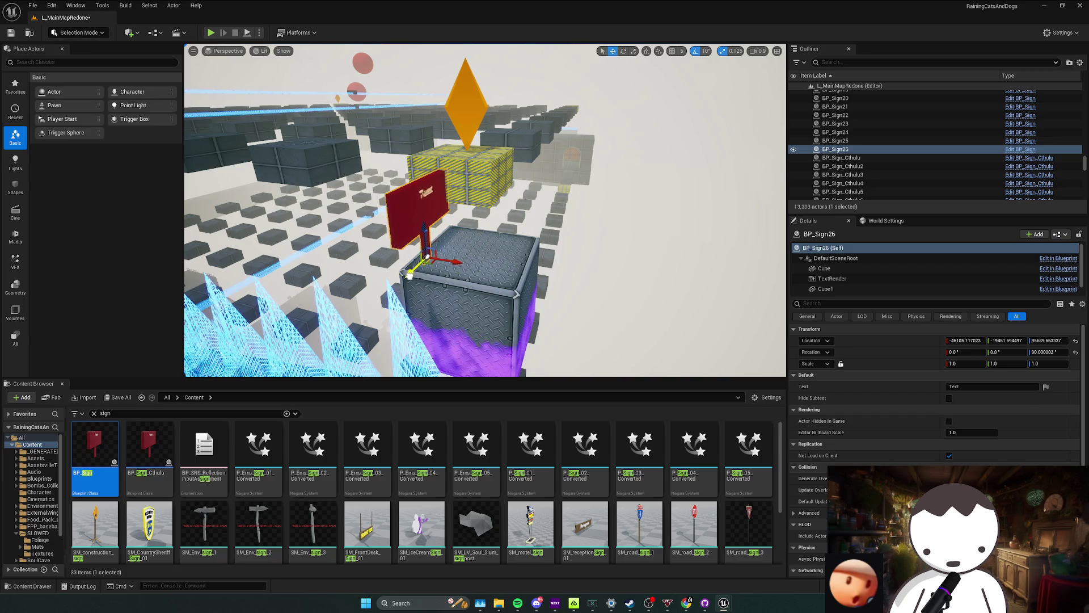
type("Don't crouch under")
Enter the three-line text "Don't crouch under the laser so you die. - Jeff" and lower the TextRender onto the board.
key("shift+Return")
type("the laser")
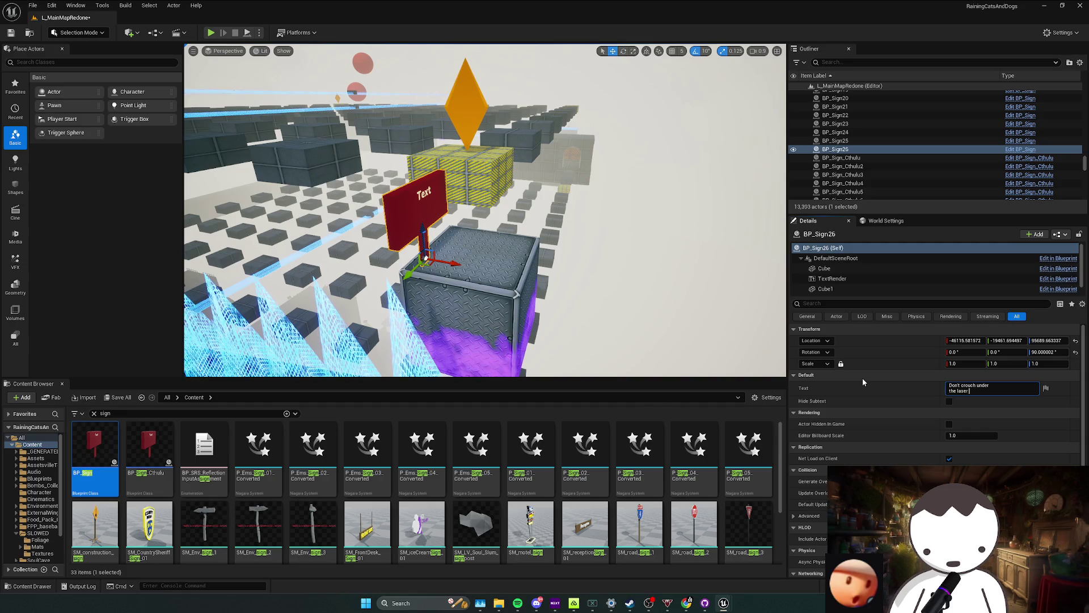
type(" so you die.")
key("shift+Return")
type("- Jeff")
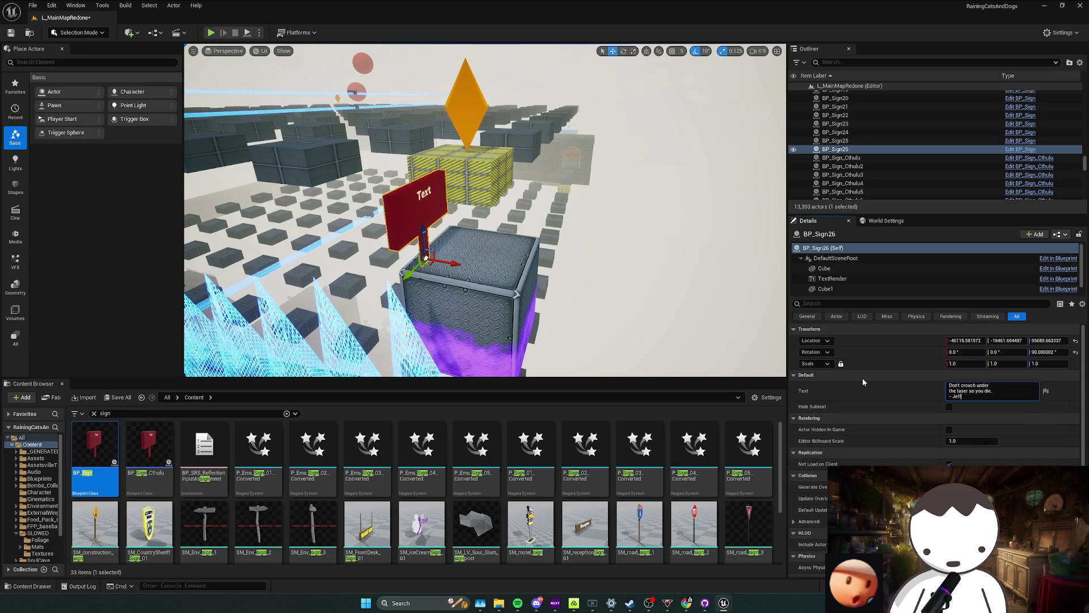
left_click(852, 280)
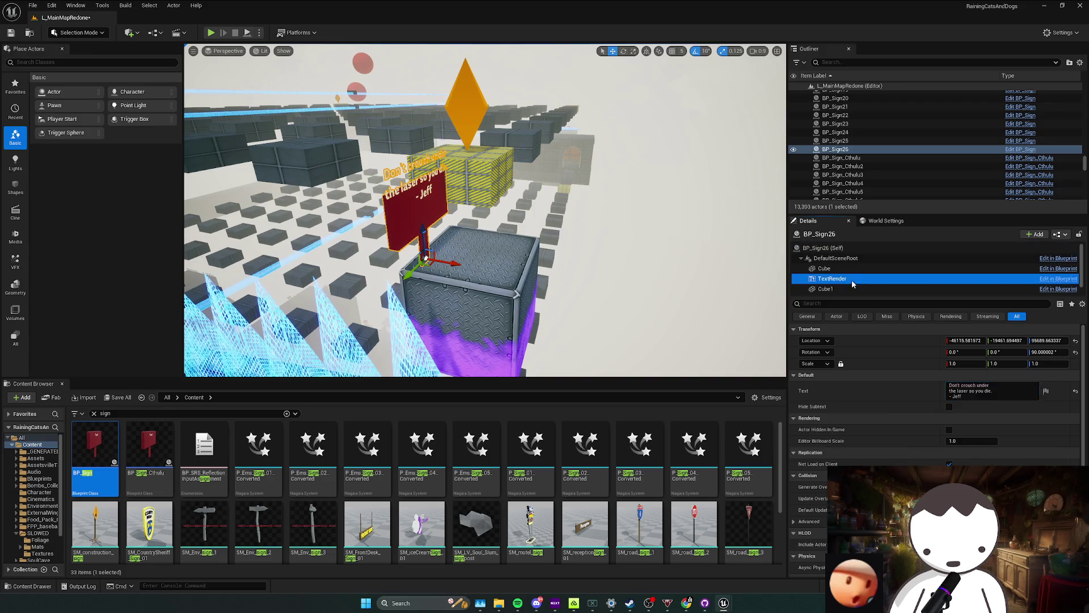
left_click_drag(423, 175, 423, 204)
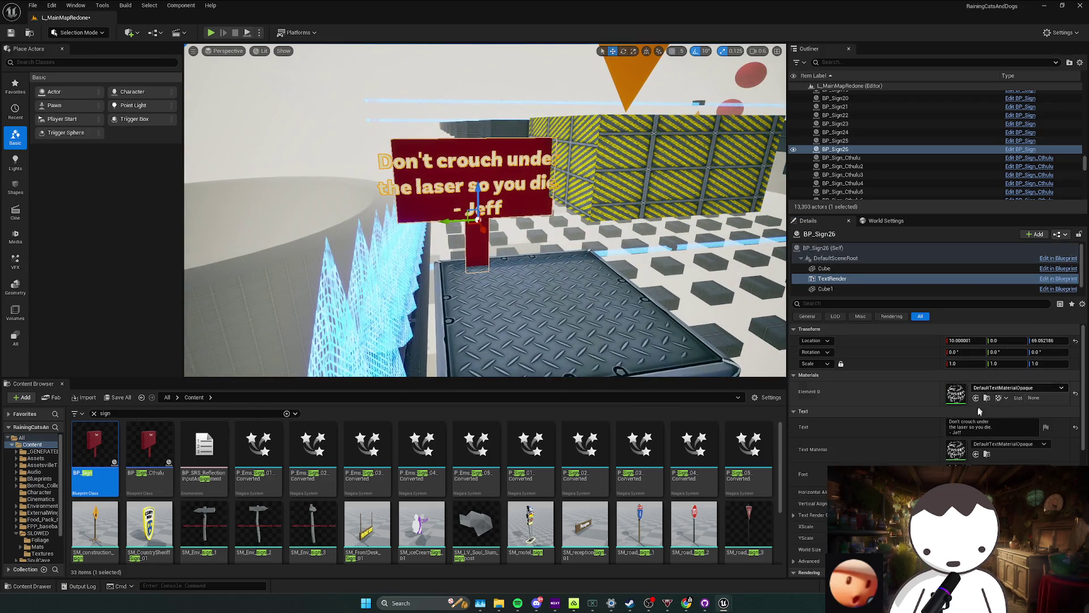
scroll(926, 401, "down", 2)
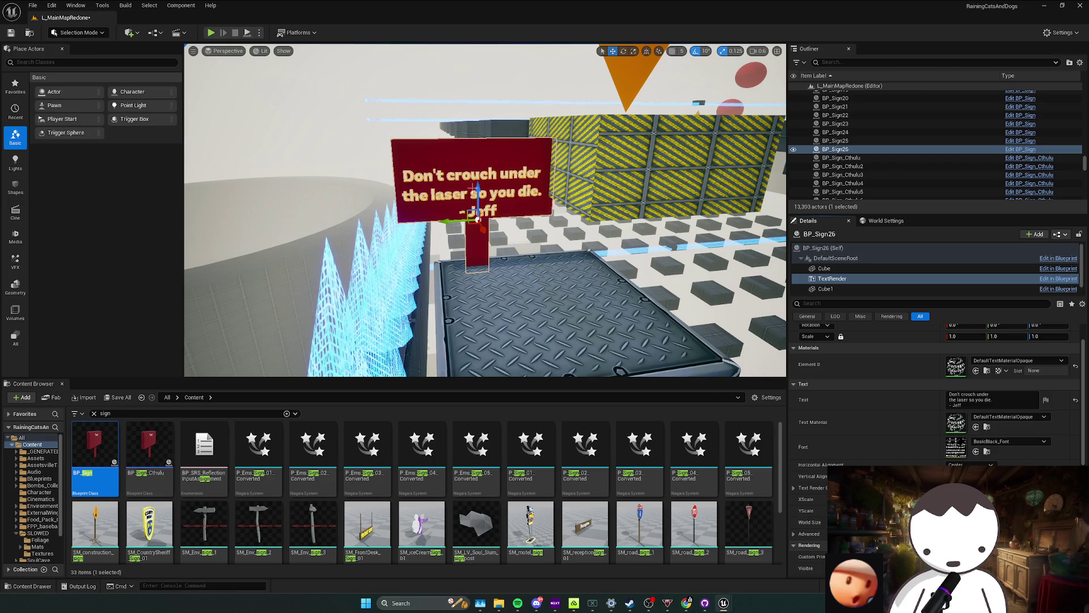
key("Escape")
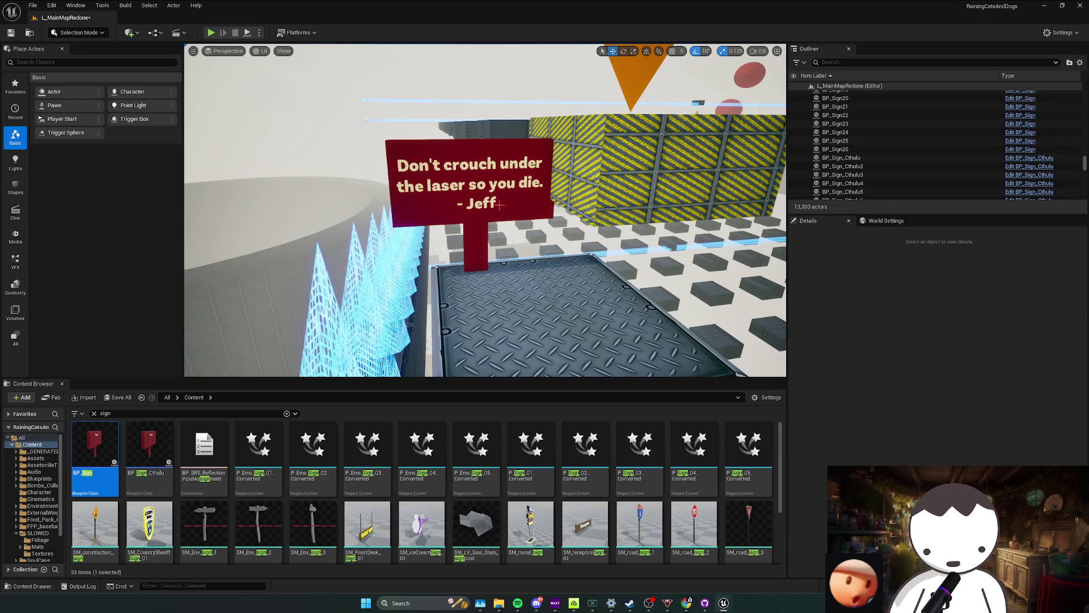
Turn BP_Sign26 around to about 130 degrees and raise it along the box.
left_click(502, 216)
key("e")
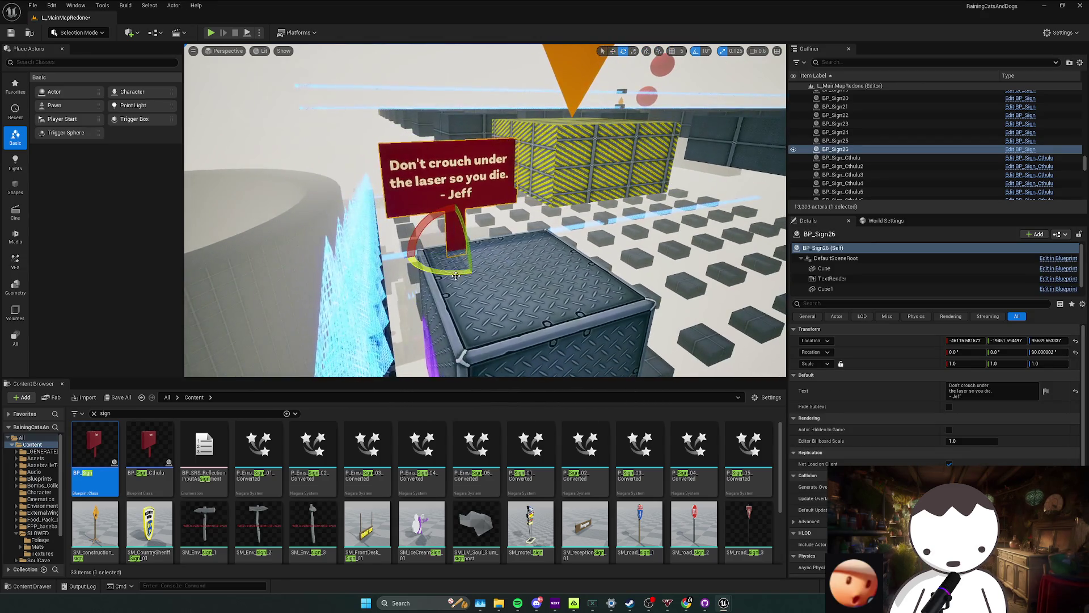
left_click_drag(498, 255, 400, 264)
left_click_drag(446, 234, 459, 256)
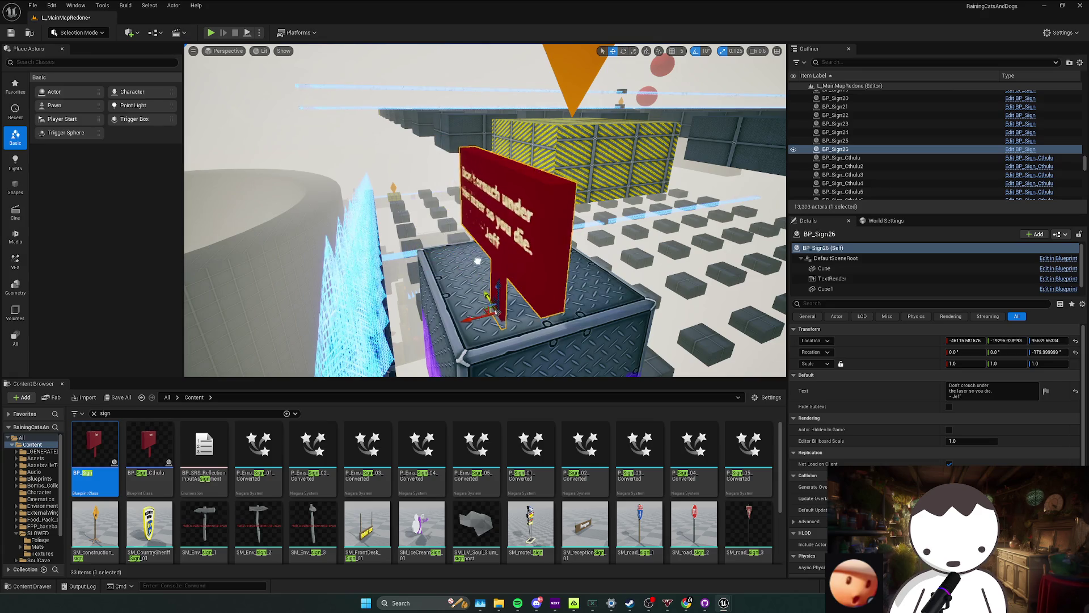
left_click_drag(522, 350, 533, 194)
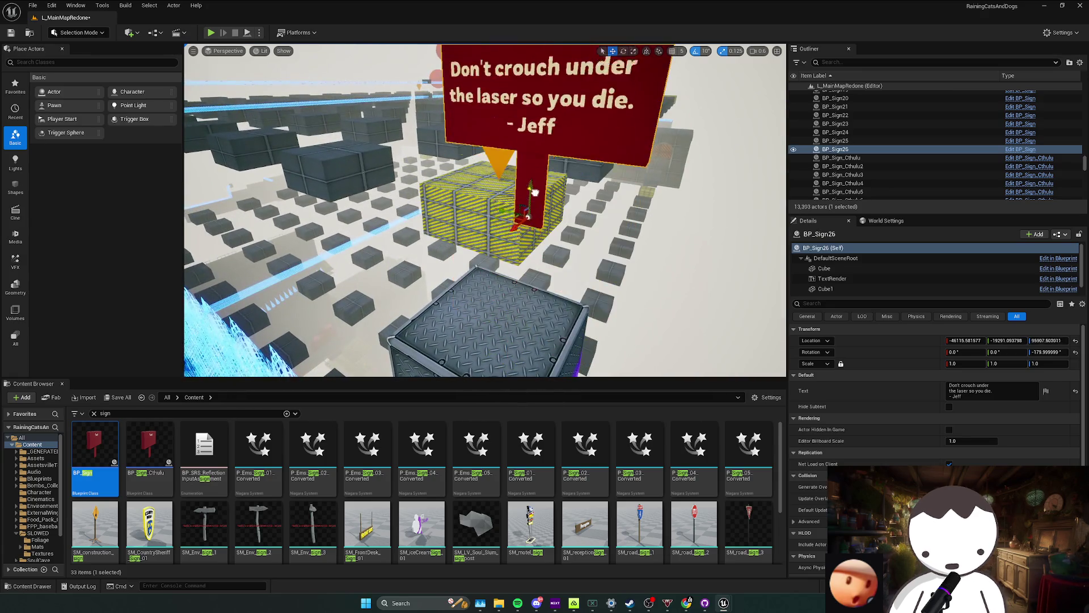
left_click_drag(515, 235, 598, 196)
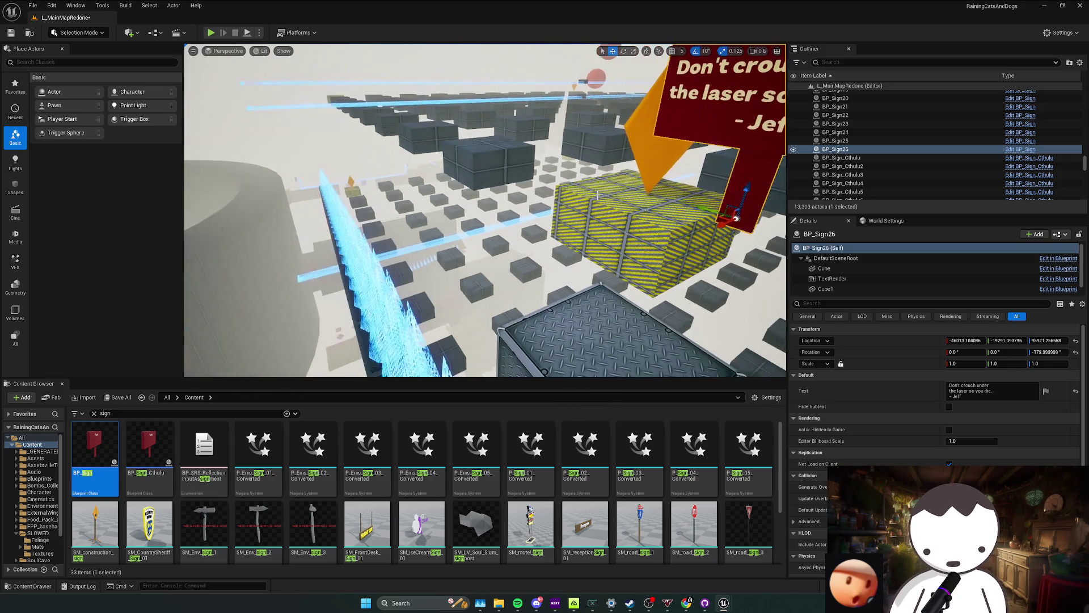
Move the sign onto the farther dark crate, deselect it and start a play-test.
mouse_move(713, 208)
left_mouse_down()
mouse_move(674, 201)
mouse_move(542, 286)
mouse_move(414, 252)
mouse_move(496, 211)
left_mouse_up()
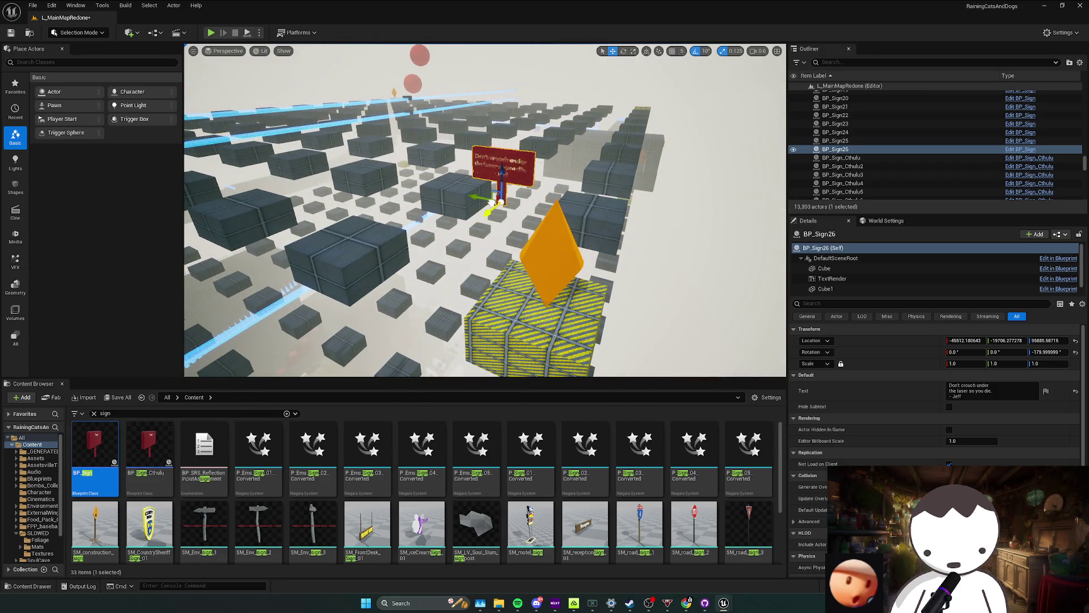
left_click_drag(429, 183, 439, 194)
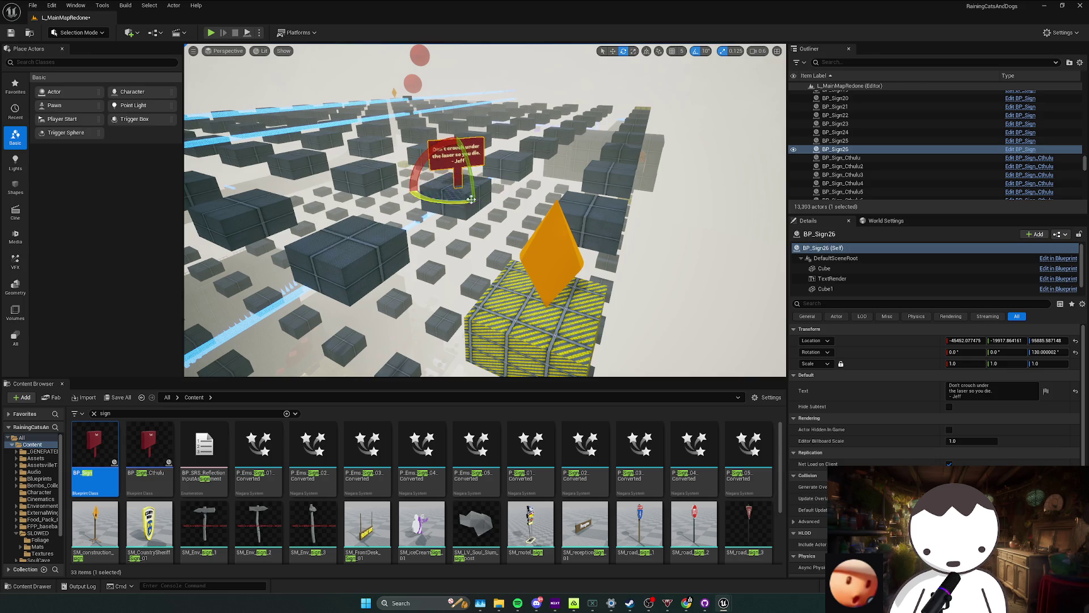
left_click_drag(430, 185, 420, 176)
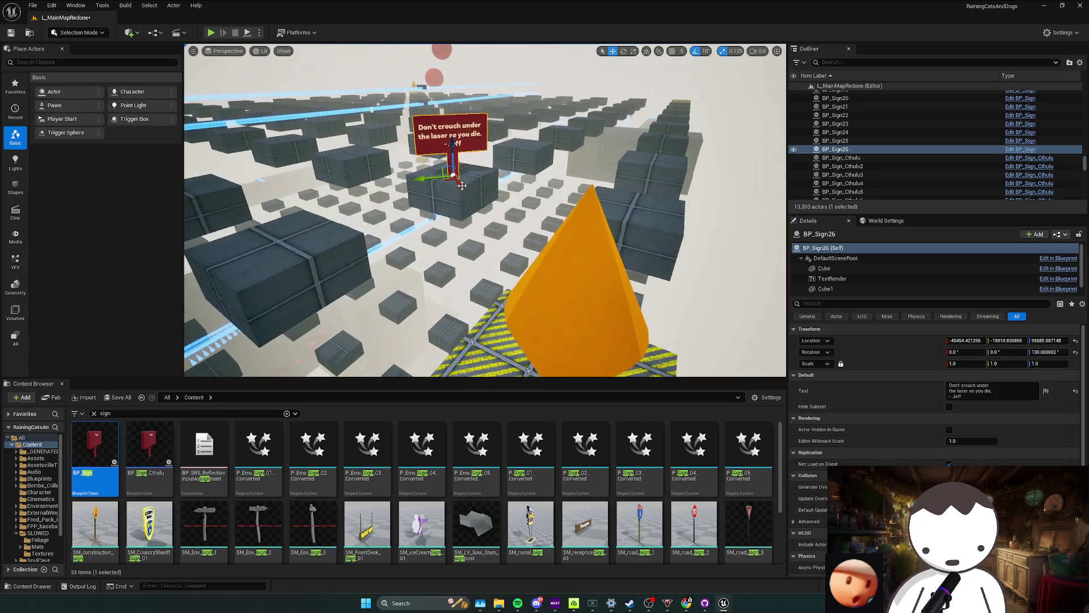
key("Escape")
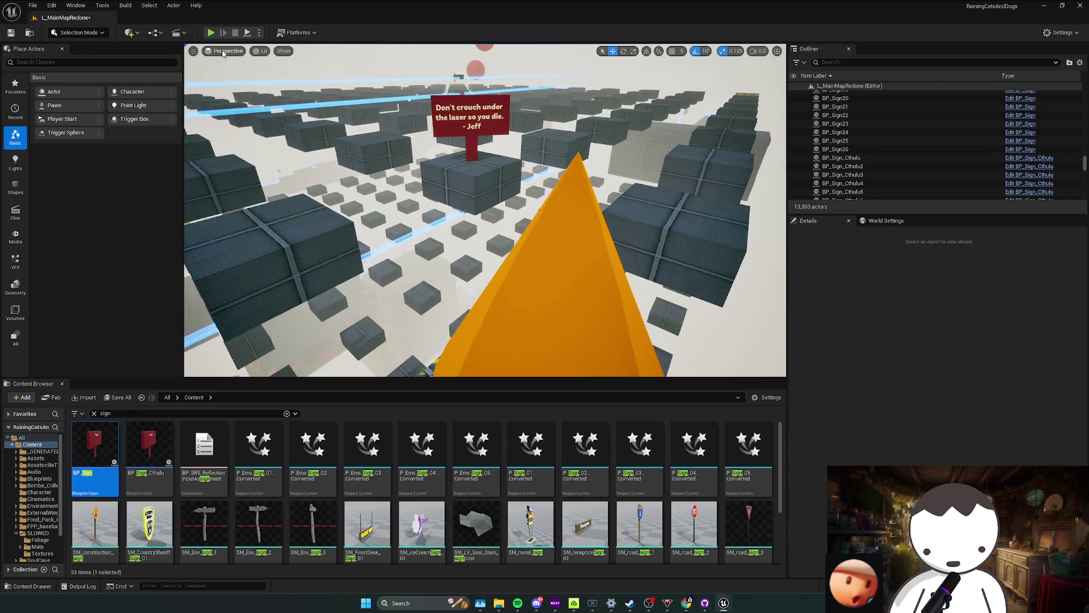
key("alt+p")
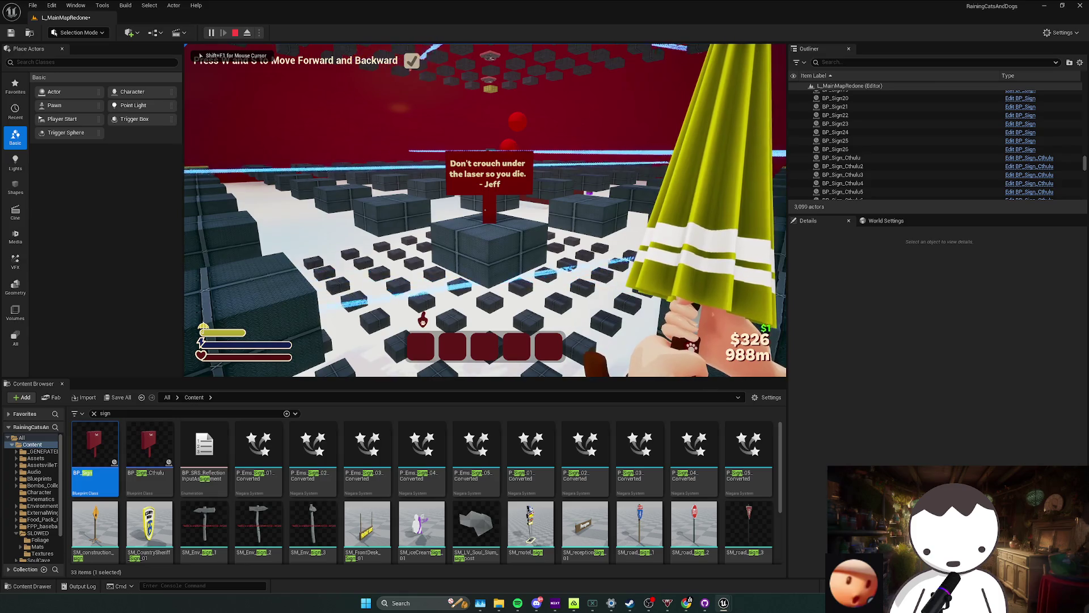
Walk the player past the crouch-warning sign to the checkpoint, then end the play session.
key("w")
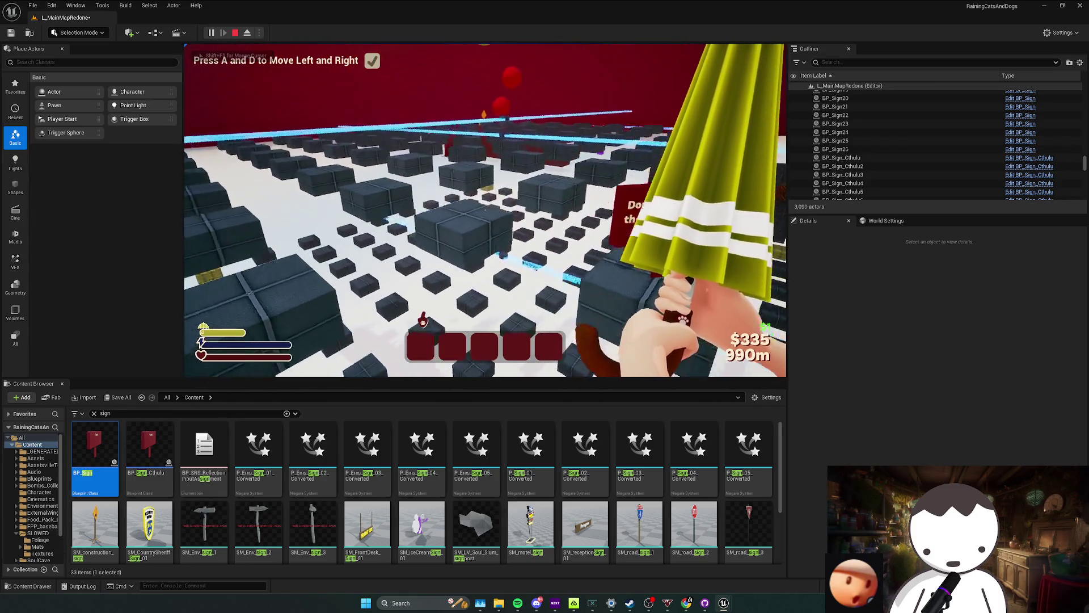
key("a")
key("d")
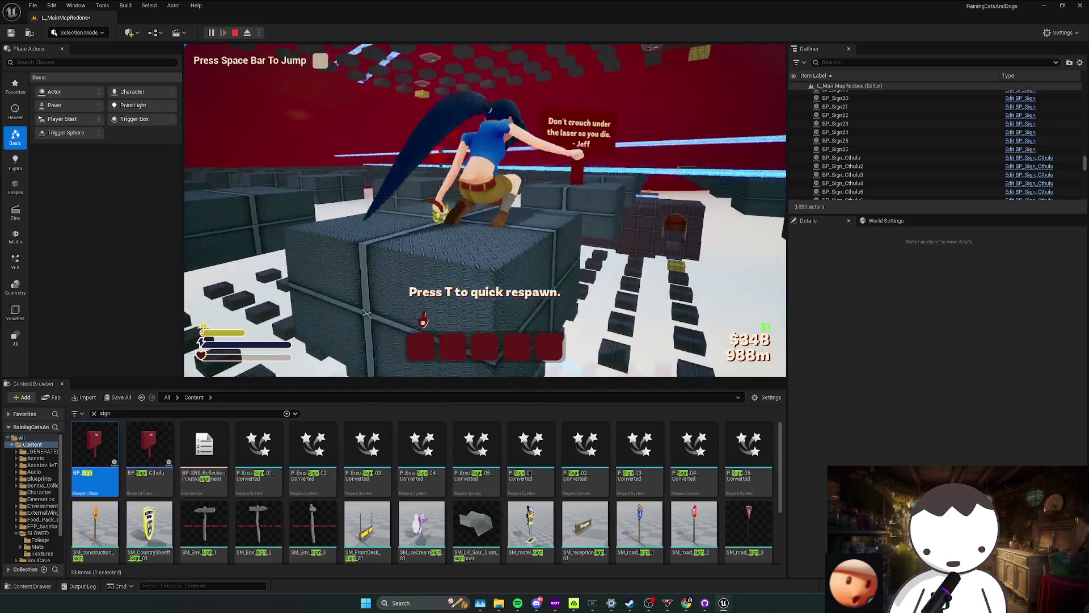
key("t")
key("Escape")
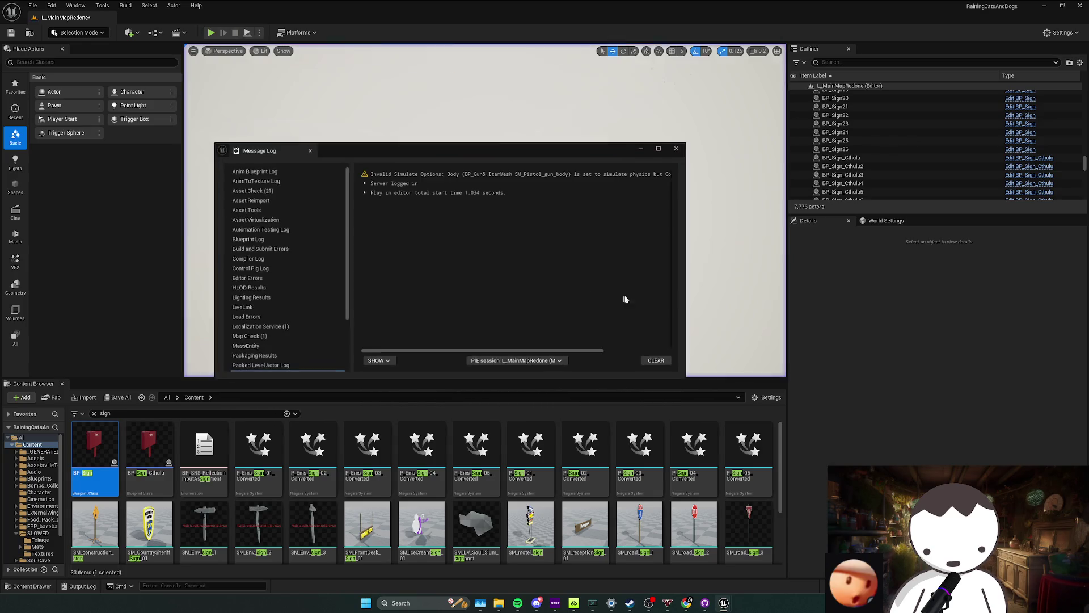
Fly the viewport through the grid tower corridor and save L_MainMapRedone with Ctrl+S.
key("Escape")
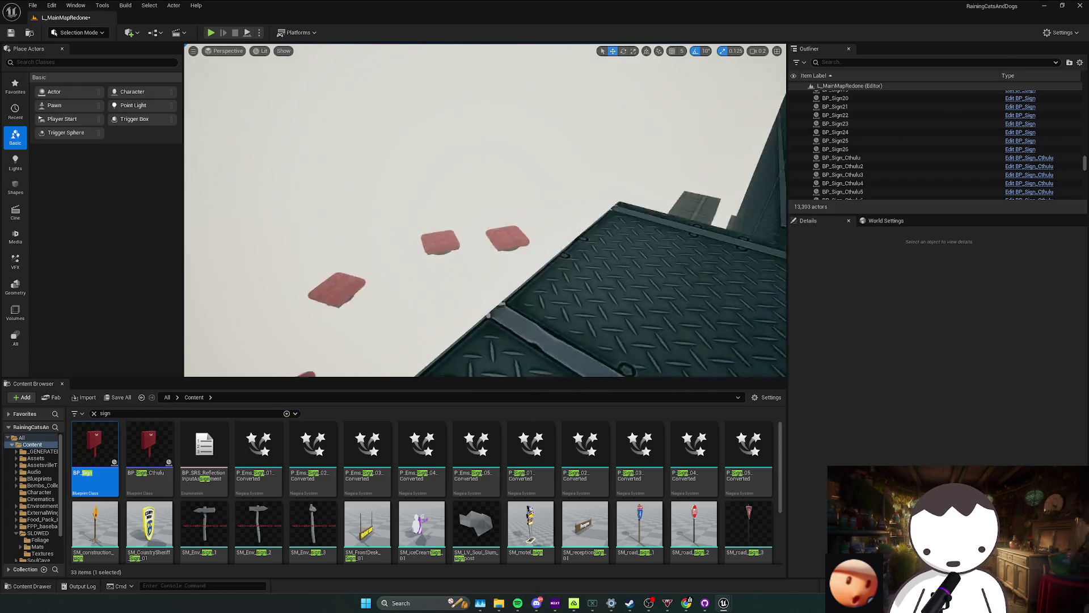
key("s")
key("w")
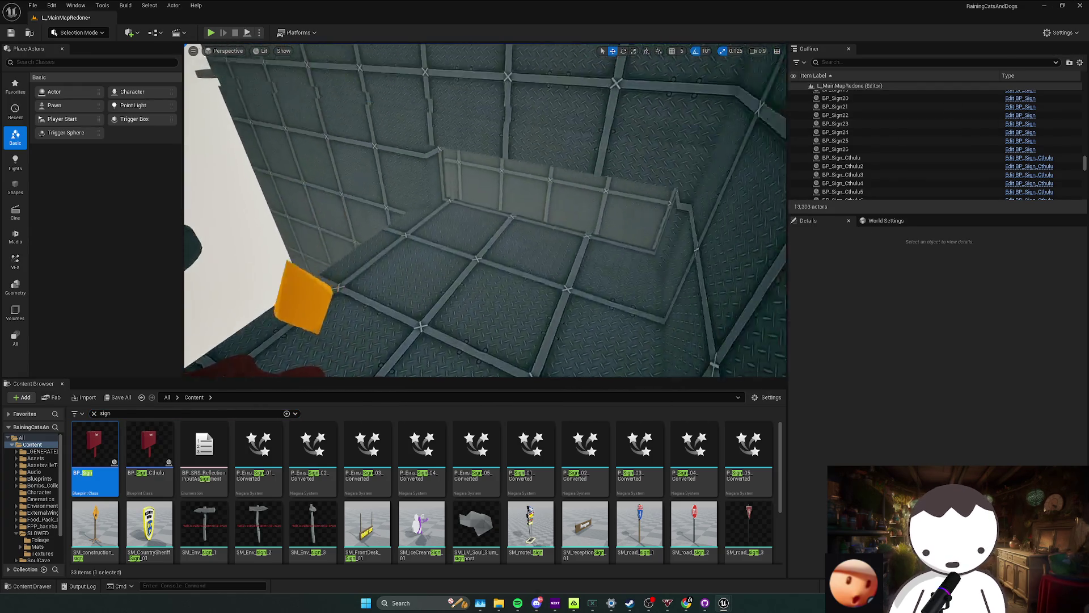
key("s")
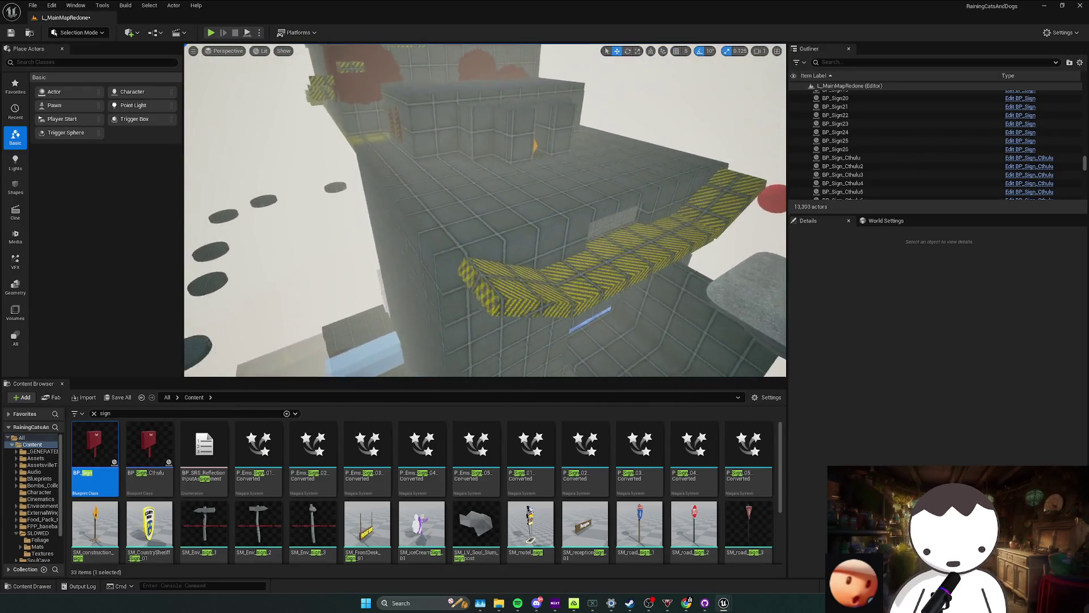
key("ctrl+s")
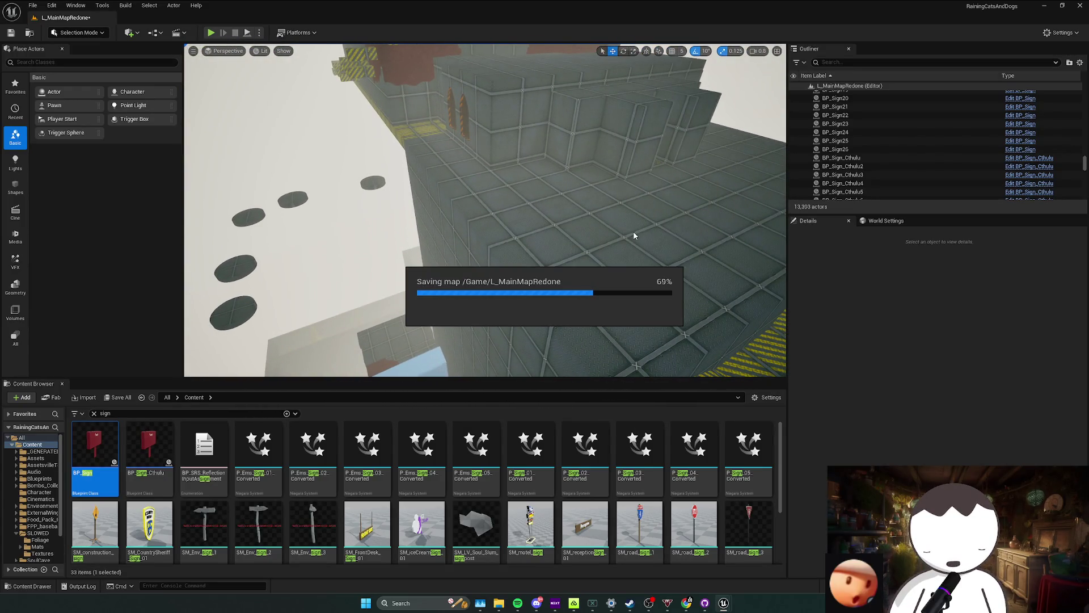
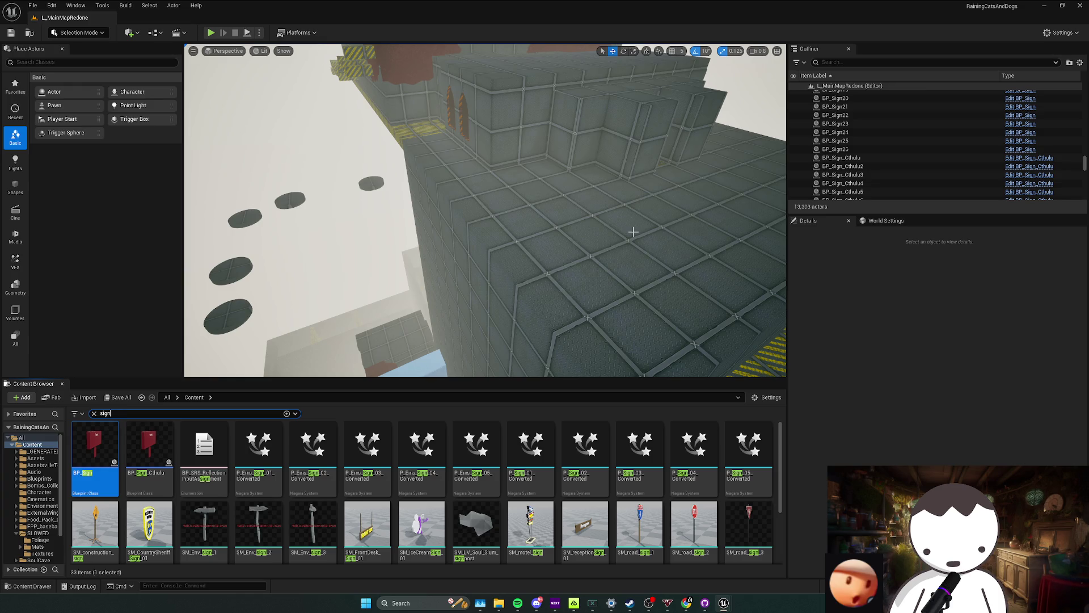
Fly to the raised blocks, run a brief play session, dismiss the log and save L_MainMapRedone.
left_click_drag(633, 232, 362, 183)
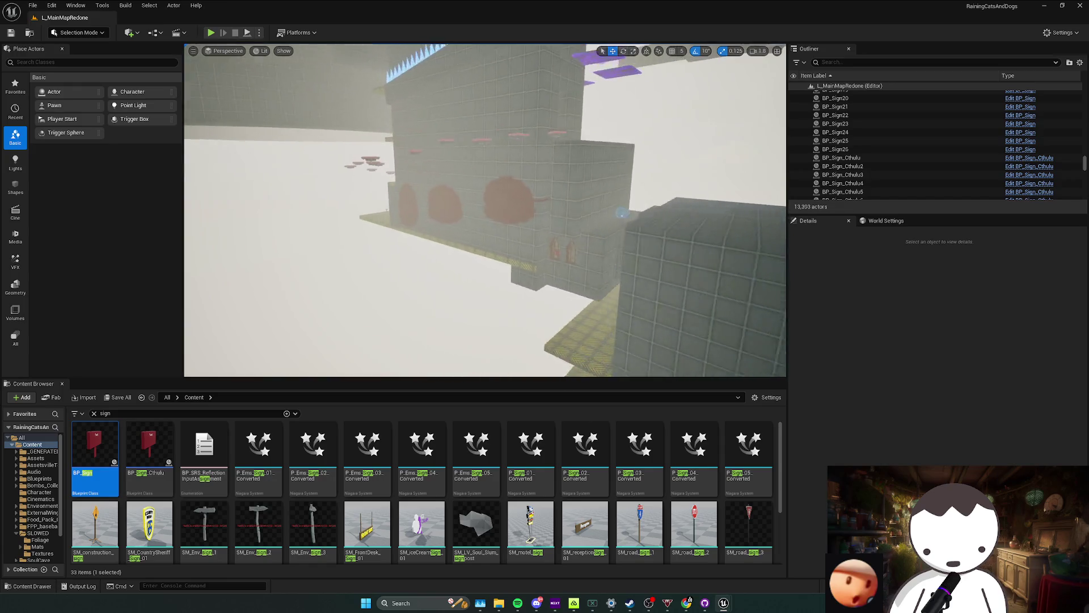
left_click_drag(361, 183, 387, 269)
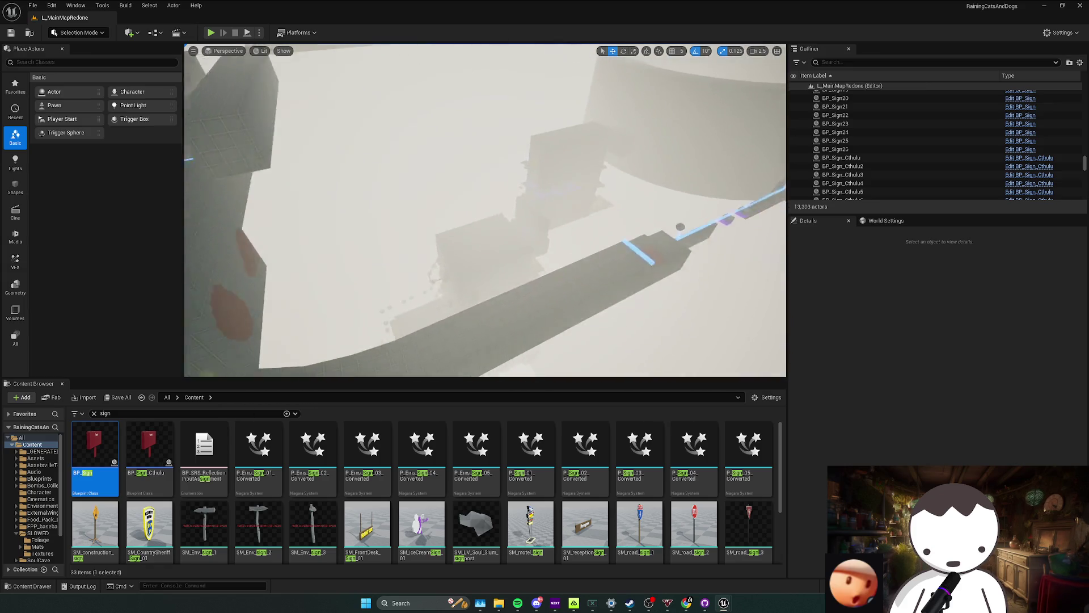
left_click_drag(388, 269, 257, 46)
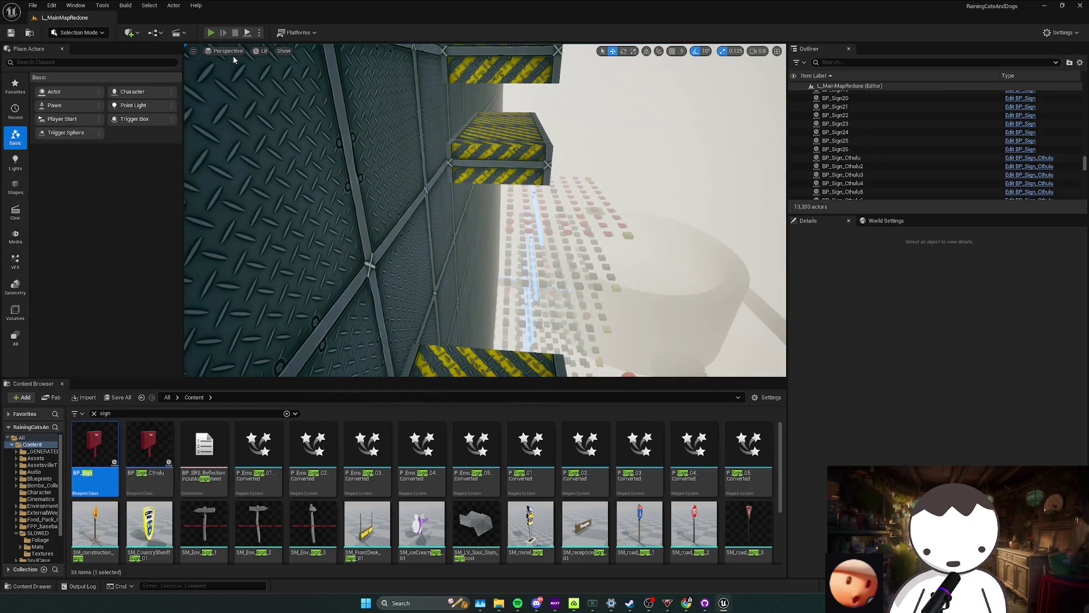
key("alt+p")
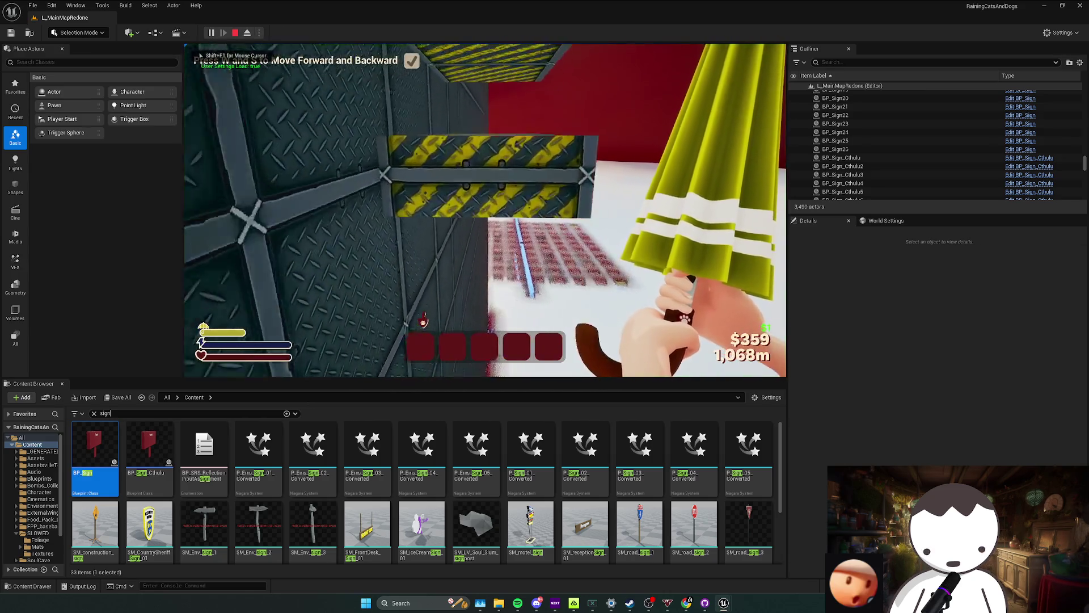
key("Escape")
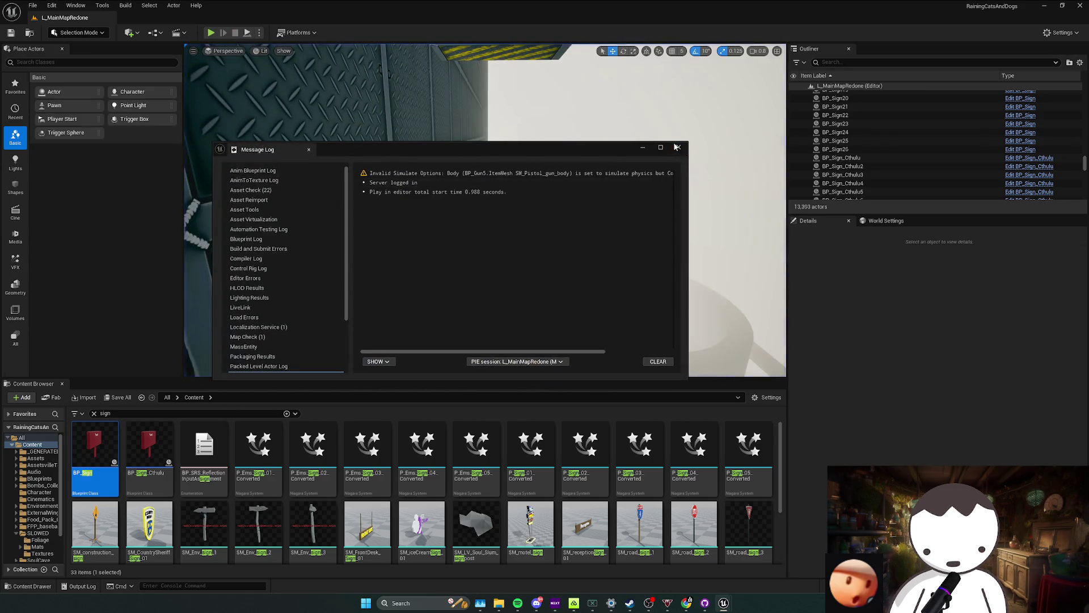
left_click(676, 147)
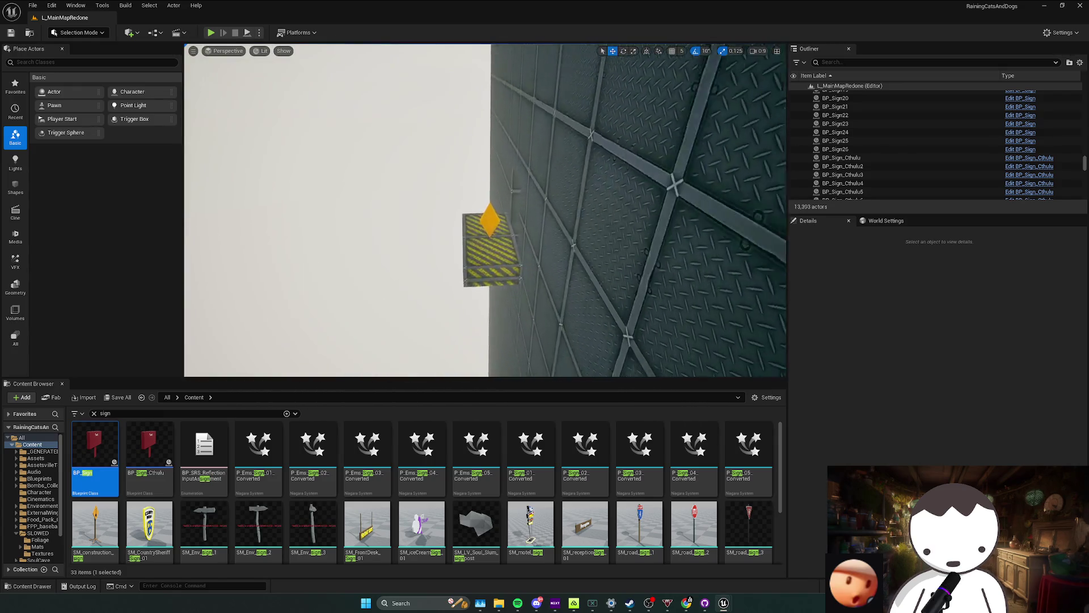
key("ctrl+s")
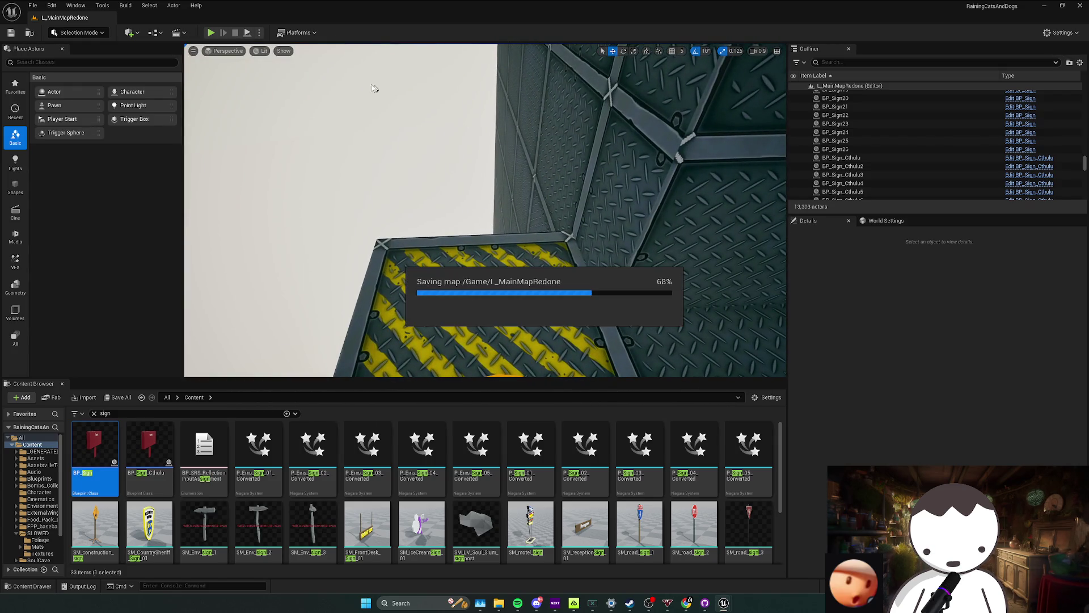
Playtest walking the character along the catwalk to the checkpoint, then end the session.
left_click(211, 33)
key("w")
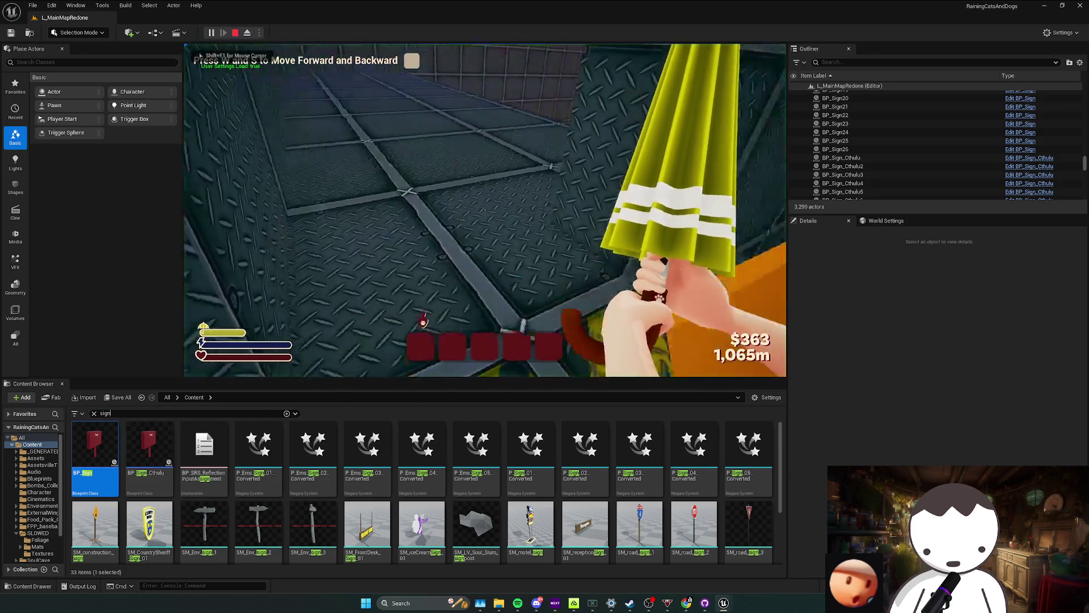
key("w")
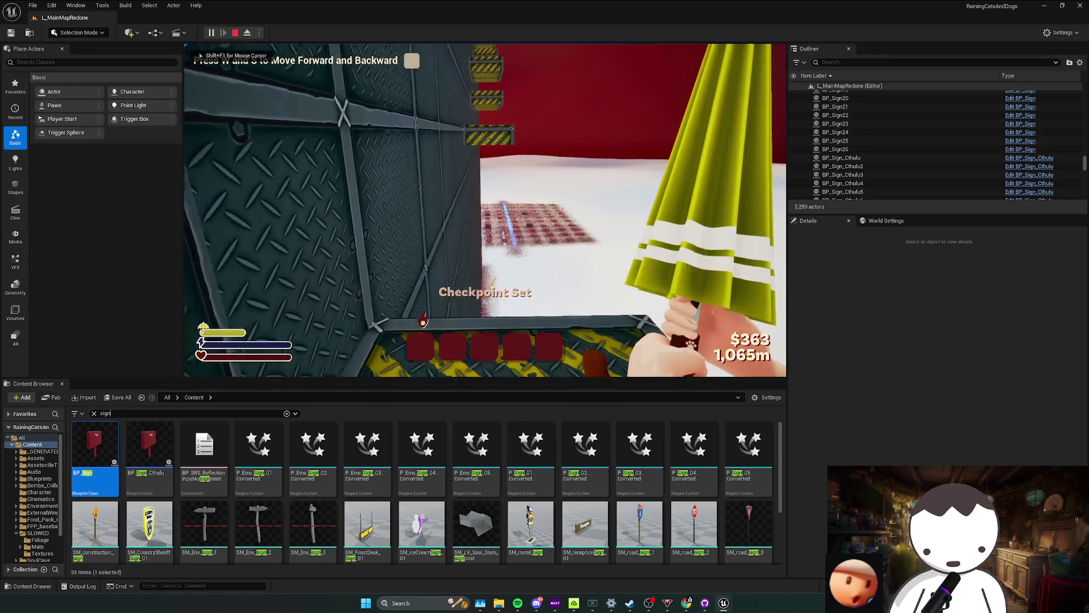
key("w")
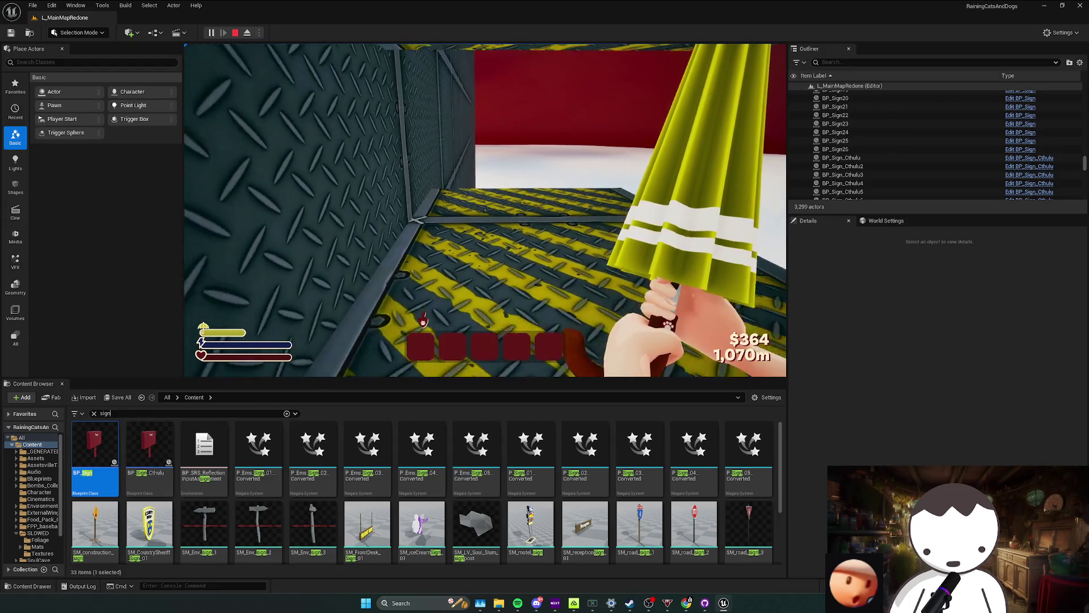
key("w")
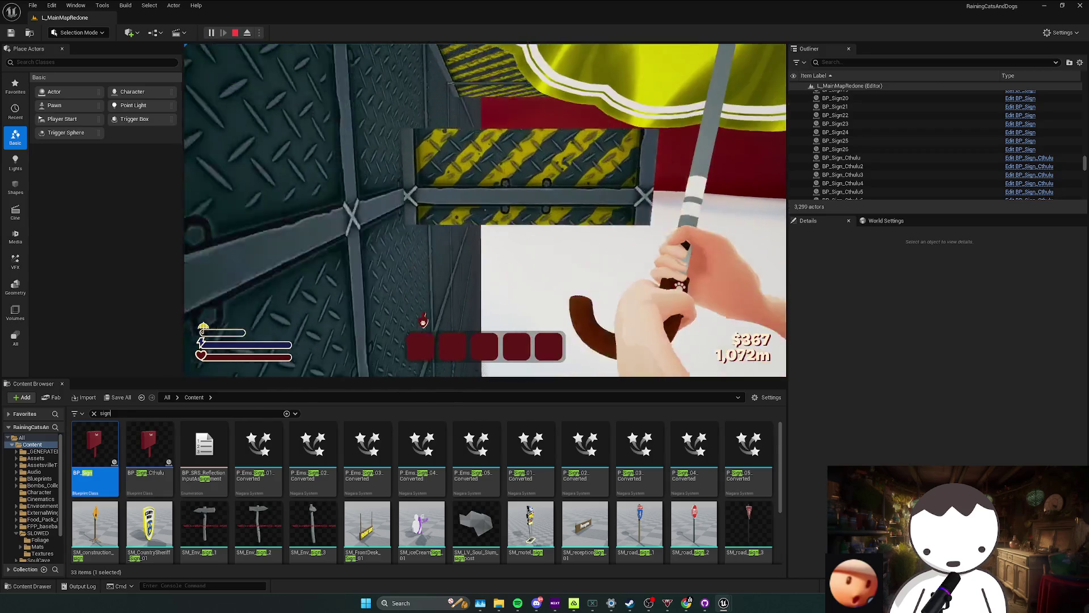
key("w")
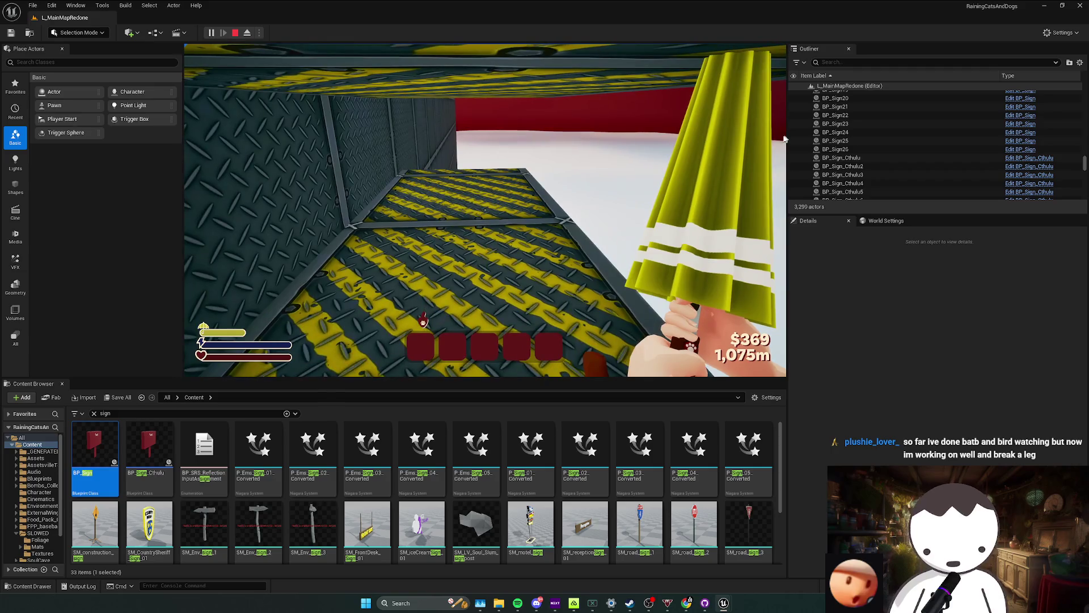
key("Escape")
left_click(678, 149)
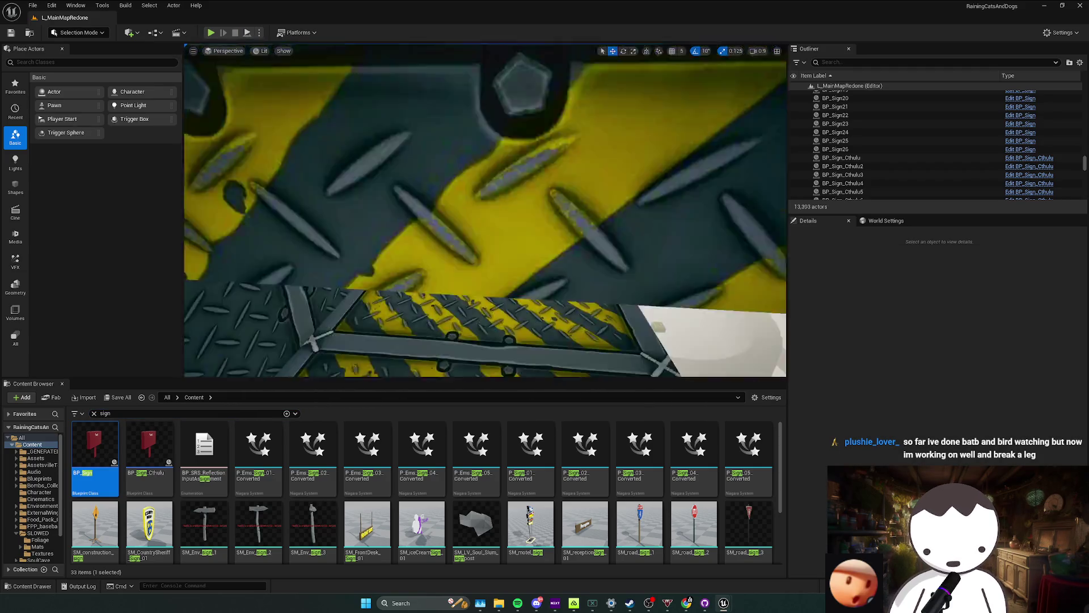
Select striped block SM_Cube1590, view the striped floor and run a quick play session.
left_click(516, 176)
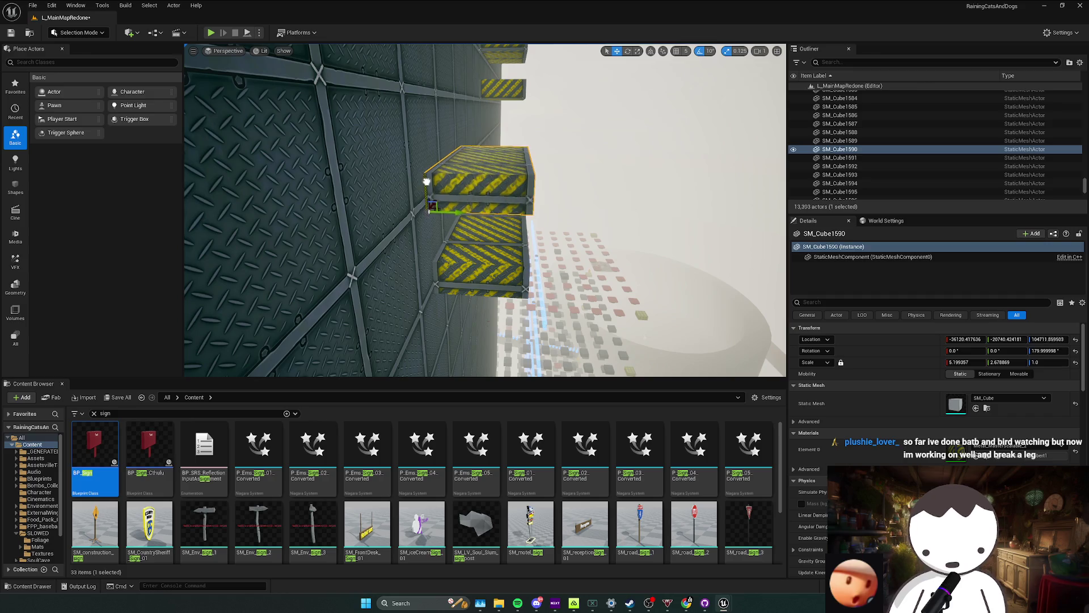
left_click_drag(427, 179, 282, 54)
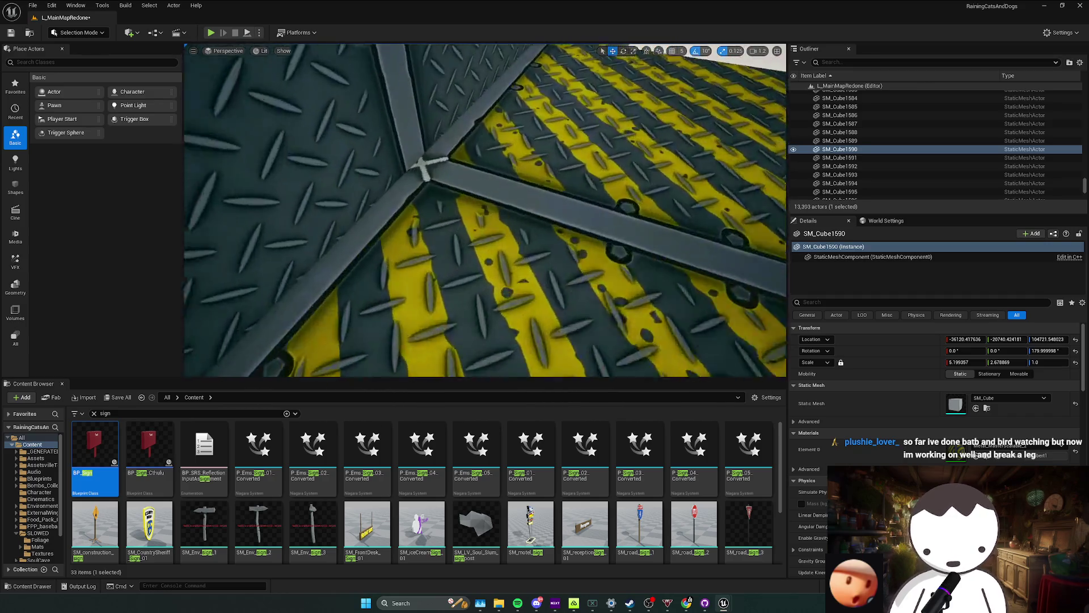
key("alt+p")
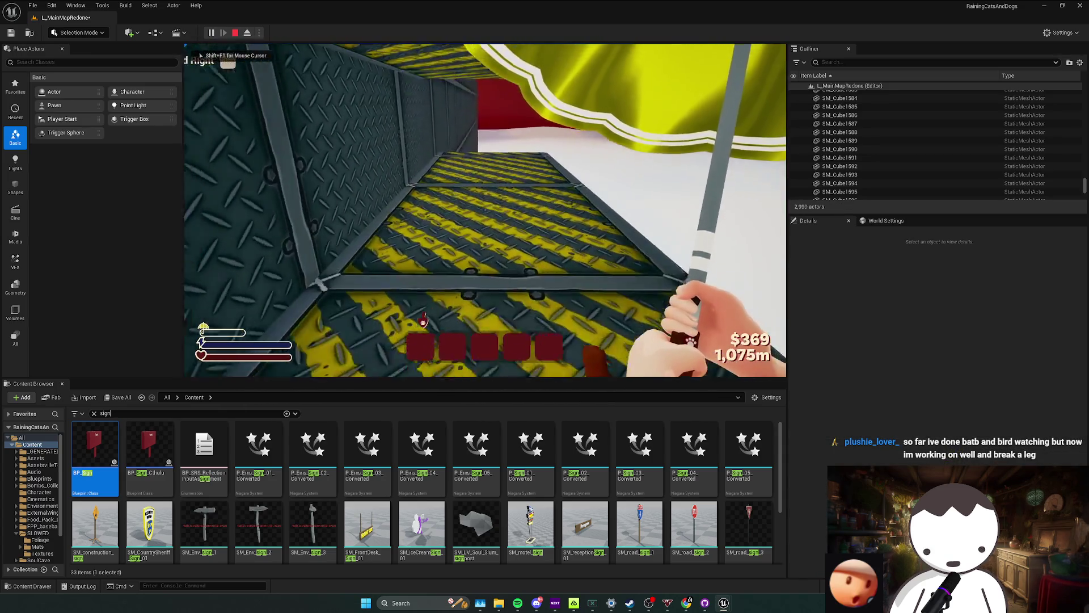
key("Escape")
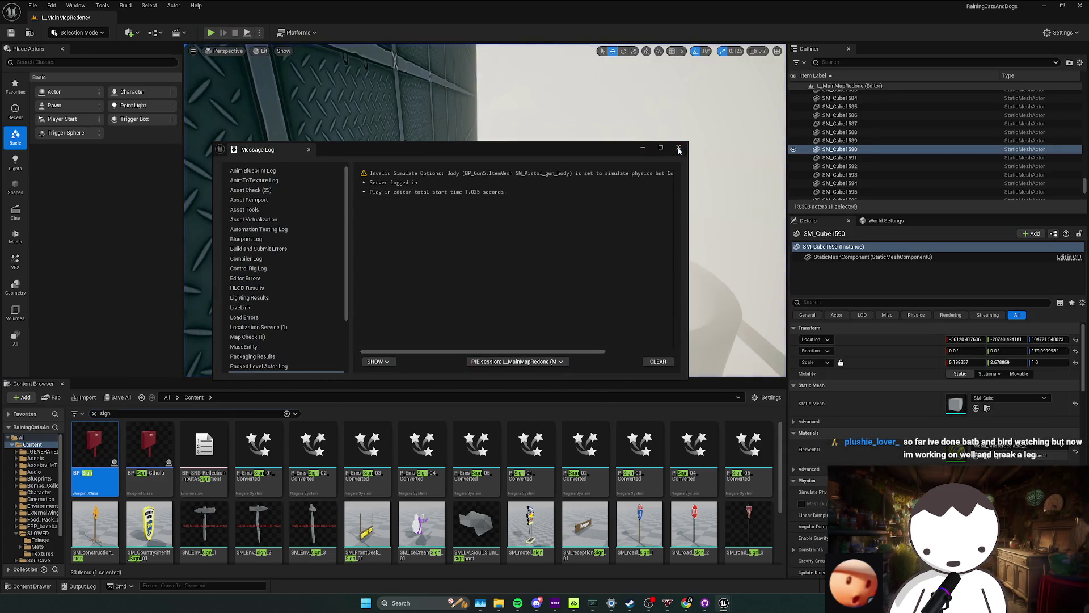
left_click(679, 149)
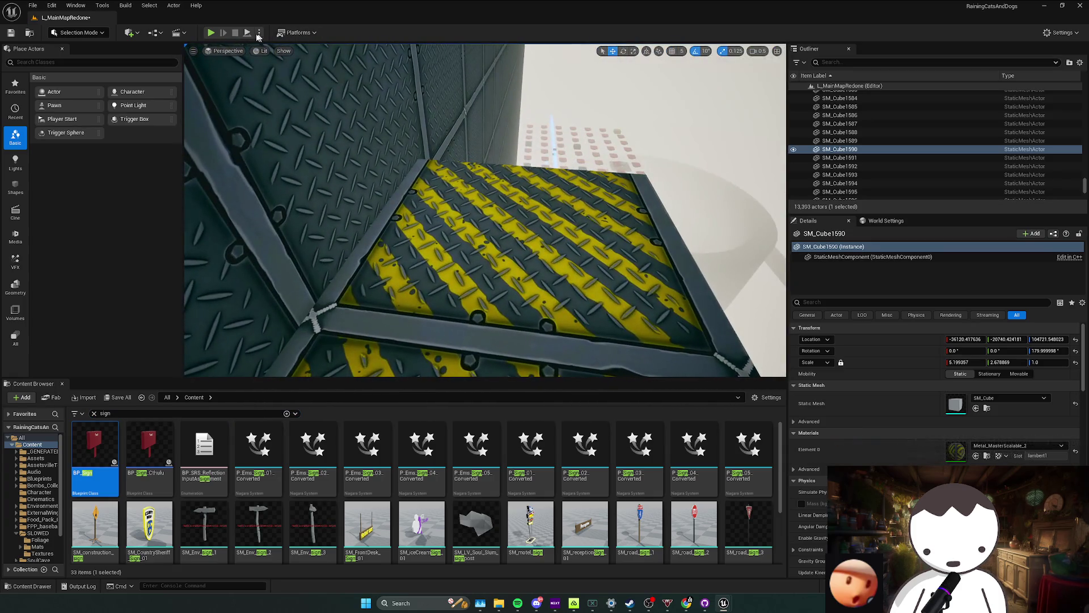
Start a playtest on the striped catwalk, jump toward the ceiling, and clear the sign search filter.
left_click_drag(376, 117, 671, 293)
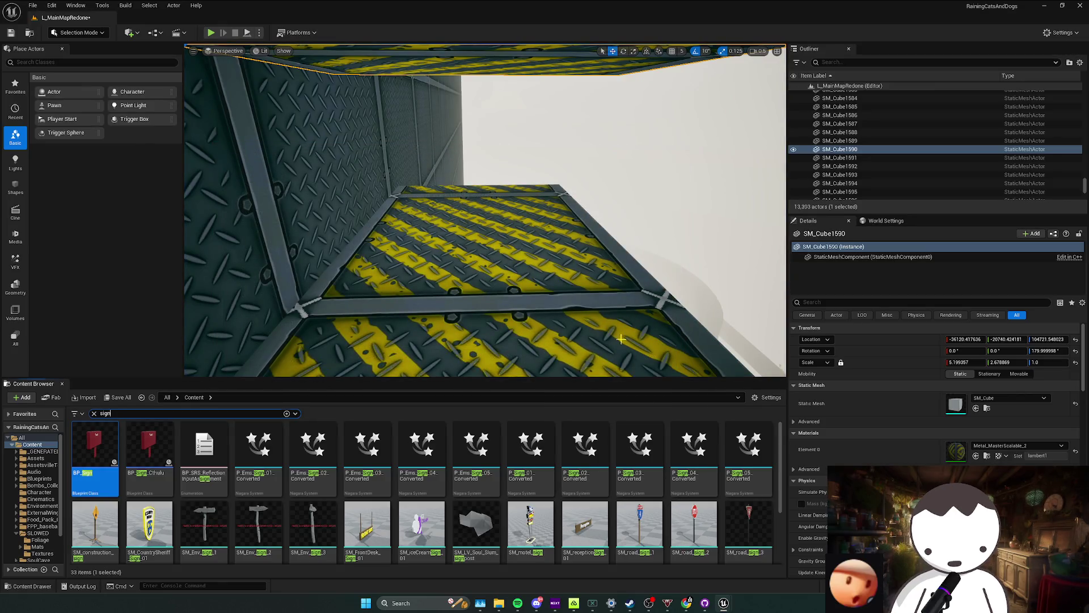
left_click_drag(620, 338, 219, 41)
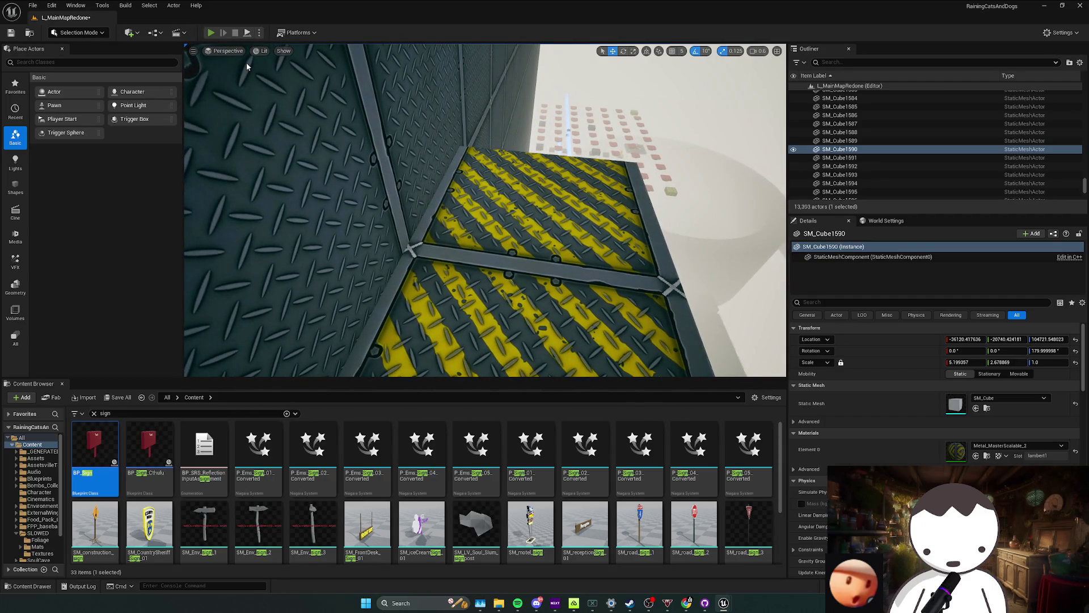
key("alt+p")
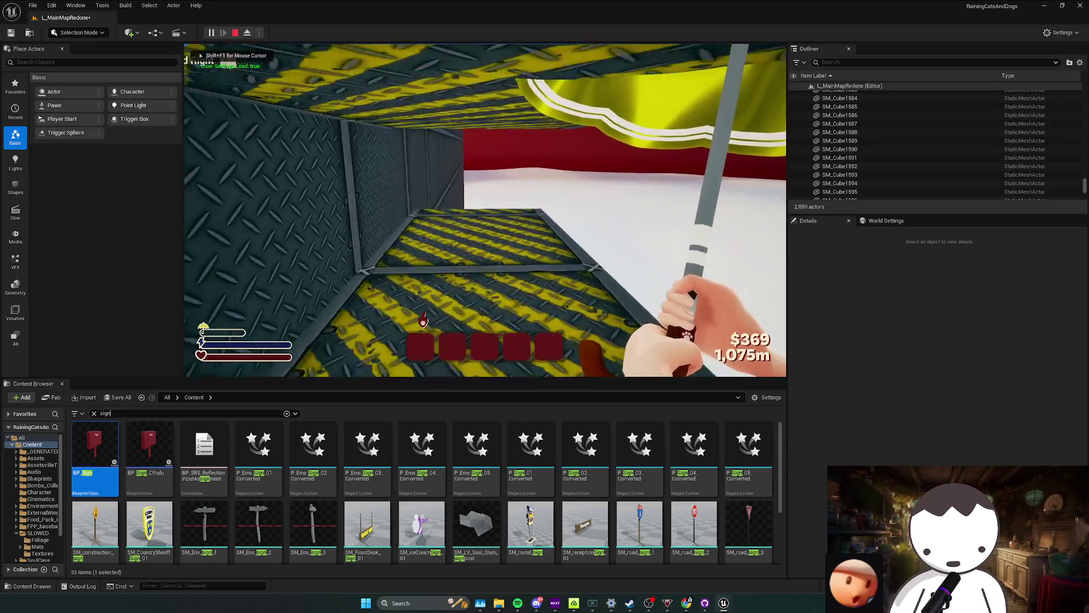
key("space")
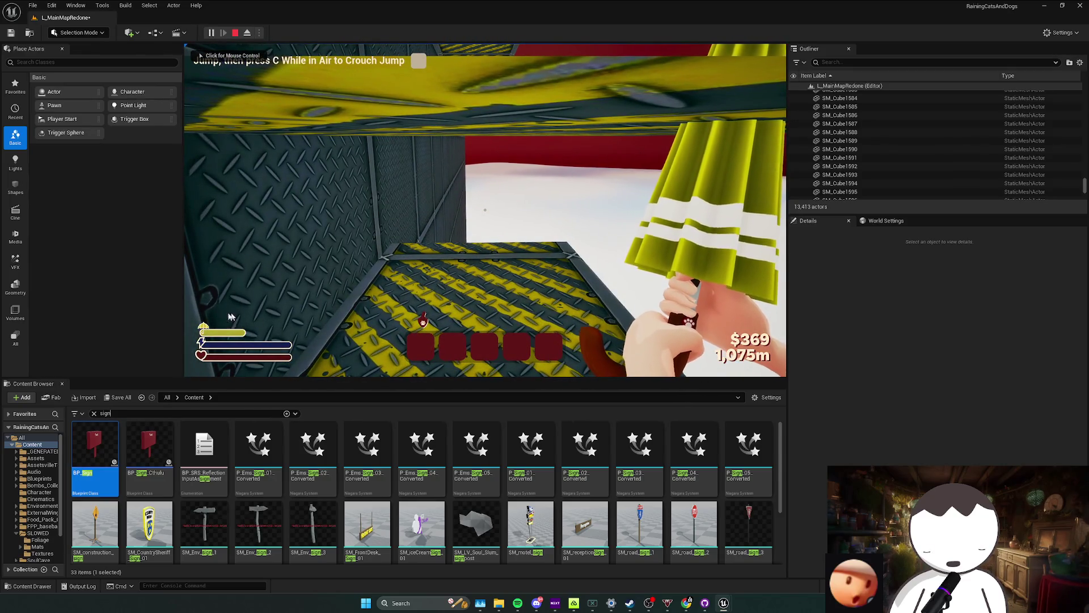
left_click(191, 398)
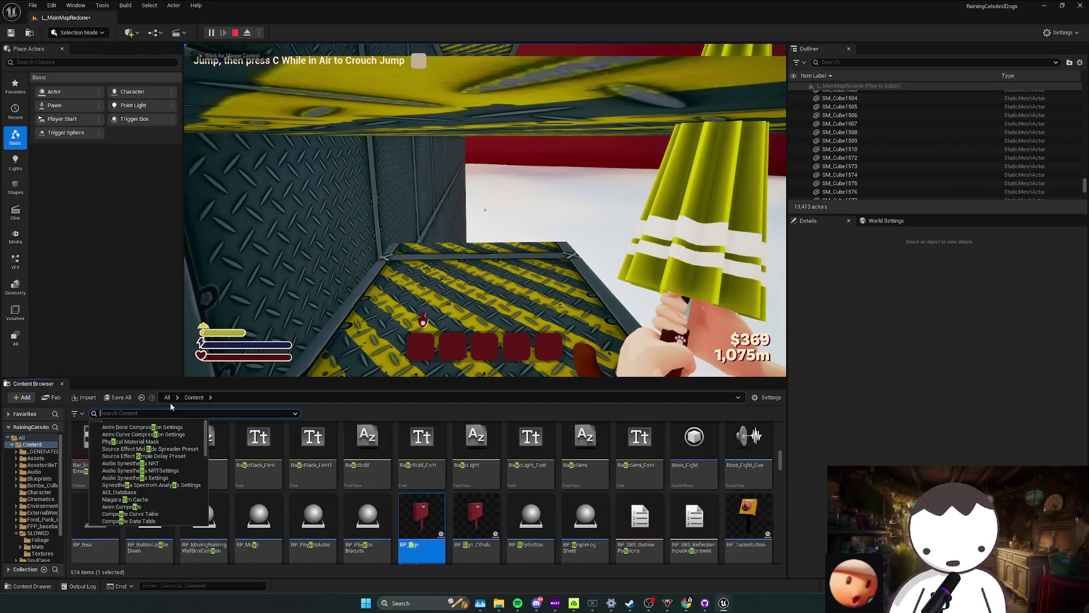
scroll(245, 425, "up", 2)
Browse to Blueprints > Core and open BP_MyFirstPersonCharacter for editing.
double_click(313, 445)
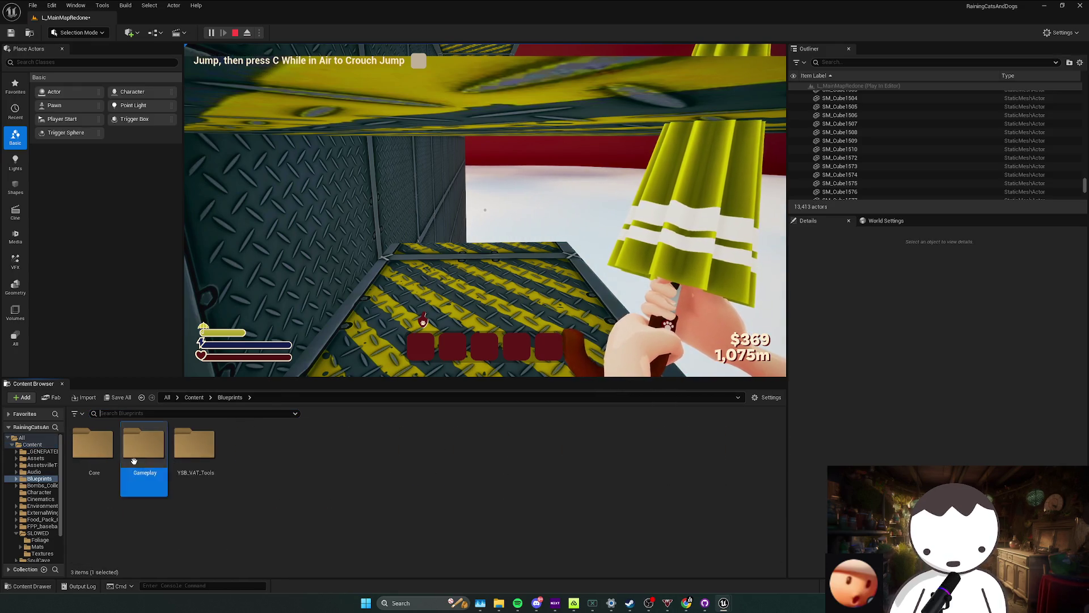
double_click(149, 444)
left_click(230, 398)
double_click(93, 445)
left_click(594, 486)
double_click(595, 485)
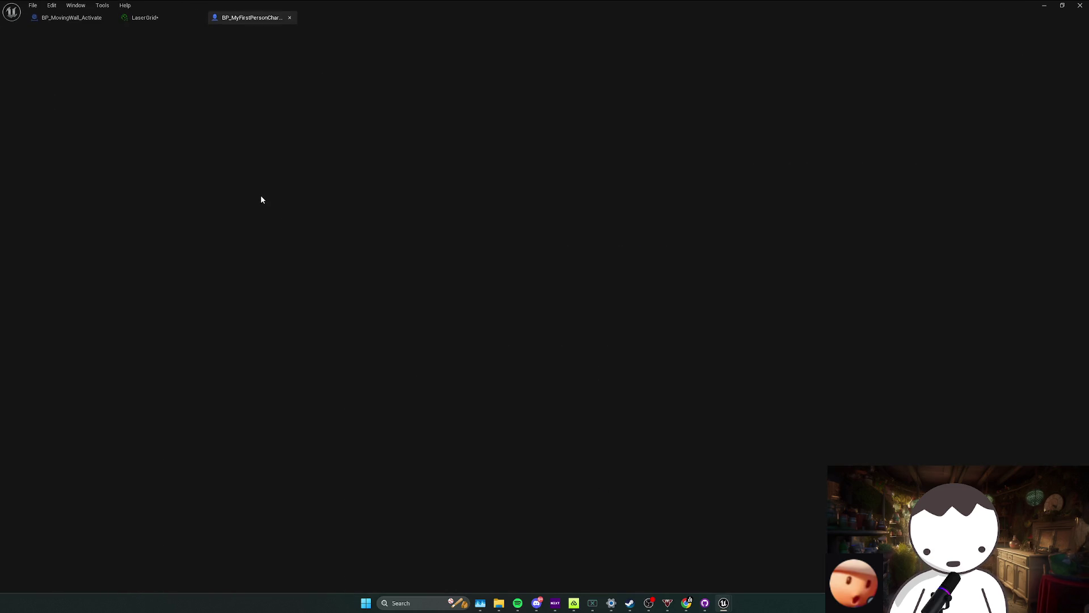
scroll(267, 195, "down", 2)
scroll(341, 255, "down", 2)
scroll(430, 377, "down", 2)
scroll(431, 378, "down", 2)
scroll(572, 298, "up", 2)
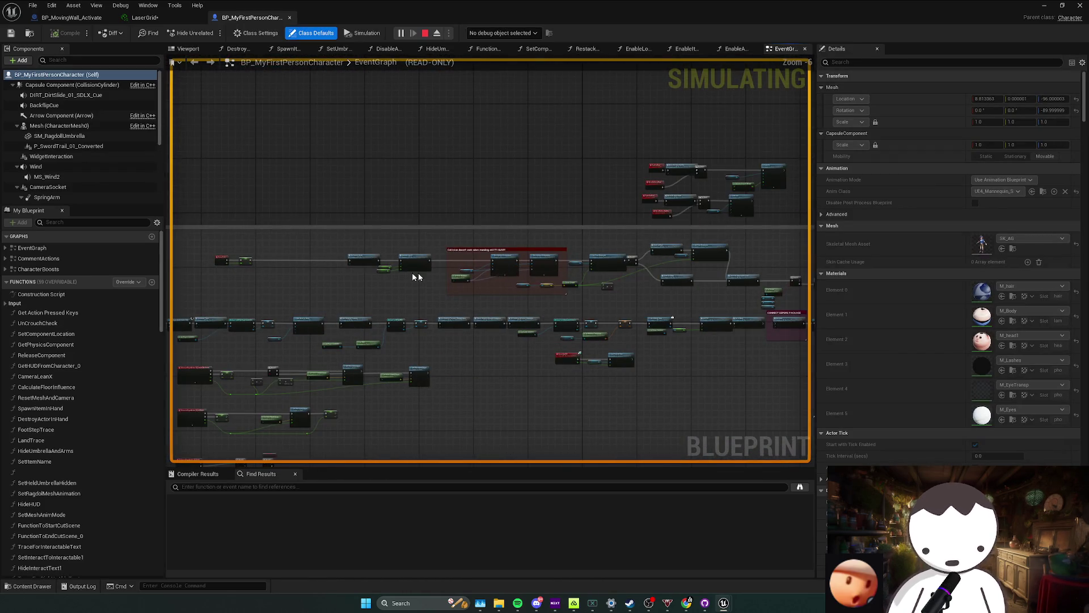
scroll(417, 275, "up", 1)
Debug the spawned character instance and open its UnCrouchCheck function graph.
left_click(502, 33)
scroll(588, 195, "up", 2)
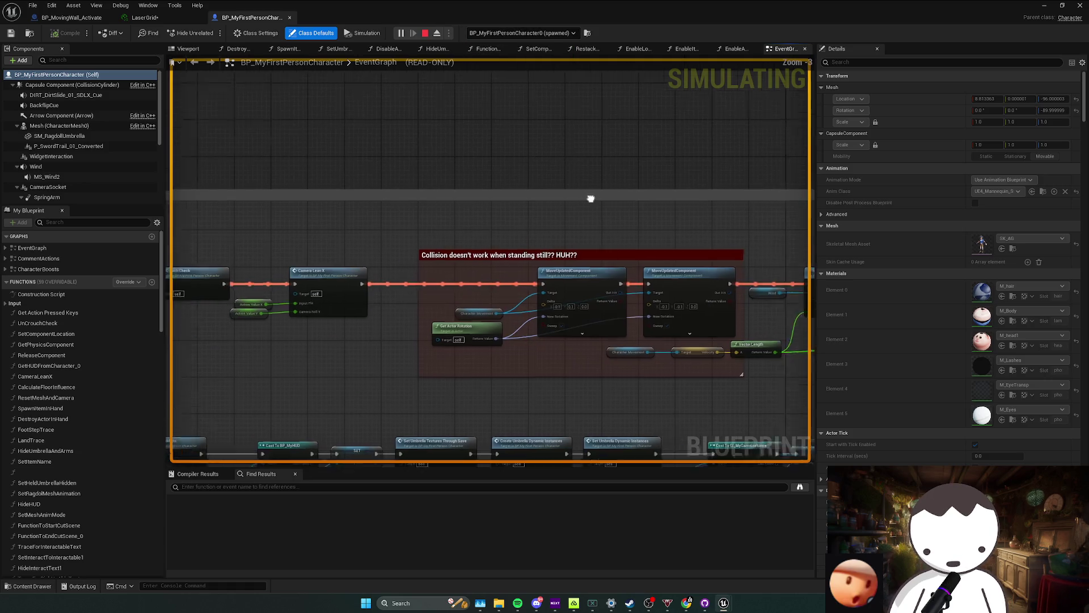
scroll(548, 256, "up", 1)
scroll(548, 255, "up", 1)
scroll(532, 233, "up", 1)
left_click_drag(533, 233, 511, 240)
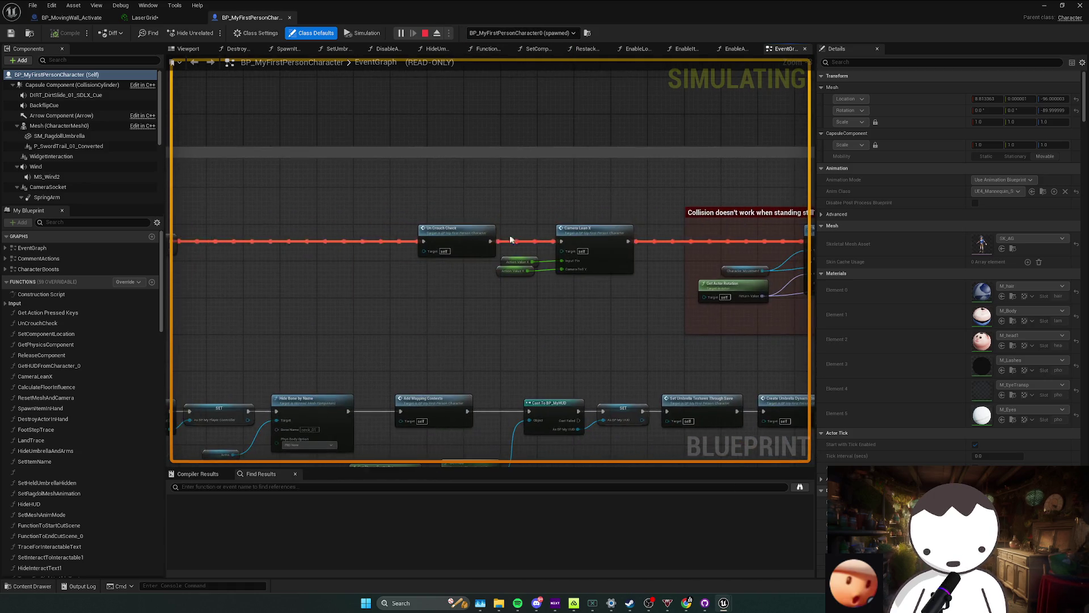
double_click(459, 232)
scroll(440, 236, "up", 1)
scroll(483, 261, "up", 2)
scroll(421, 263, "up", 1)
scroll(422, 264, "up", 1)
left_click_drag(466, 261, 347, 260)
mouse_move(462, 267)
left_mouse_down()
mouse_move(271, 245)
mouse_move(641, 236)
left_mouse_up()
scroll(539, 242, "up", 1)
scroll(506, 226, "up", 1)
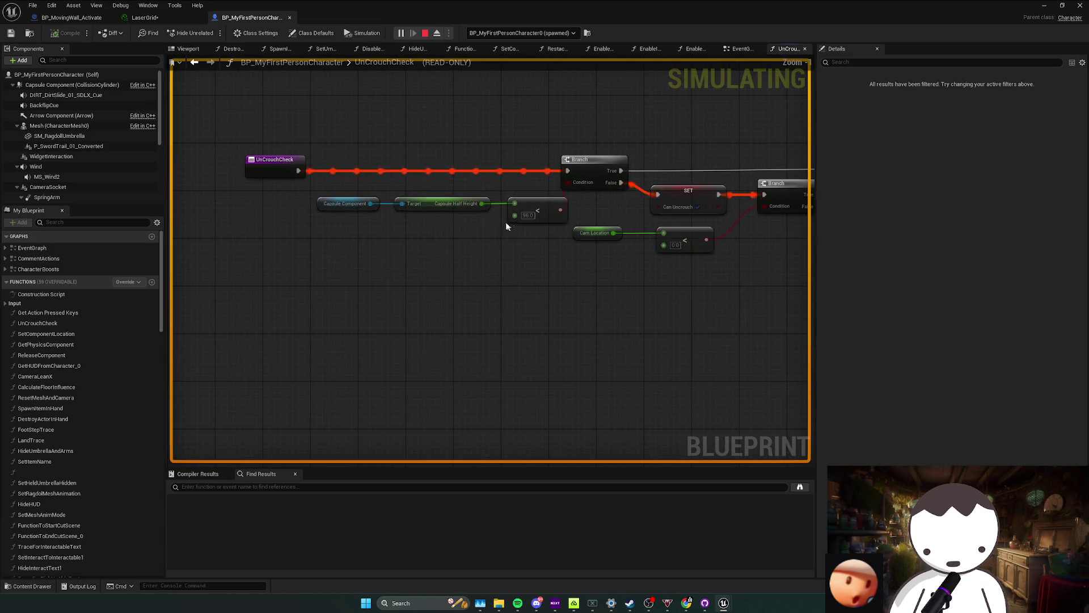
left_click_drag(389, 245, 332, 251)
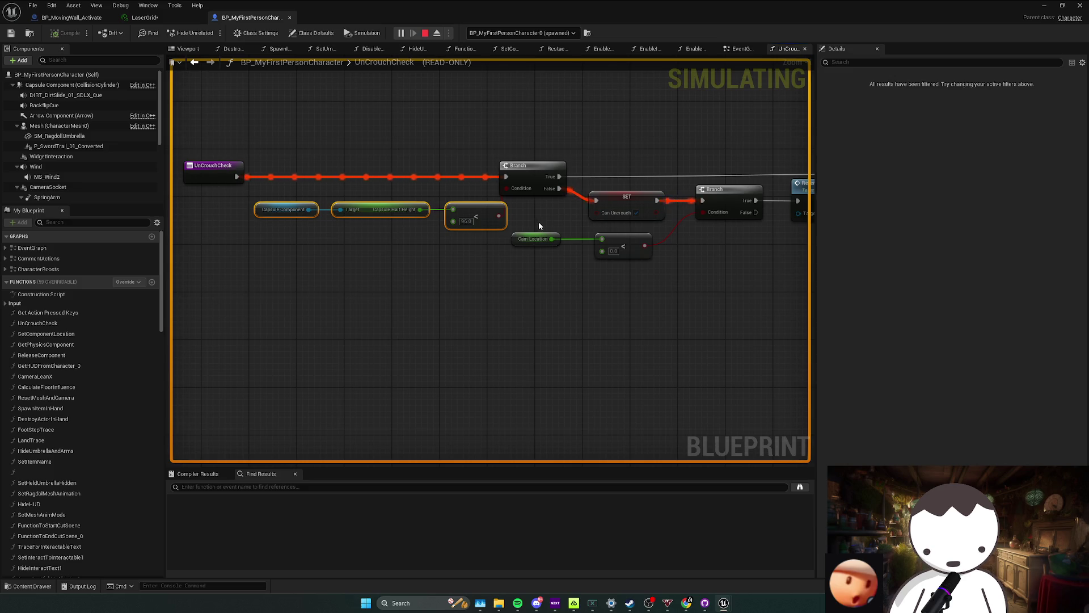
left_click_drag(543, 222, 485, 231)
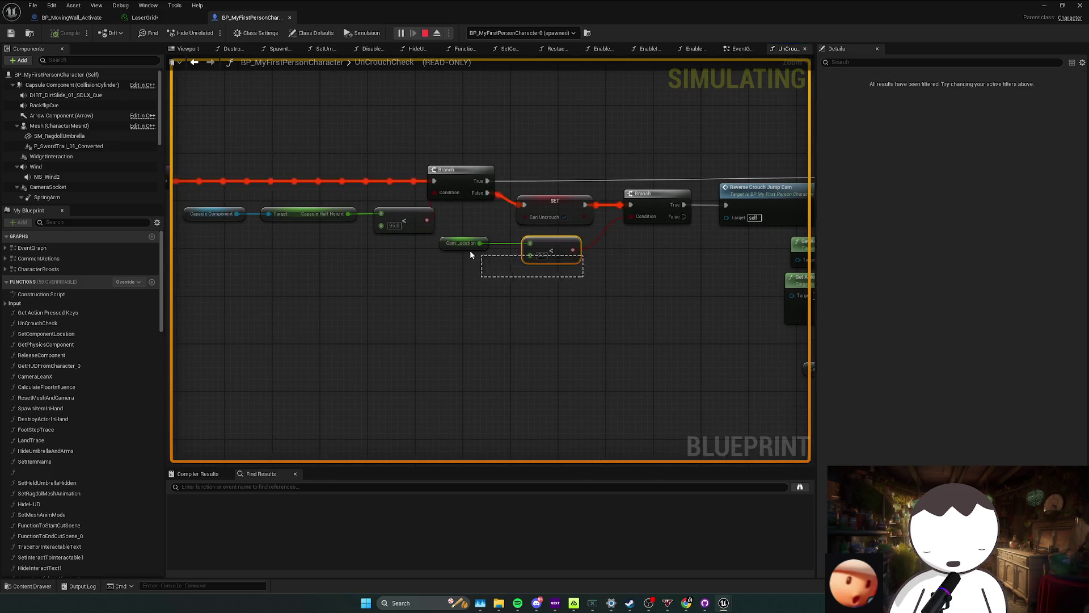
left_click_drag(611, 283, 530, 279)
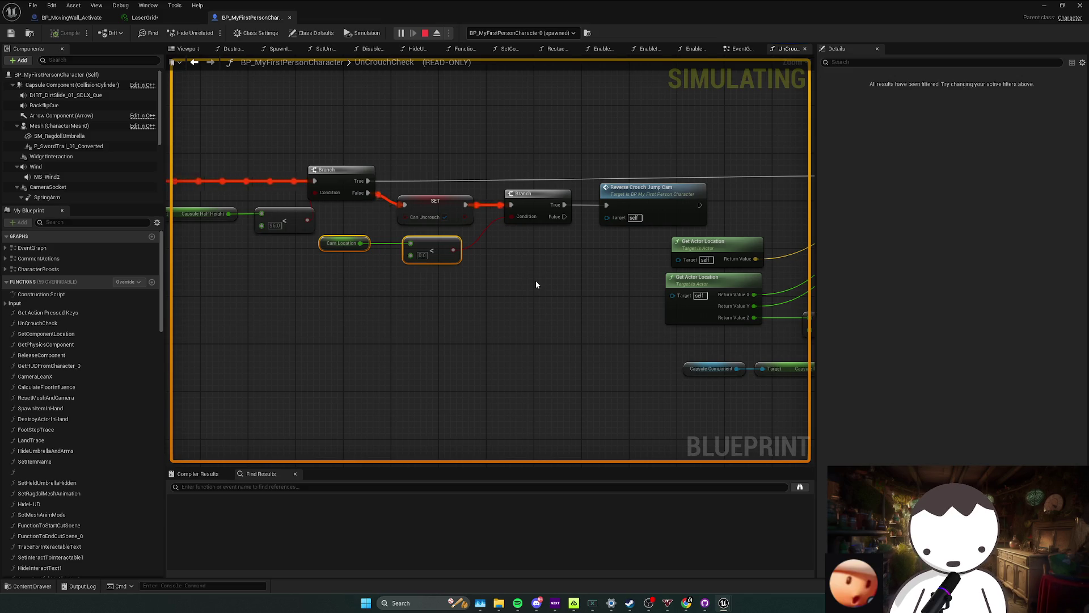
left_click_drag(535, 285, 585, 290)
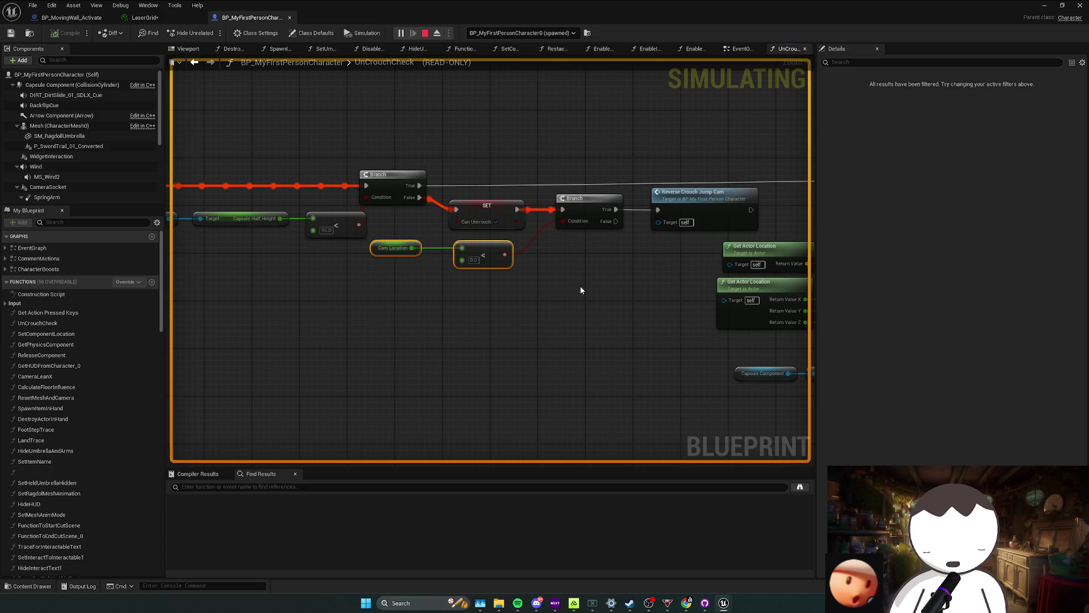
mouse_move(570, 289)
left_mouse_down()
mouse_move(605, 291)
mouse_move(465, 251)
left_mouse_up()
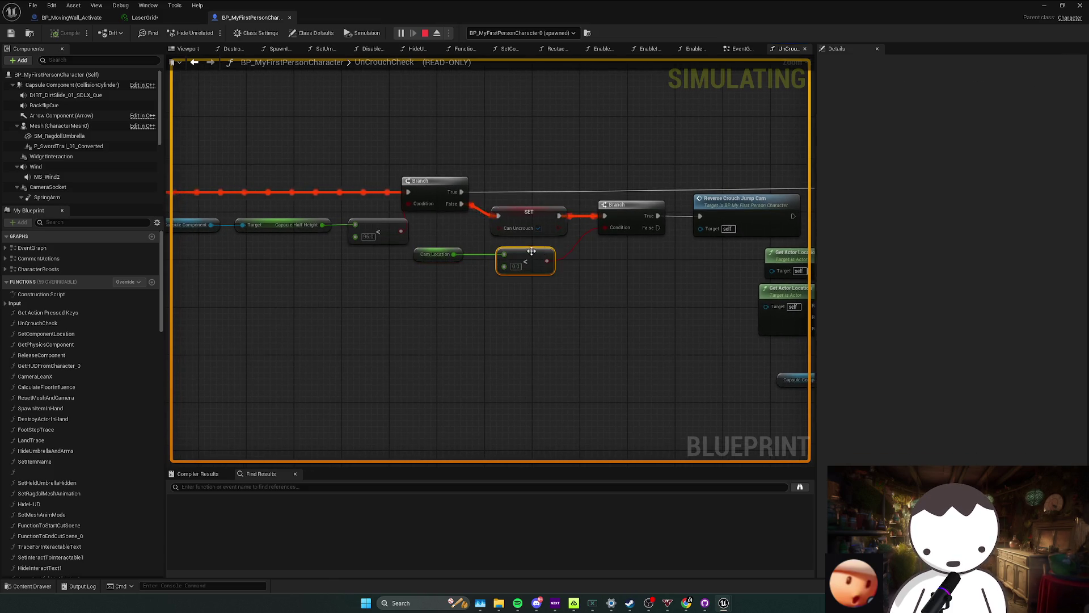
mouse_move(576, 276)
left_mouse_down()
mouse_move(607, 281)
mouse_move(611, 296)
mouse_move(599, 297)
left_mouse_up()
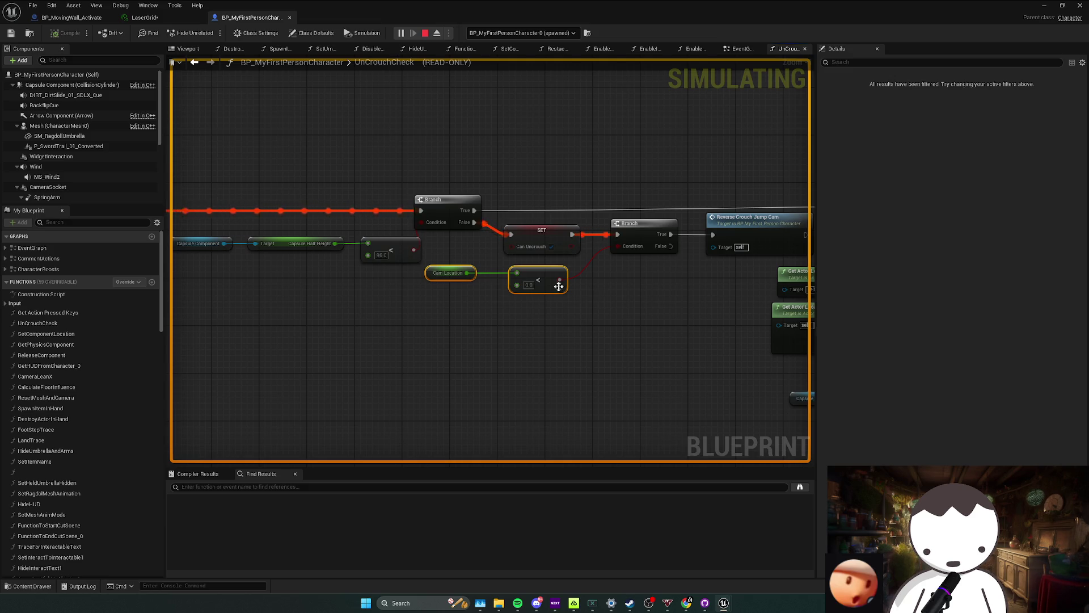
left_click_drag(559, 285, 515, 274)
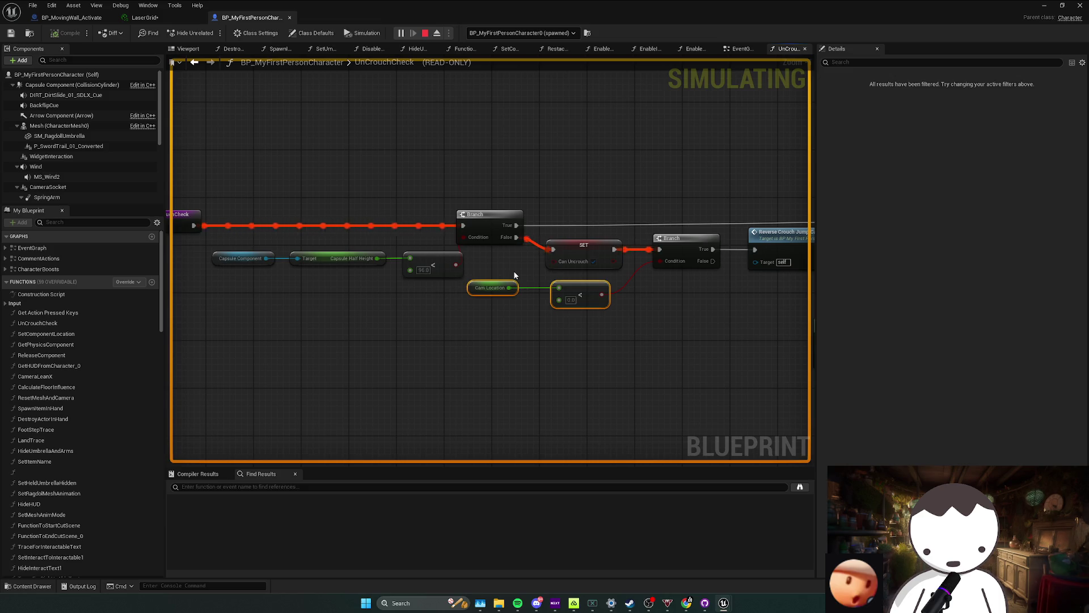
left_click_drag(515, 274, 418, 312)
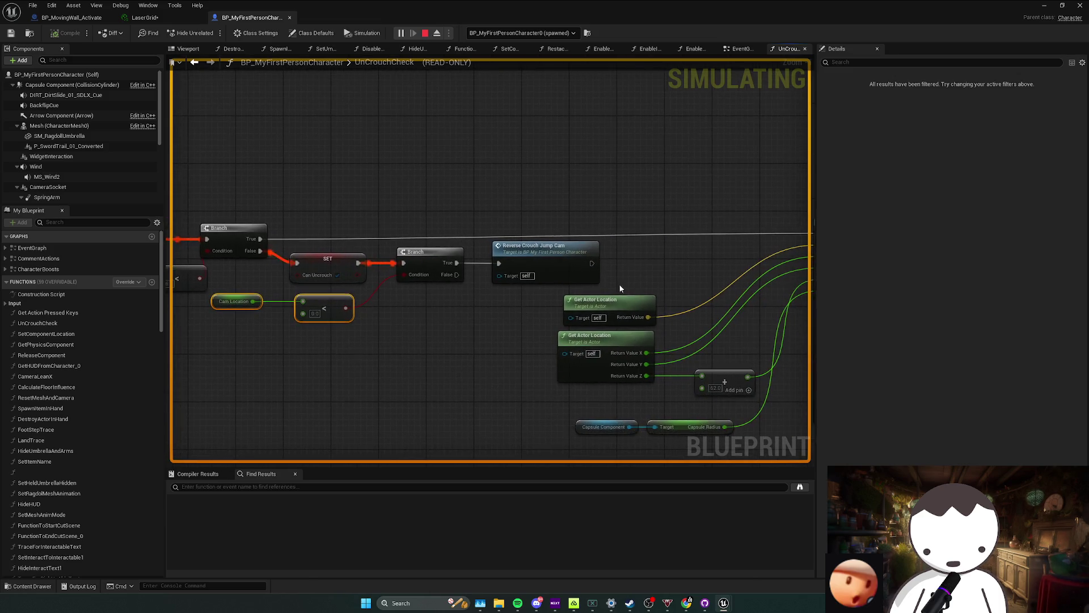
left_click_drag(619, 287, 521, 283)
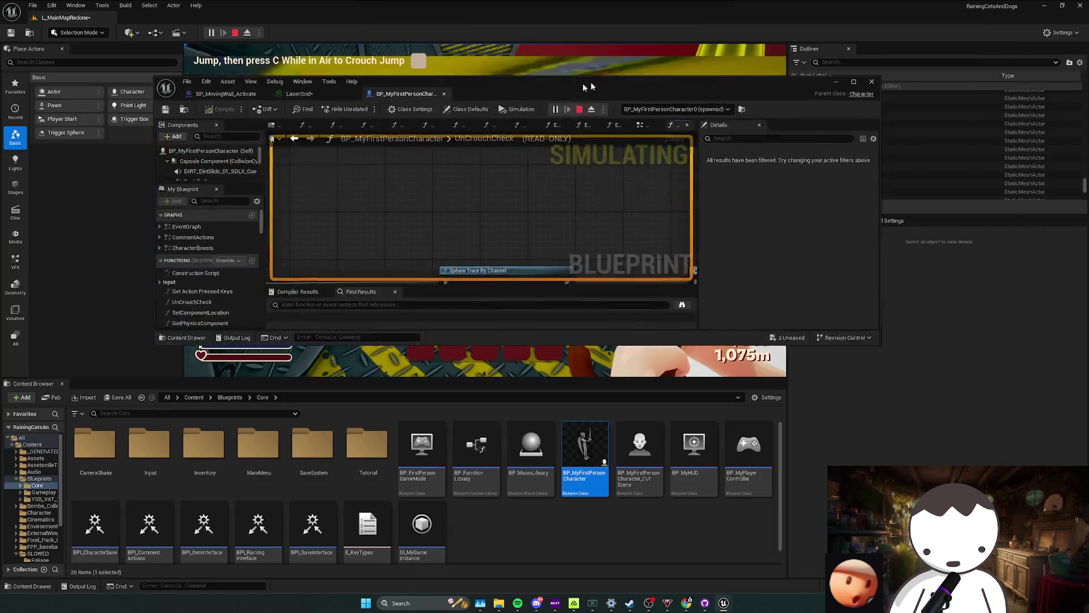
left_click(591, 82)
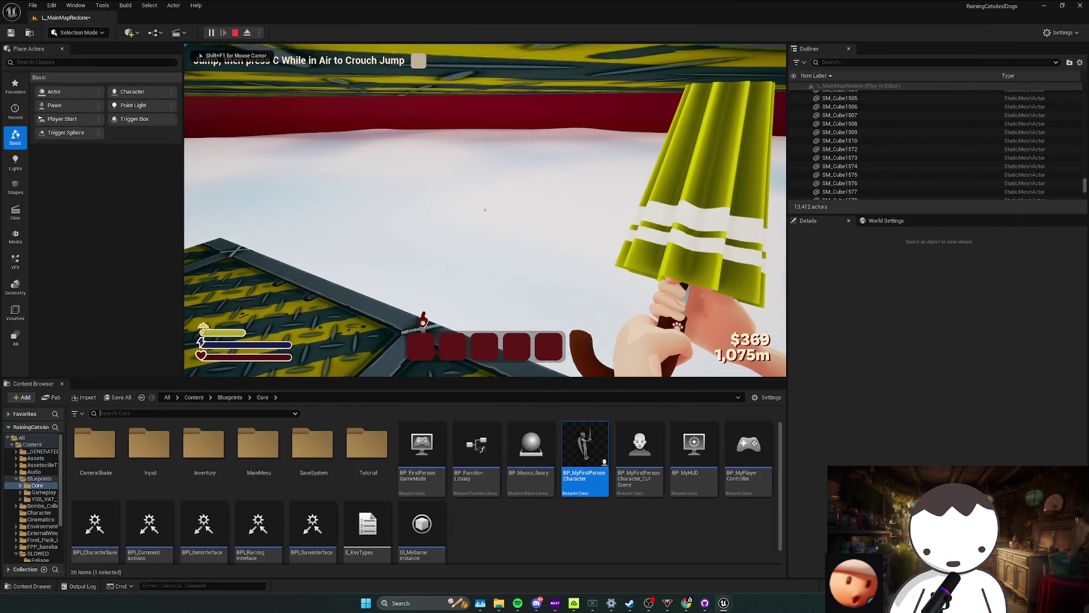
key("Escape")
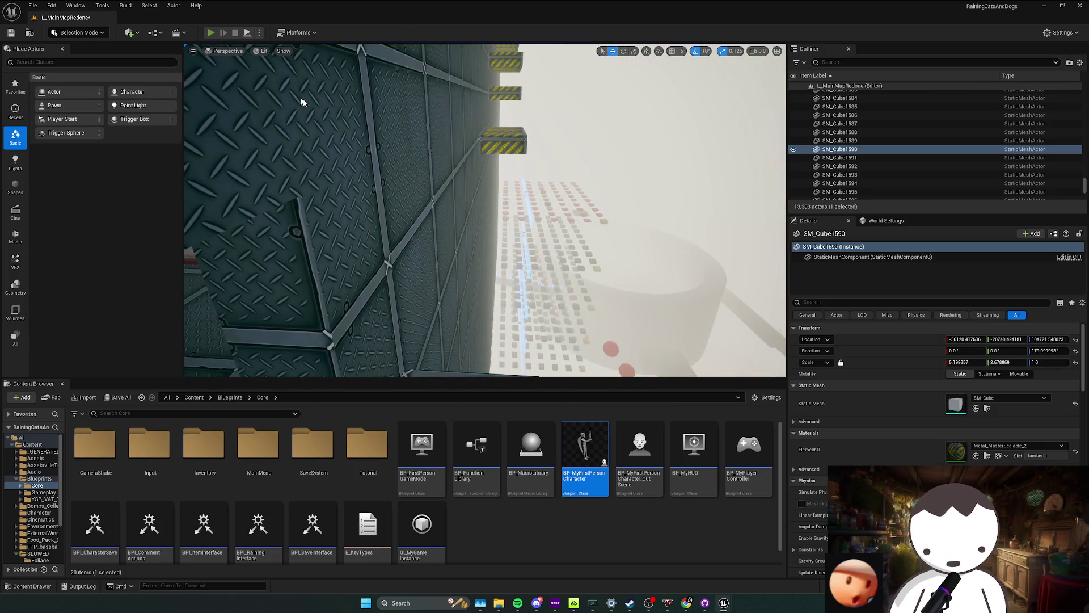
left_click(210, 33)
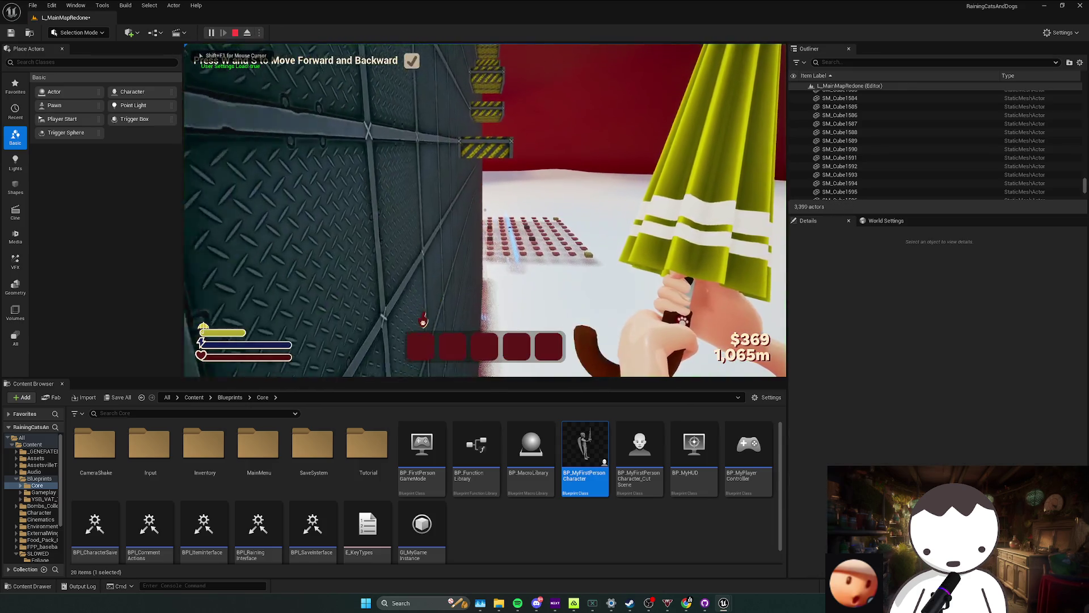
left_click(577, 224)
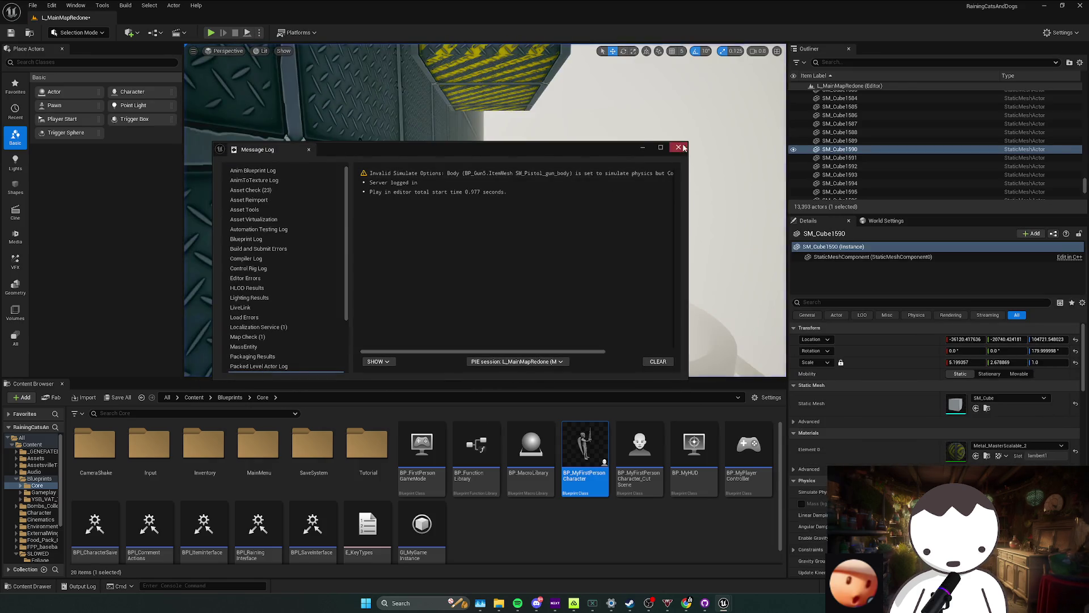
left_click(678, 147)
left_click_drag(485, 208, 408, 255)
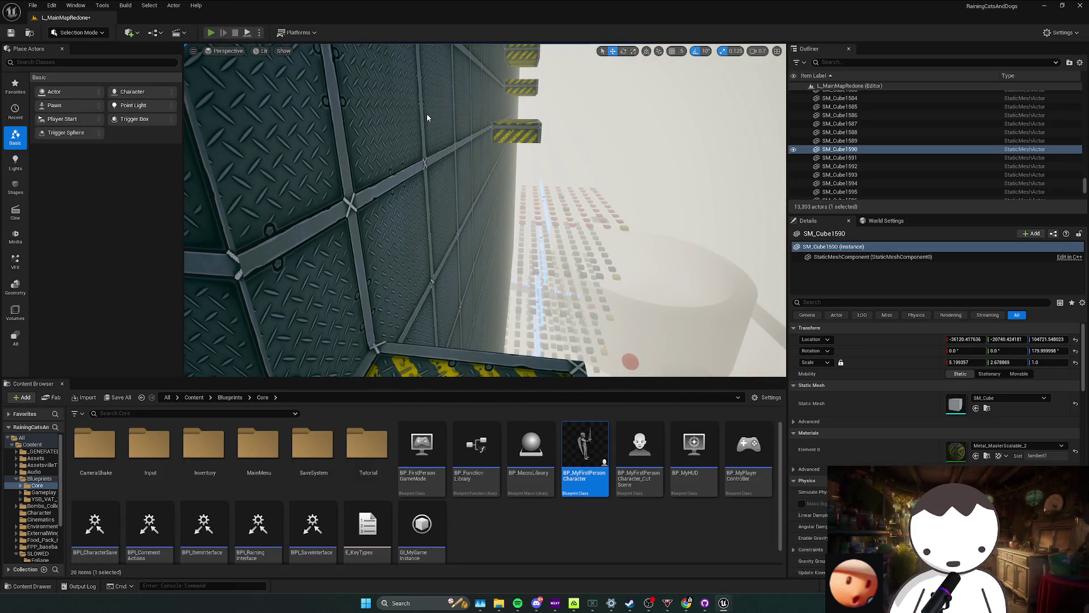
key("alt+p")
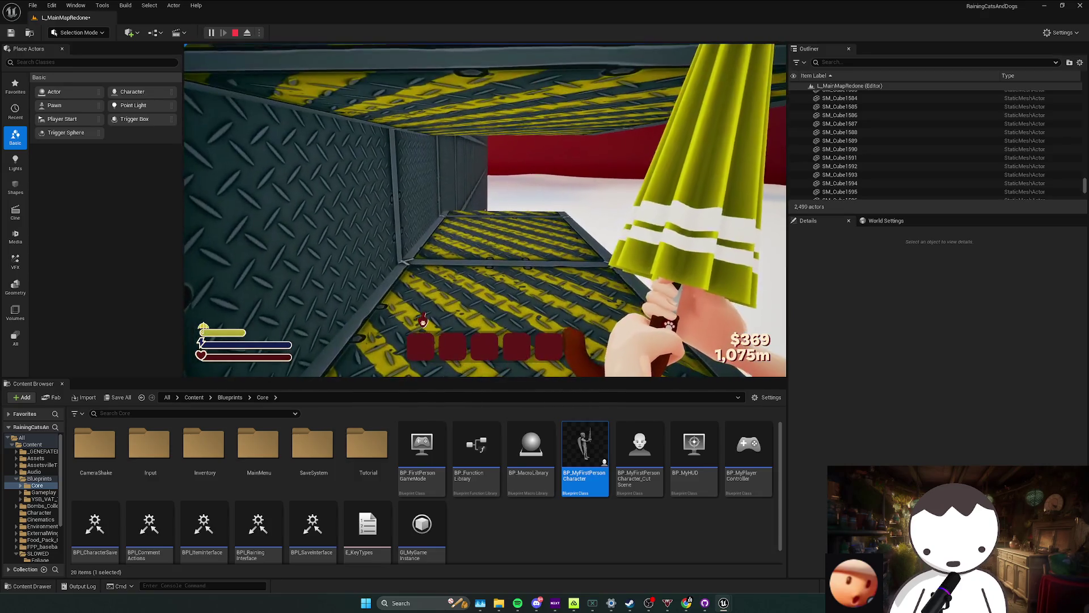
key("shift+F1")
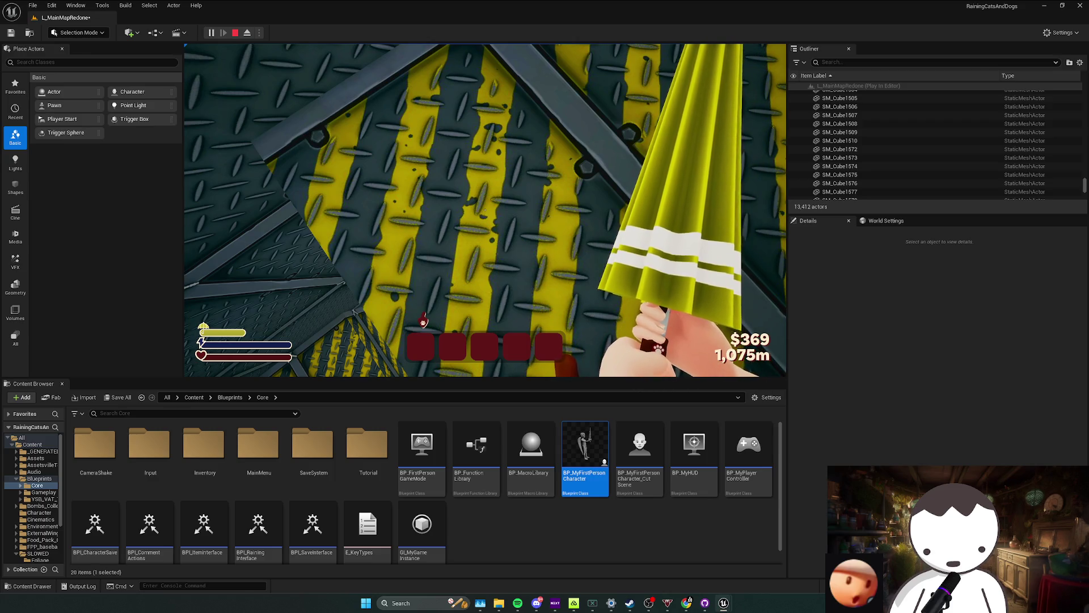
key("alt+Tab")
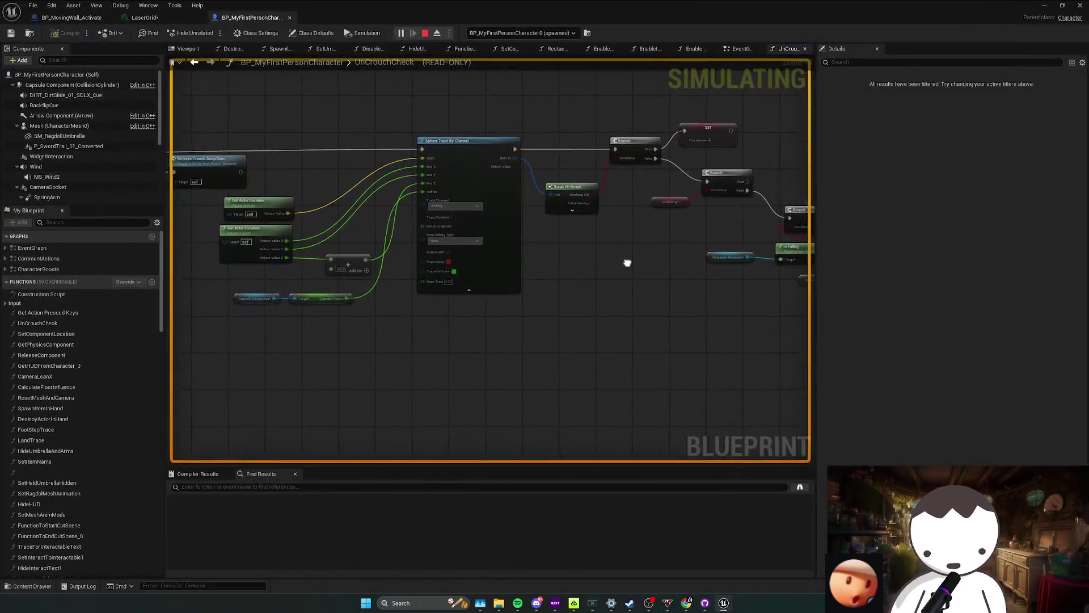
scroll(569, 268, "up", 3)
Expand the Break Hit Result outputs and stop the running simulation.
left_click(567, 248)
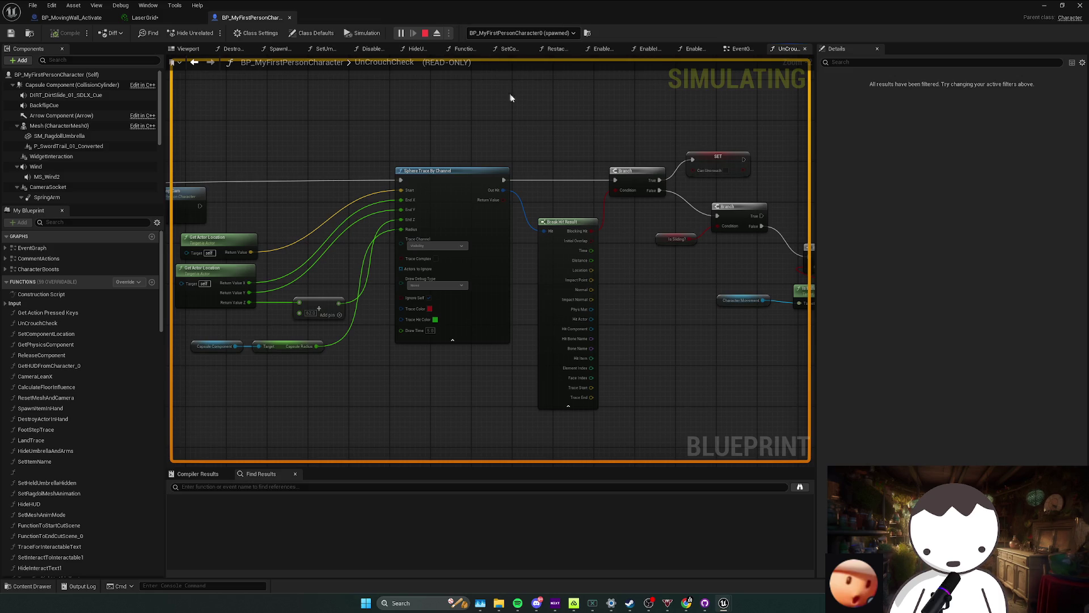
key("Escape")
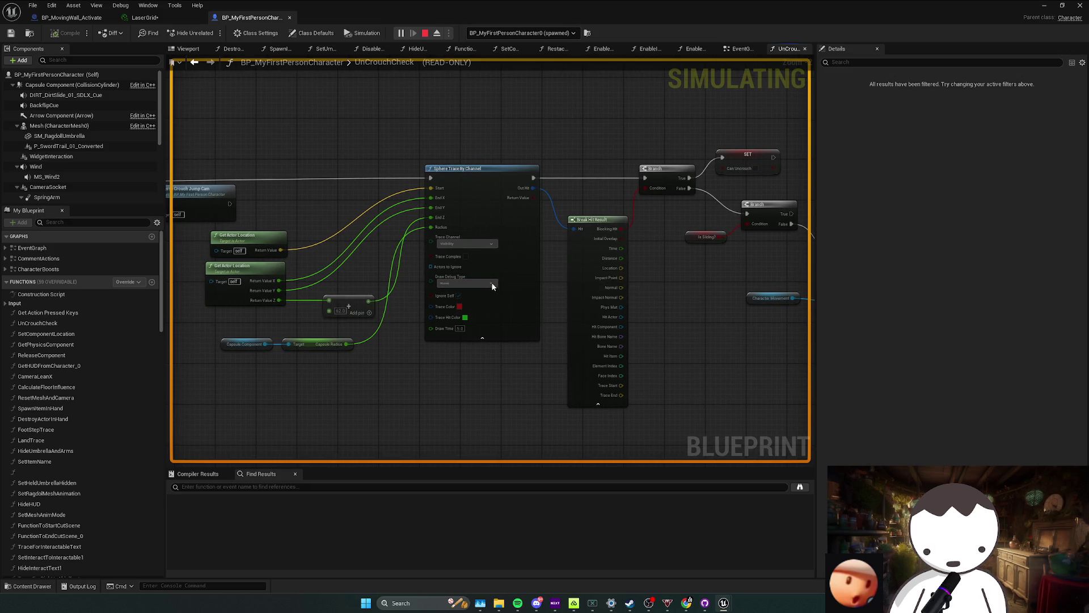
key("Escape")
Set Sphere Trace By Channel to draw its debug shape, then return to the level viewport.
left_click(678, 148)
left_click(460, 283)
left_click(472, 300)
key("alt+Tab")
mouse_move(351, 313)
left_mouse_down()
mouse_move(418, 210)
mouse_move(400, 205)
left_mouse_up()
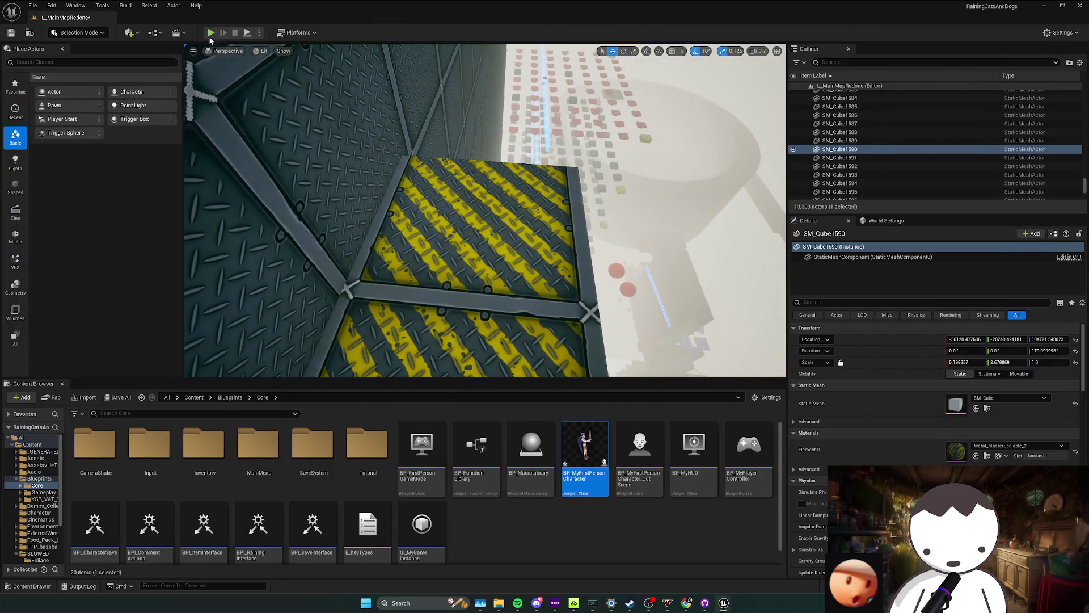
Playtest under the ceiling with the debug camera to see the trace, then run a second short session.
key("alt+p")
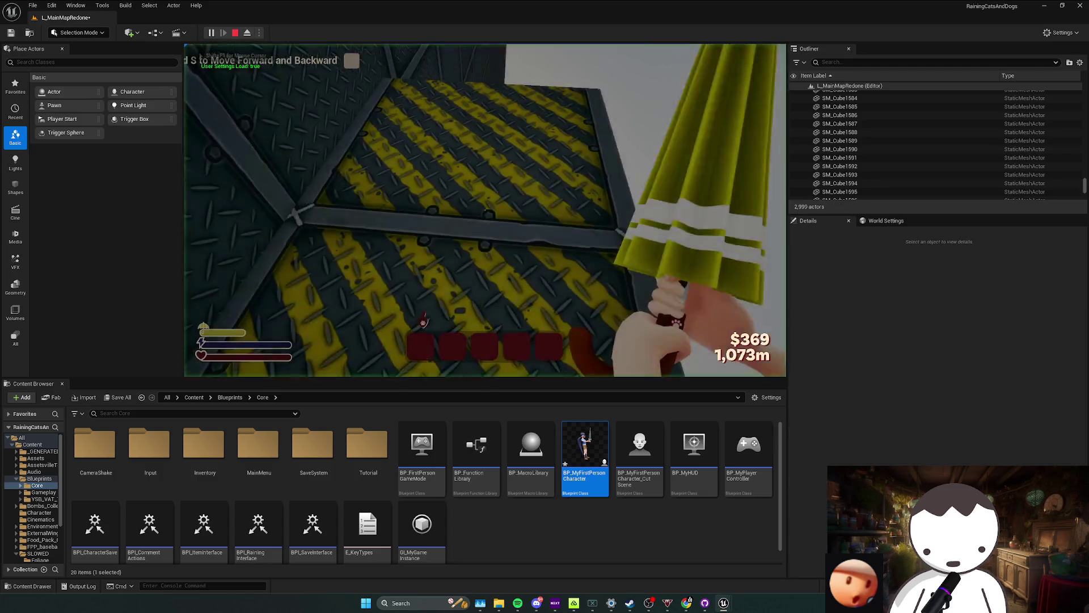
key("w")
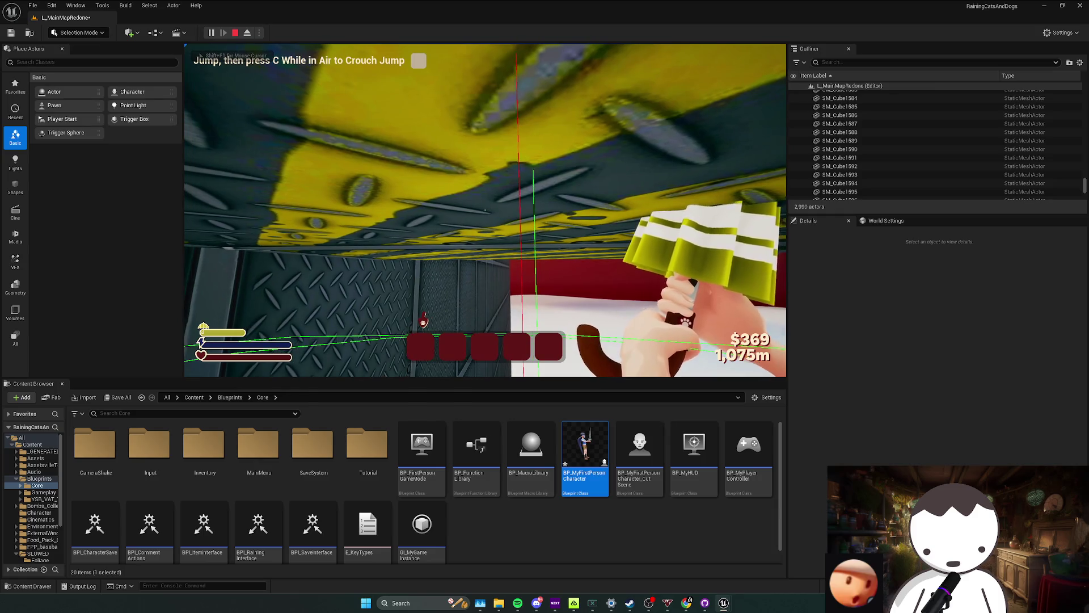
key("semicolon")
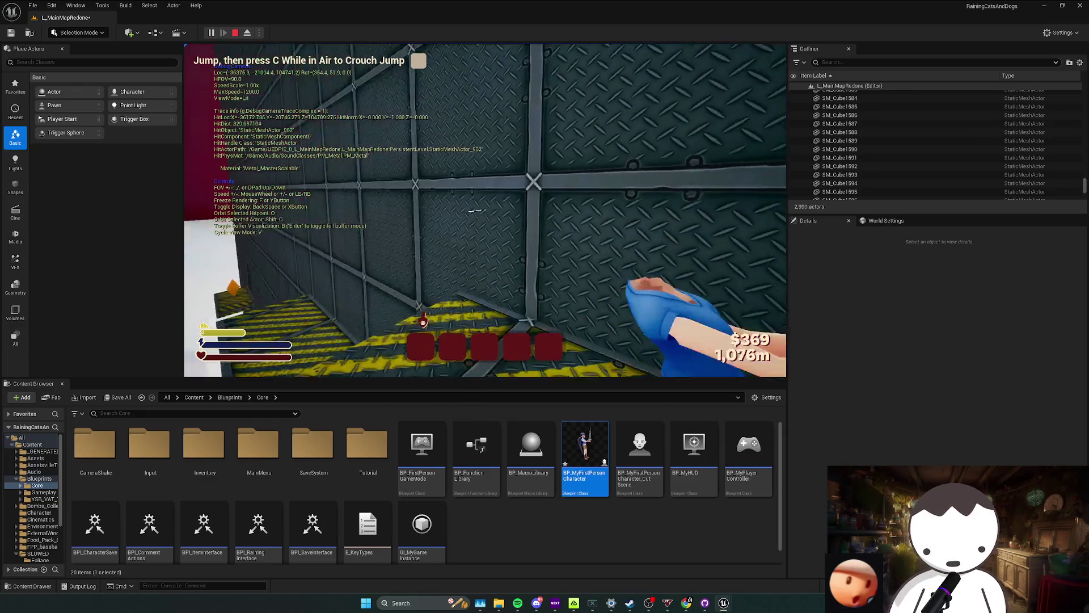
key("Escape")
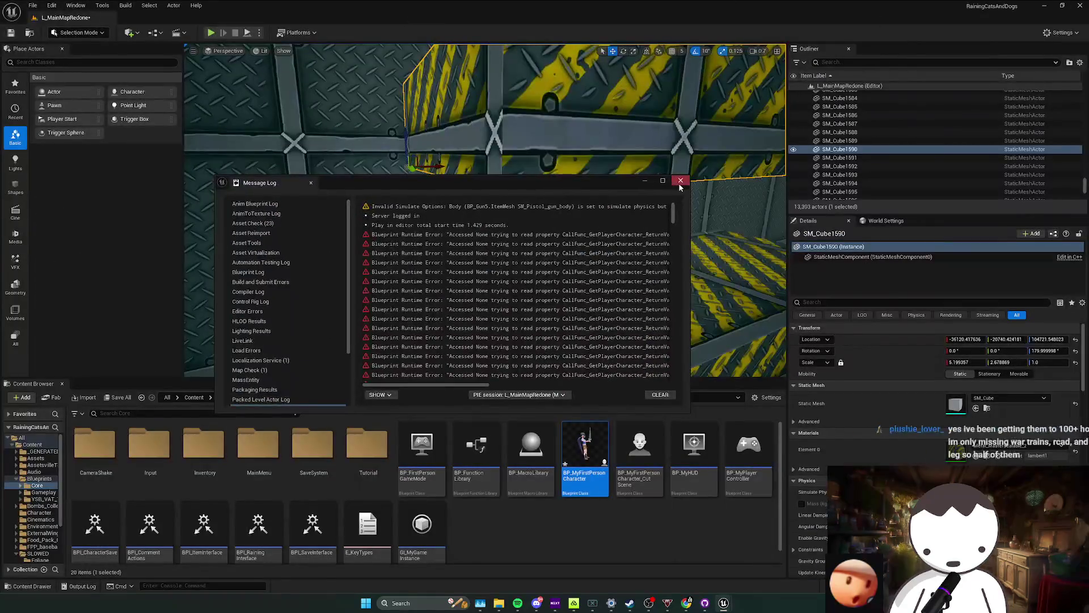
left_click(678, 178)
left_click_drag(486, 213, 276, 43)
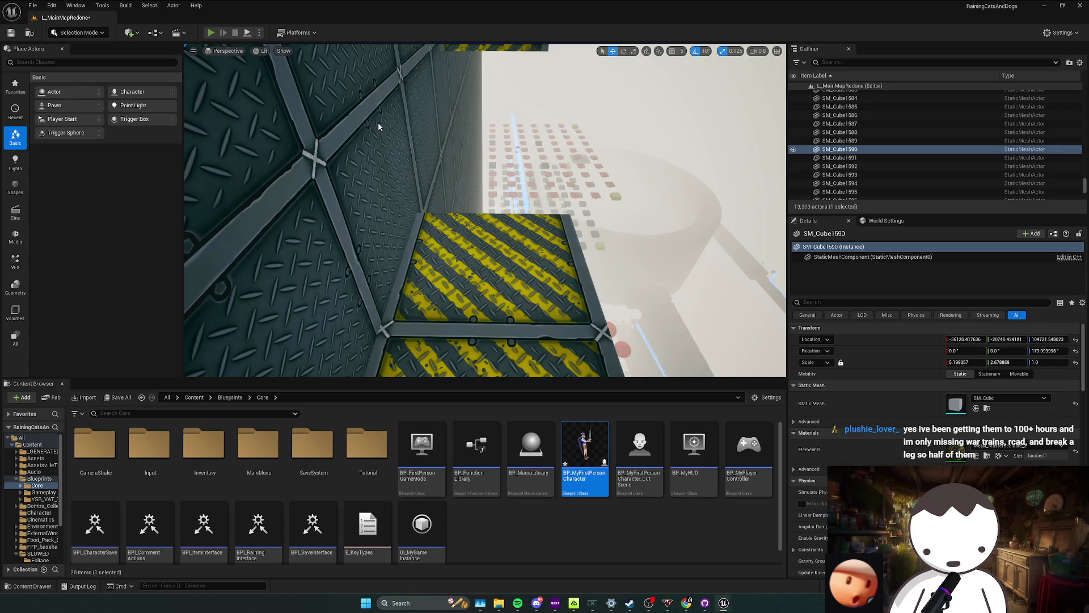
key("alt+p")
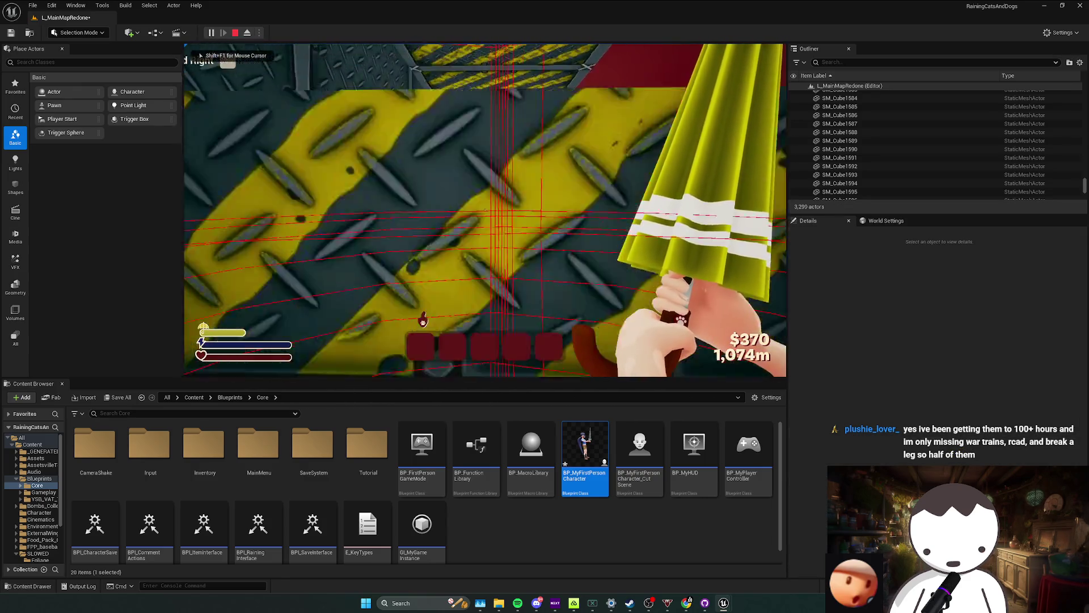
key("Escape")
left_click(660, 186)
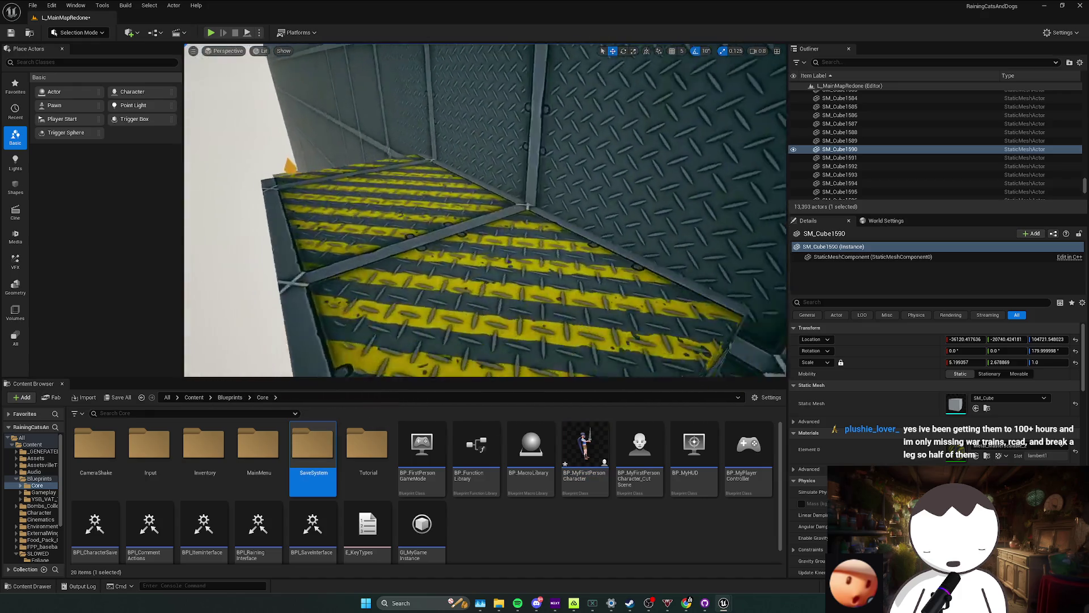
left_click_drag(319, 47, 319, 37)
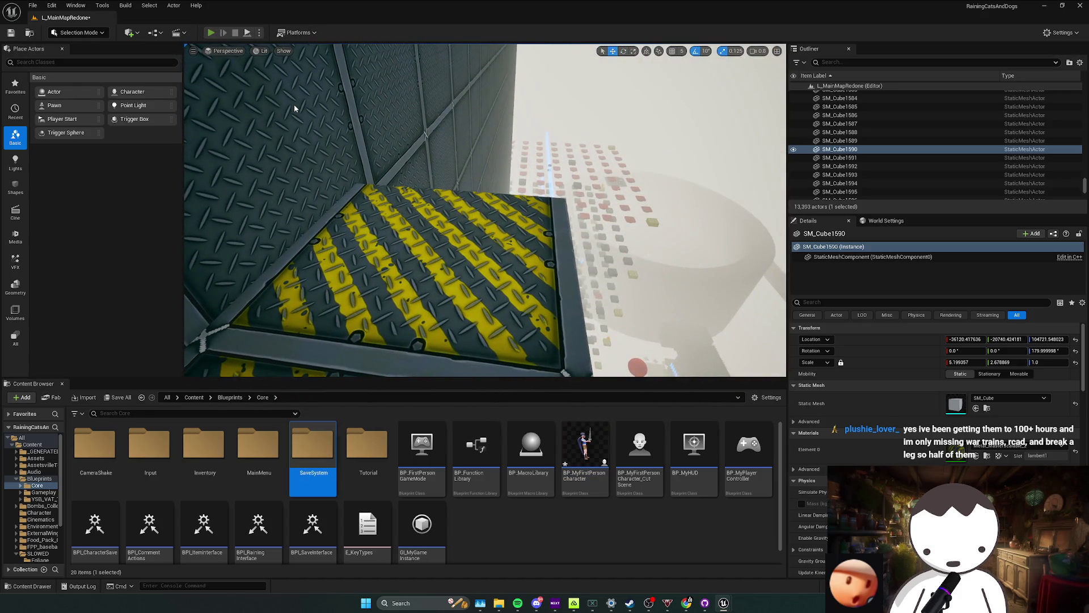
Fly a free debug camera around the character's collision wireframes by the striped wall, then end play.
key("alt+p")
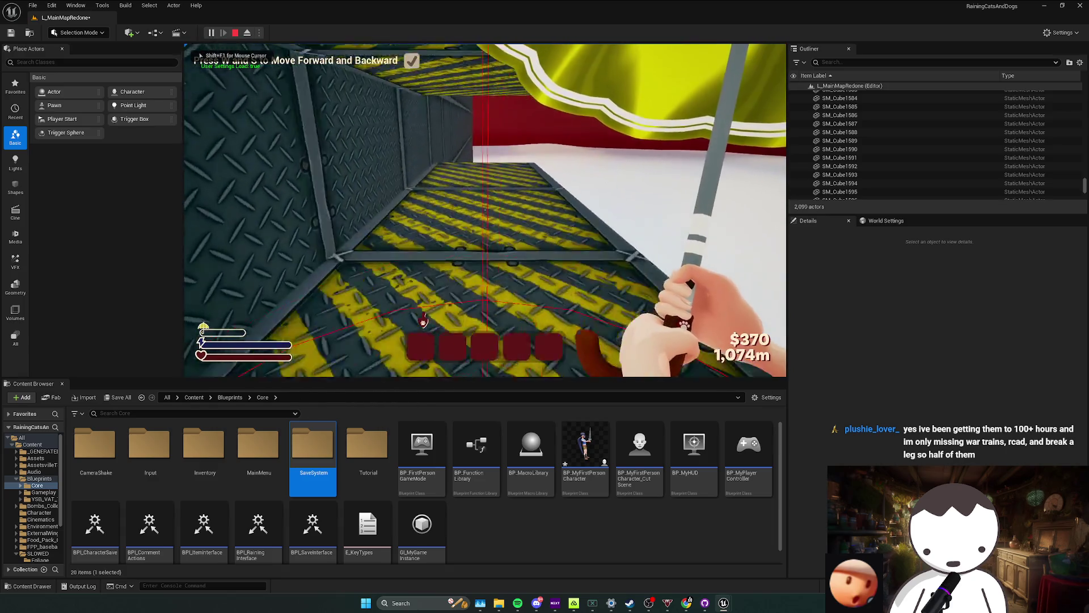
key("semicolon")
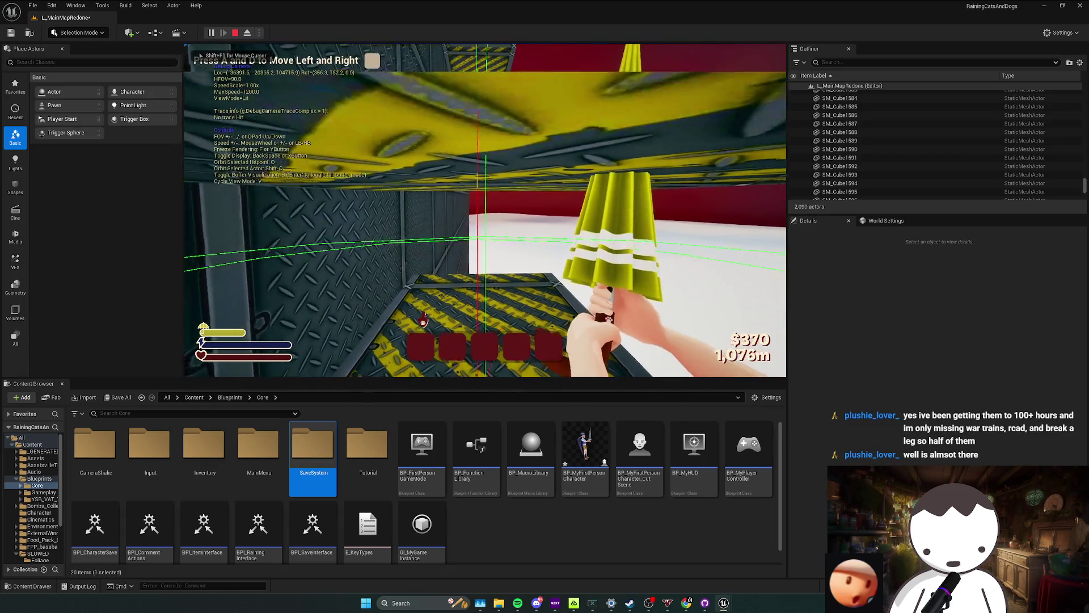
key("s")
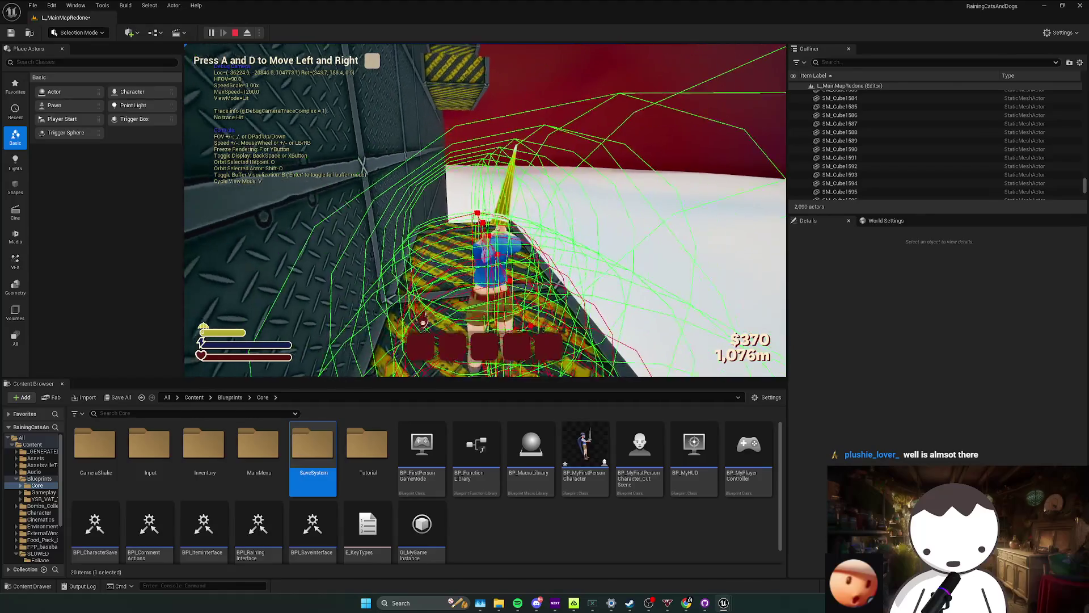
key("s")
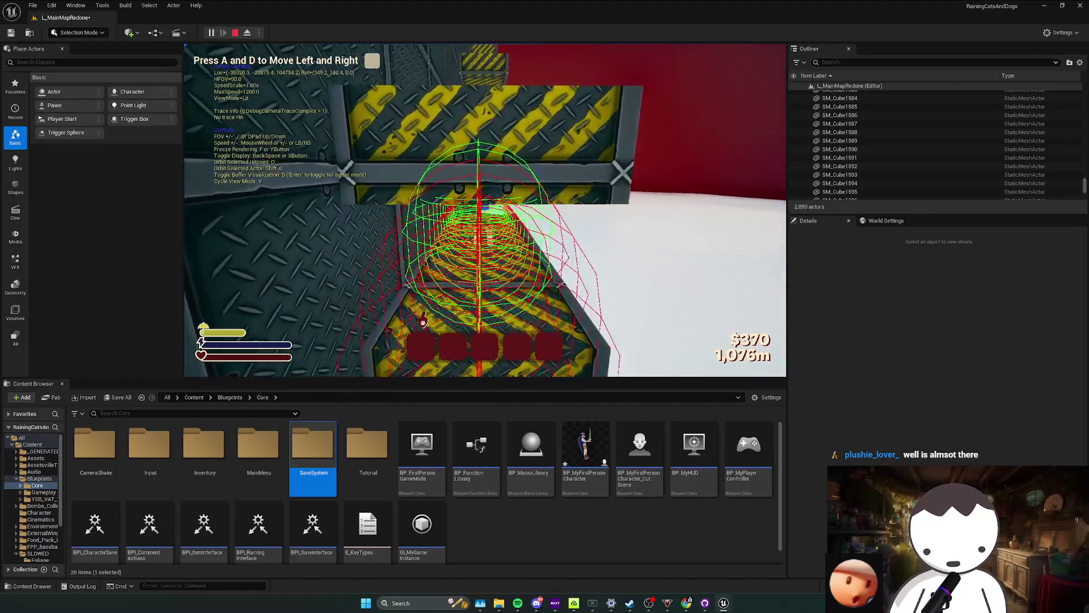
key("w")
key("s")
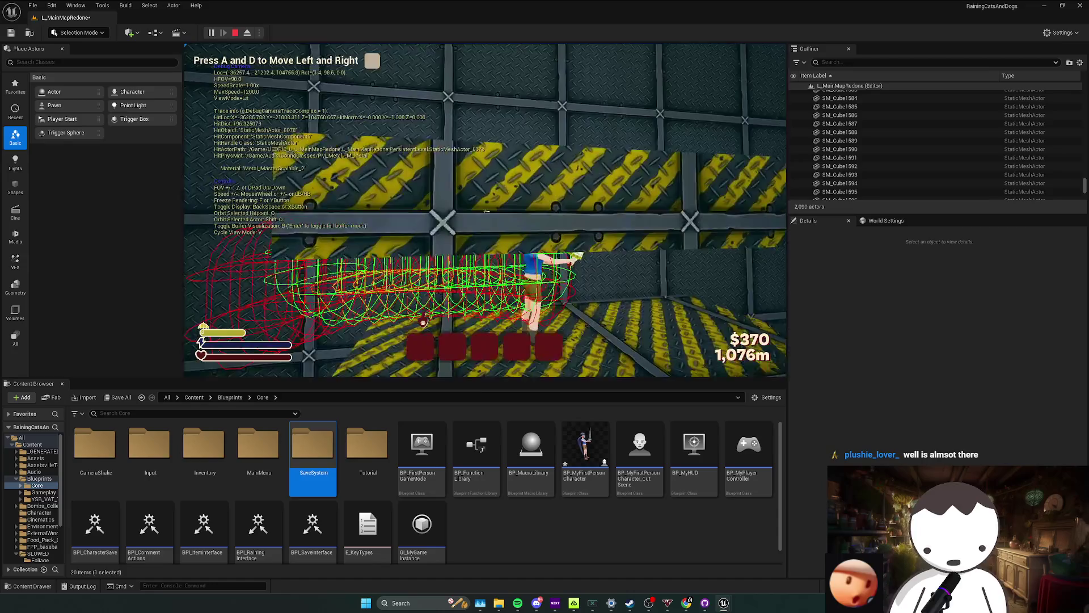
key("w")
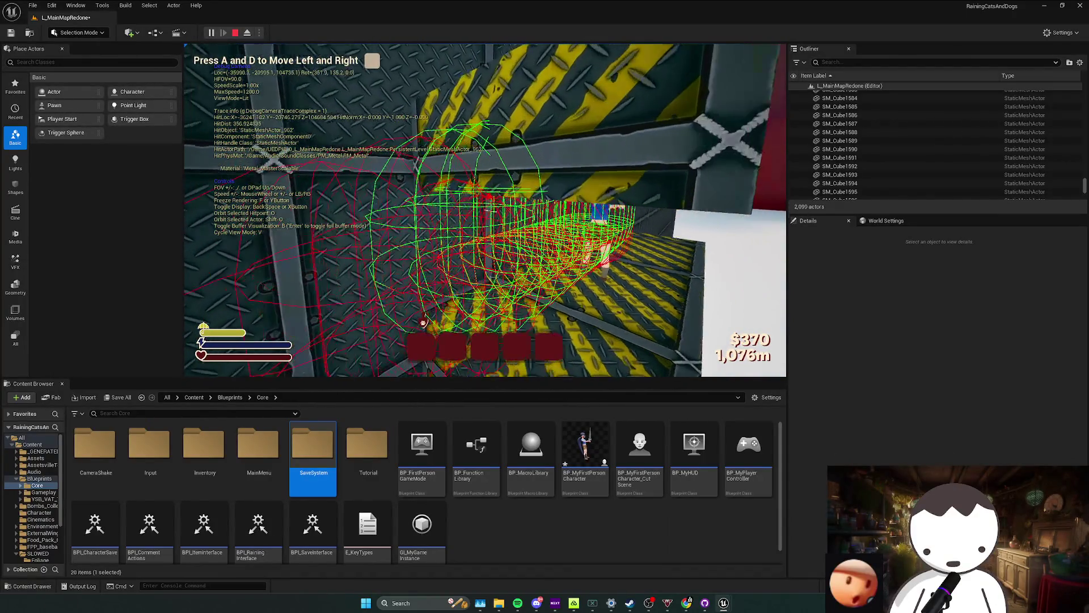
key("w")
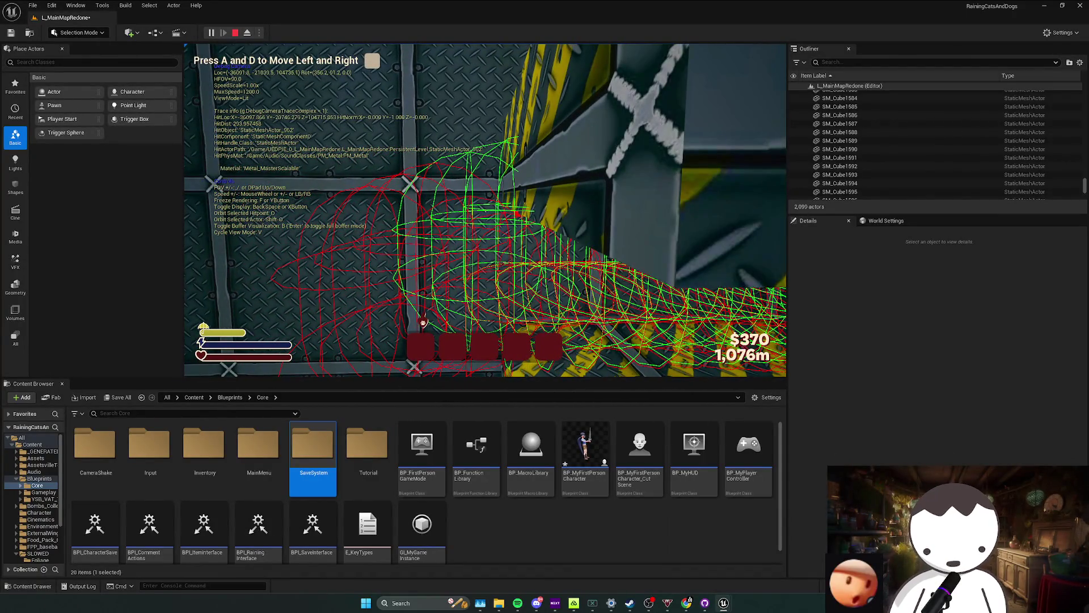
key("s")
key("v")
key("Escape")
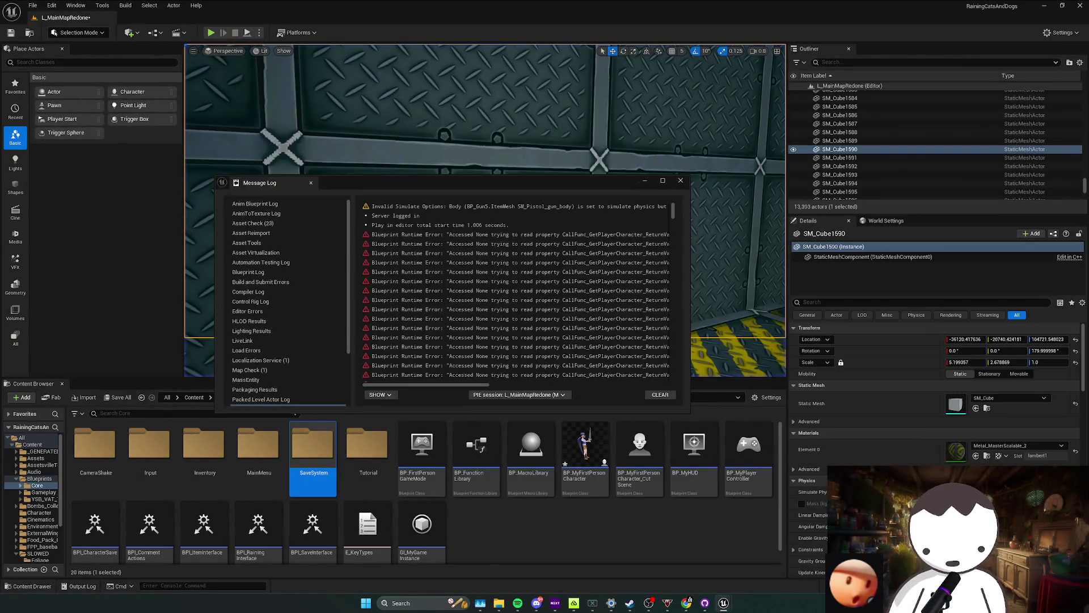
left_click(434, 242)
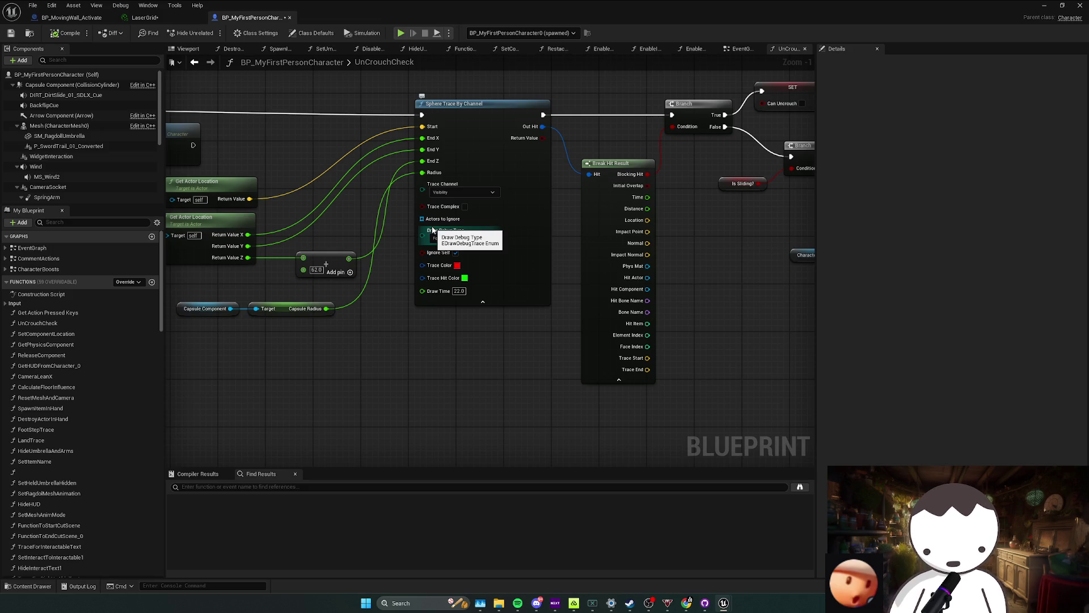
Check the Sphere Trace inputs against the Capsule Component's 55 radius and close the message log.
mouse_move(433, 231)
left_mouse_down()
mouse_move(458, 271)
mouse_move(573, 337)
left_mouse_up()
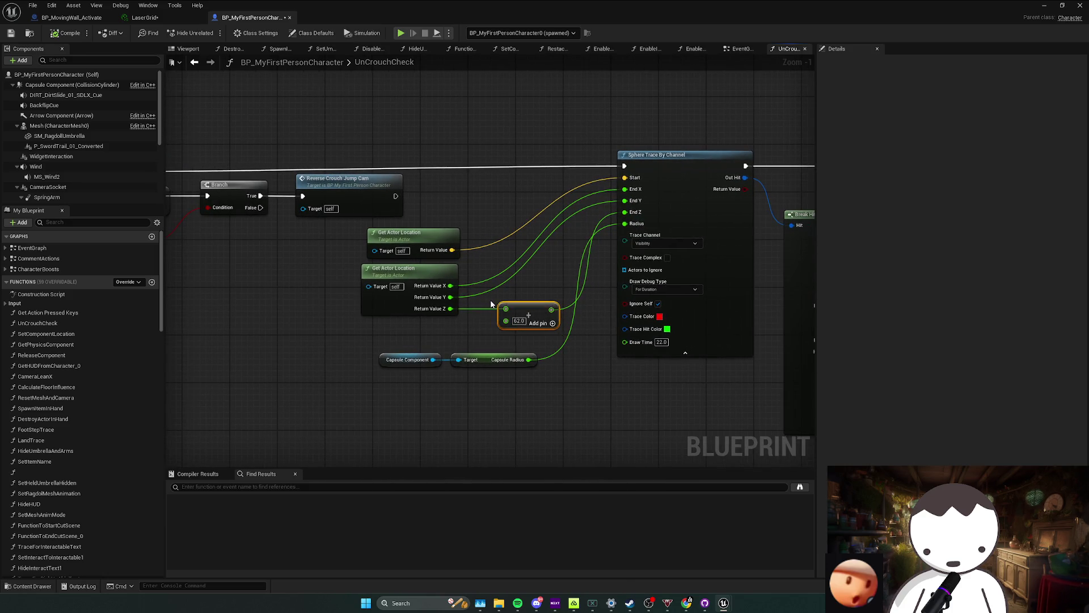
mouse_move(490, 298)
left_mouse_down()
mouse_move(590, 286)
mouse_move(644, 293)
mouse_move(607, 291)
left_mouse_up()
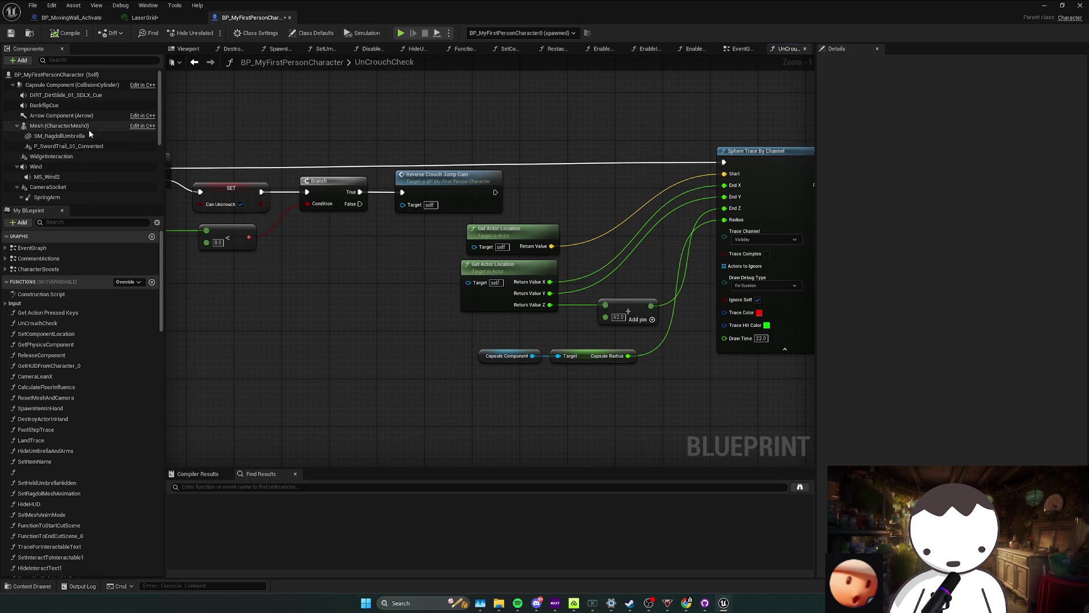
left_click(89, 98)
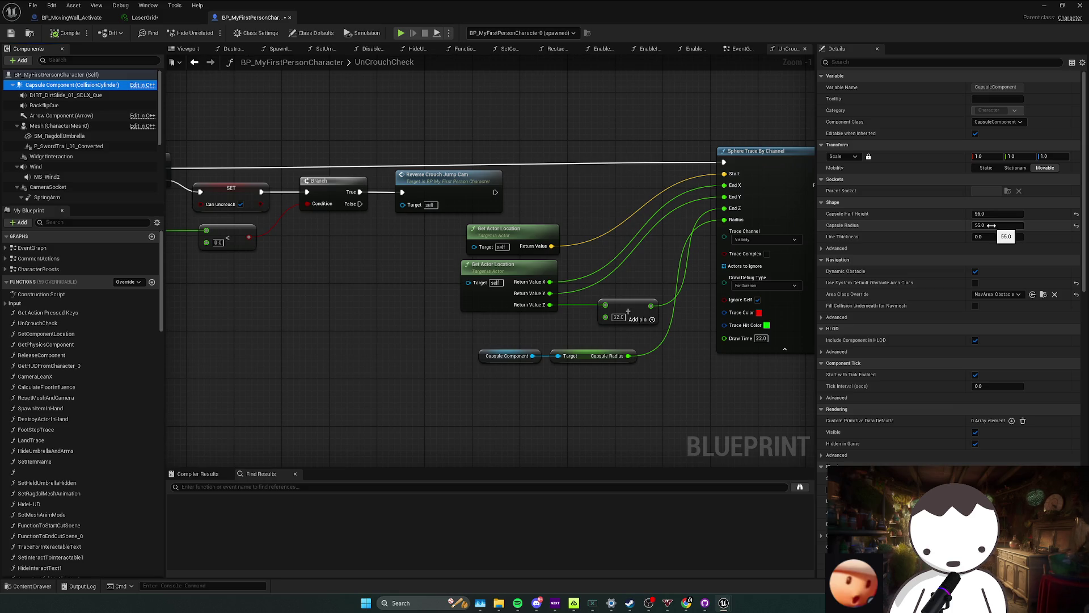
left_click_drag(701, 274, 648, 280)
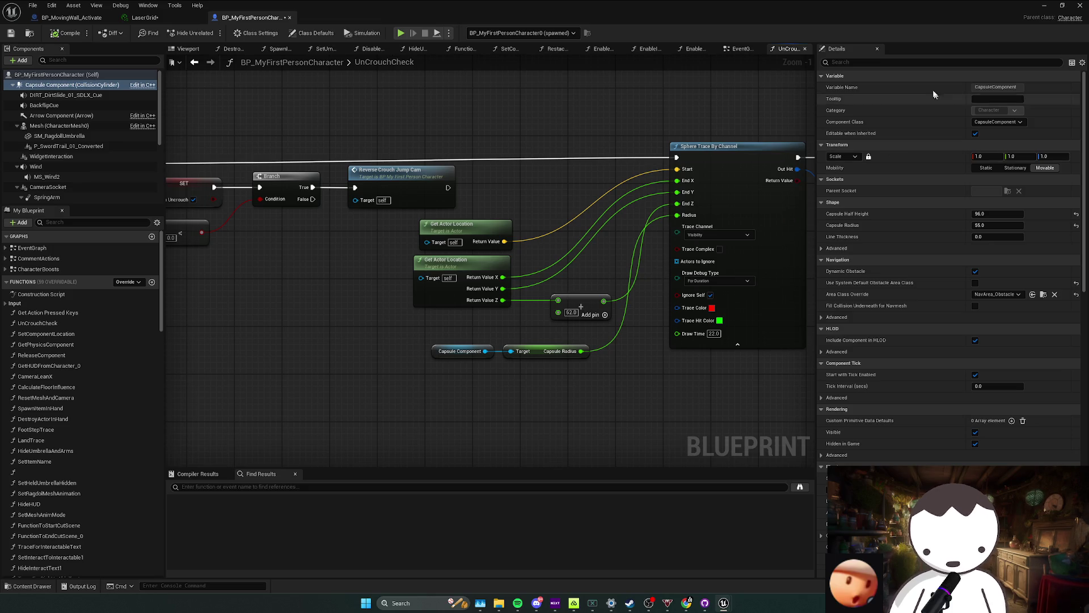
type("dd")
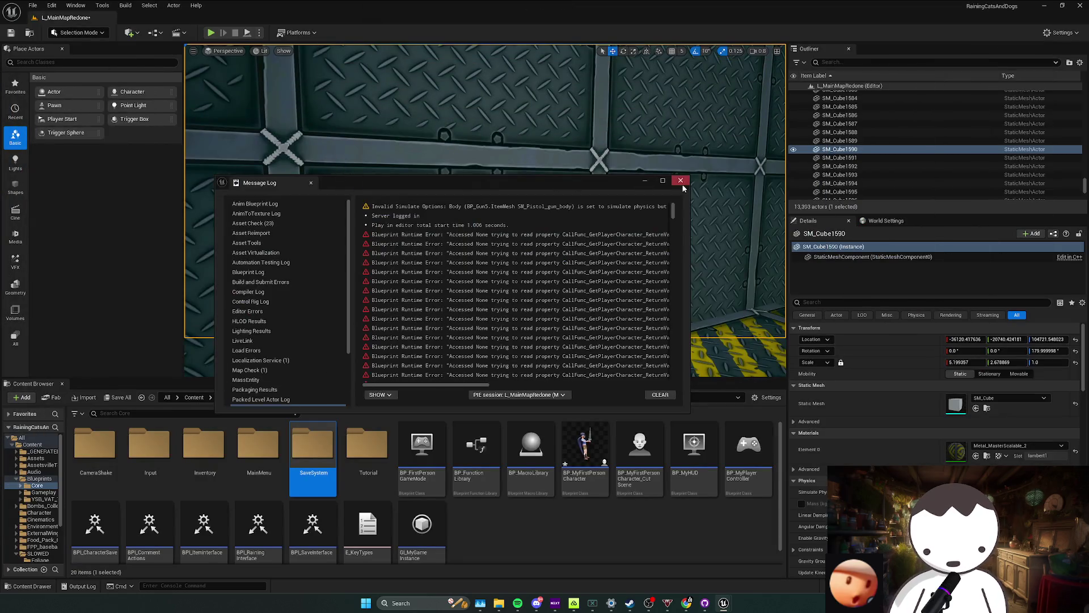
left_click(680, 181)
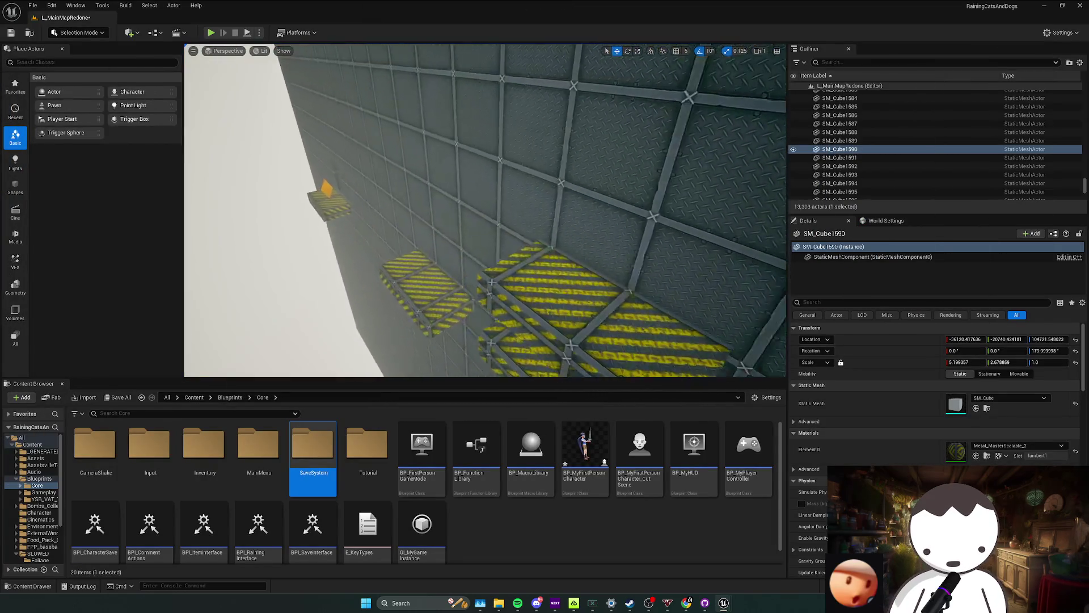
Playtest with the debug camera around the character's head and the yellow ceiling beam wireframes.
mouse_move(486, 210)
left_mouse_down()
mouse_move(341, 32)
mouse_move(213, 32)
left_mouse_up()
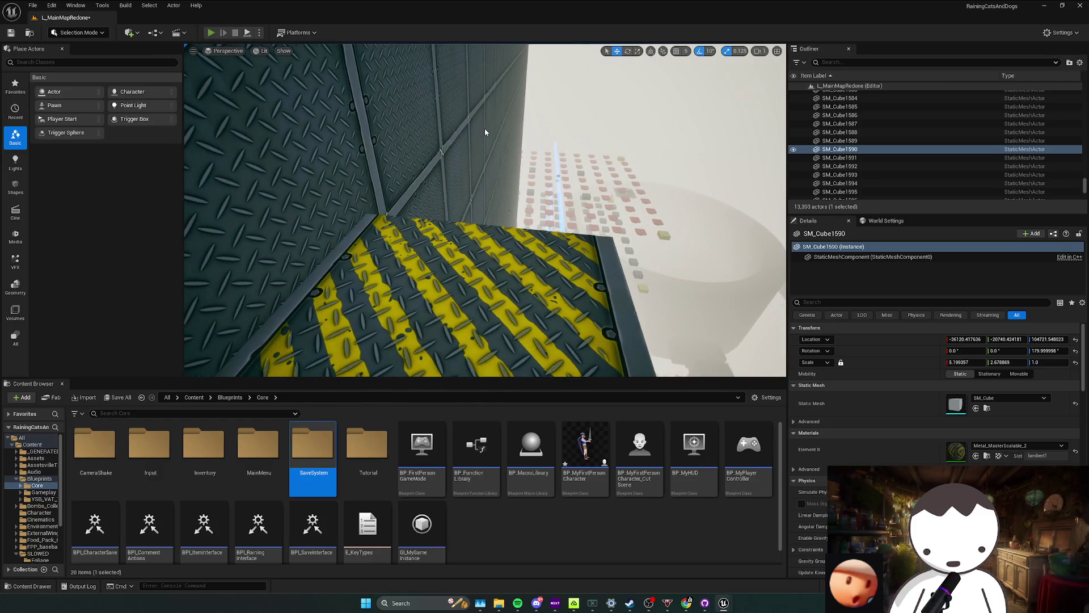
key("alt+p")
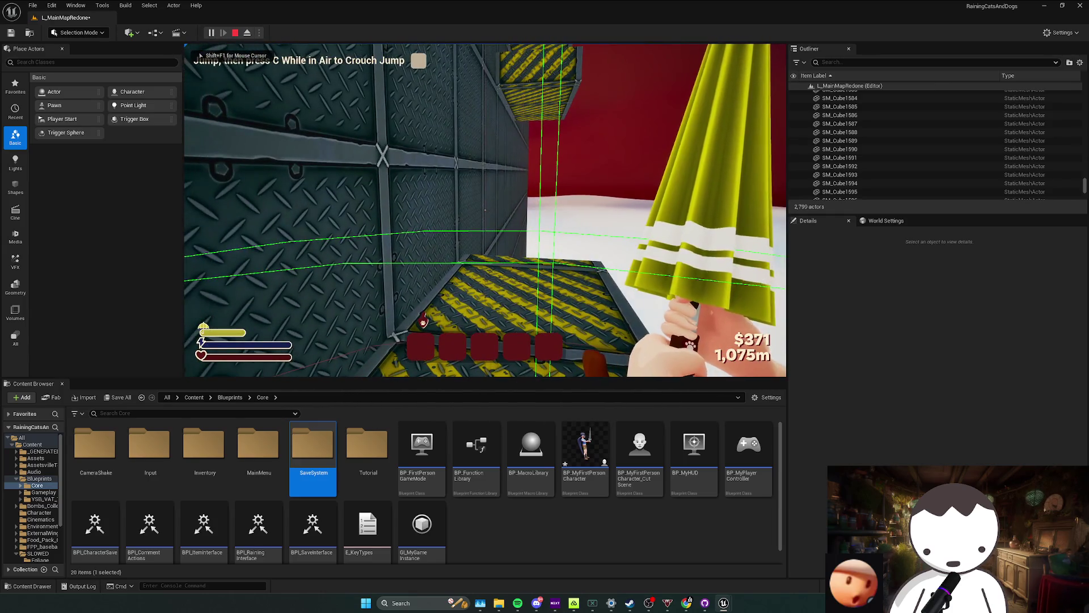
key("semicolon")
key("w")
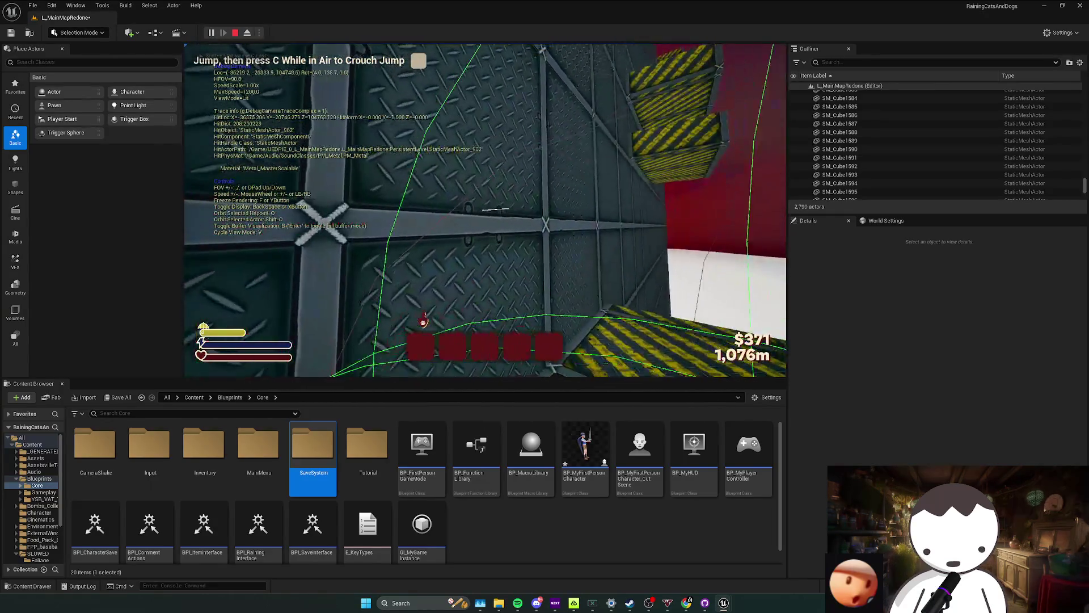
key("w")
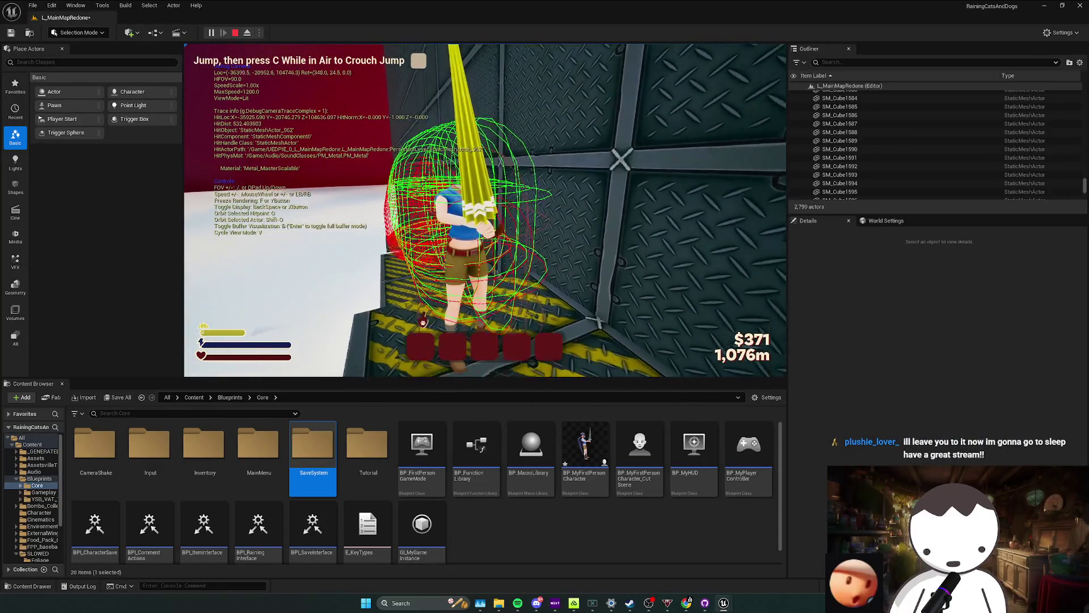
key("w")
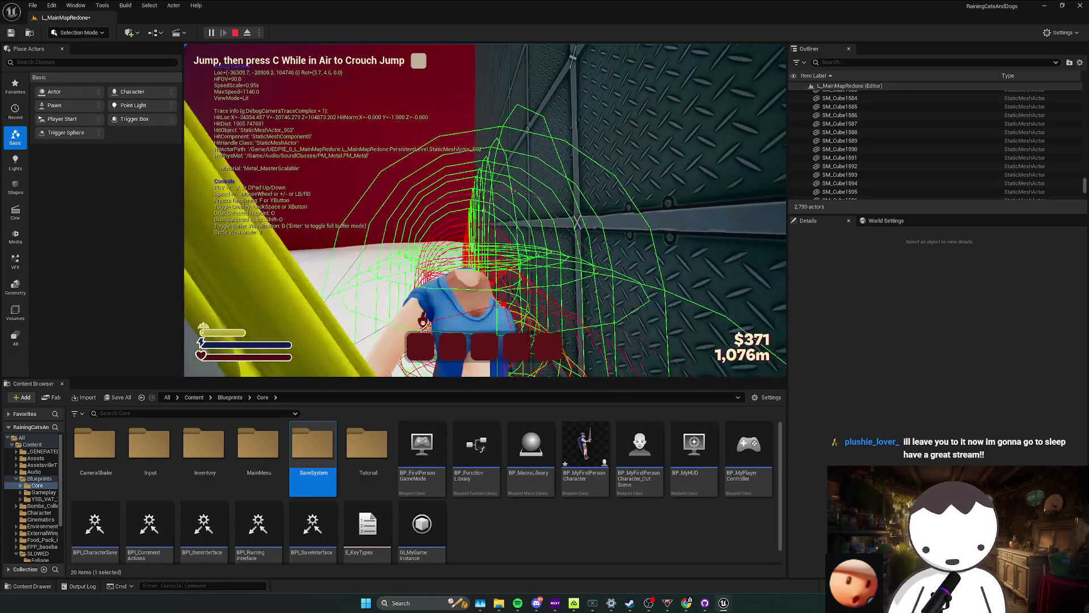
key("w")
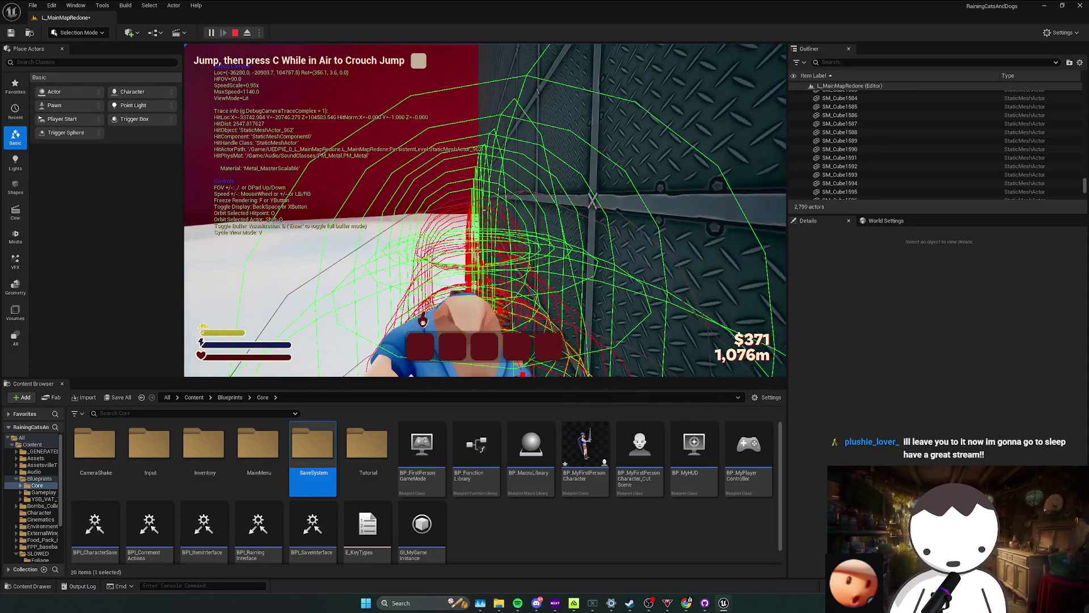
key("s")
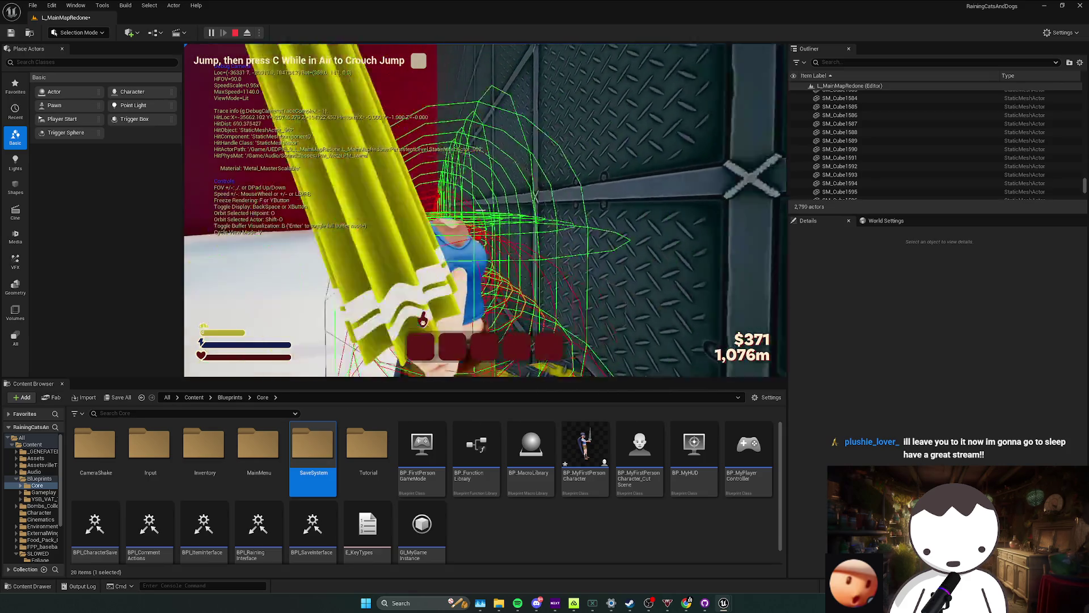
key("e")
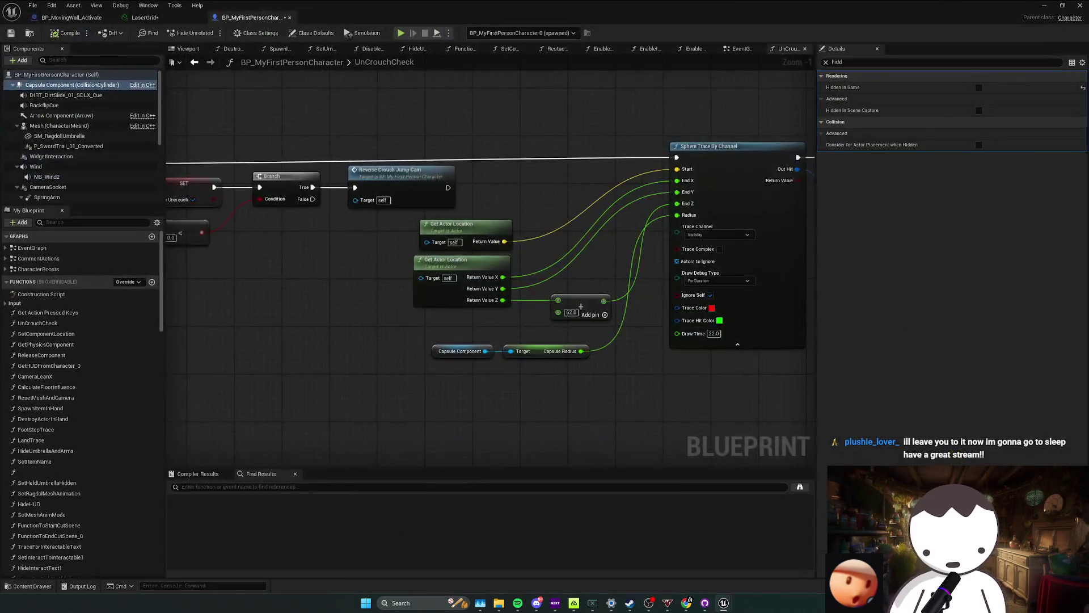
mouse_move(786, 181)
left_mouse_down()
mouse_move(325, 181)
mouse_move(265, 169)
left_mouse_up()
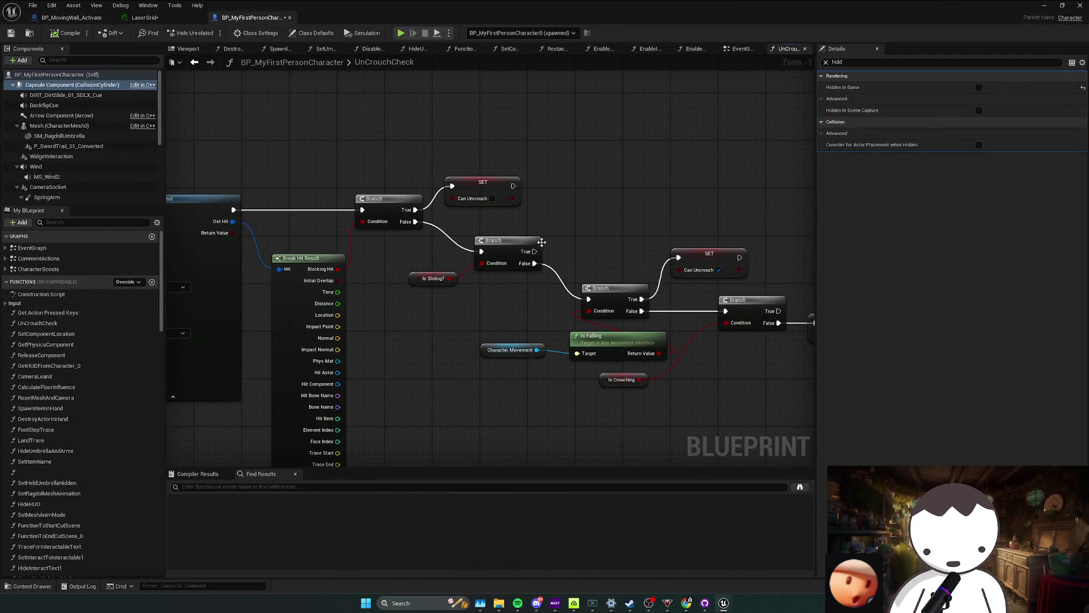
Trace the Can Uncrouch branch chain through Is Crouching to the UncrouchManually event.
left_click_drag(559, 236, 542, 236)
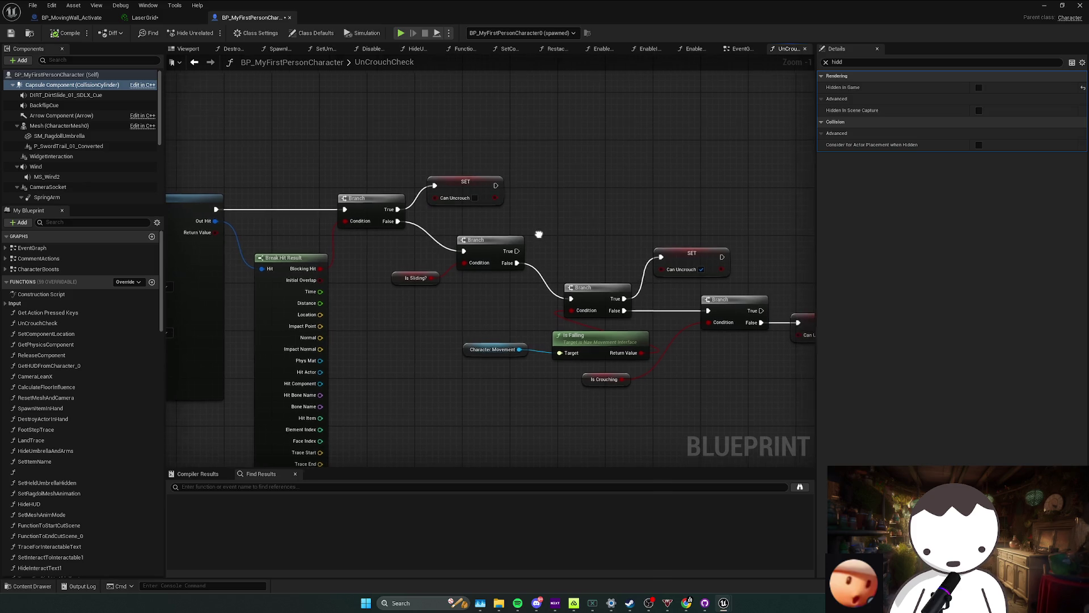
left_click(681, 257)
left_click_drag(611, 236, 547, 217)
left_click(609, 272)
left_click_drag(608, 272, 584, 239)
left_click_drag(535, 273, 451, 300)
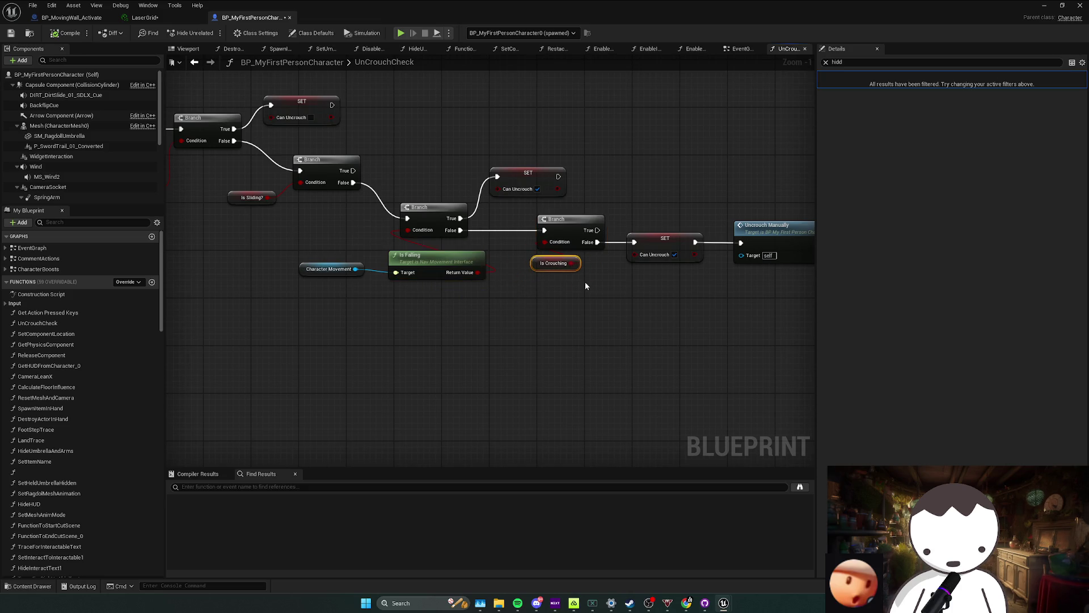
left_click_drag(597, 272, 414, 272)
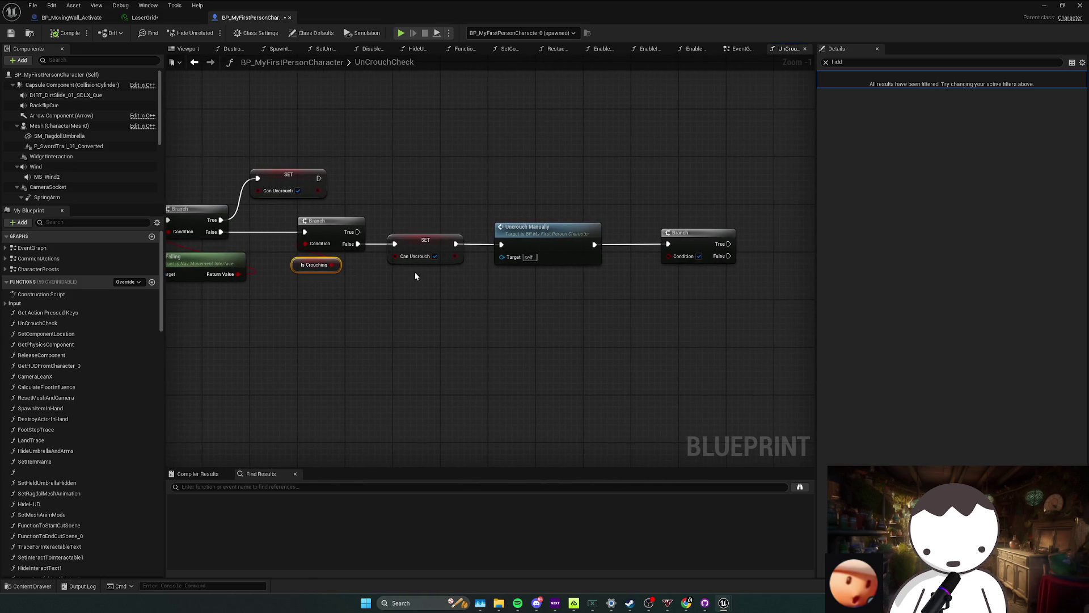
double_click(535, 229)
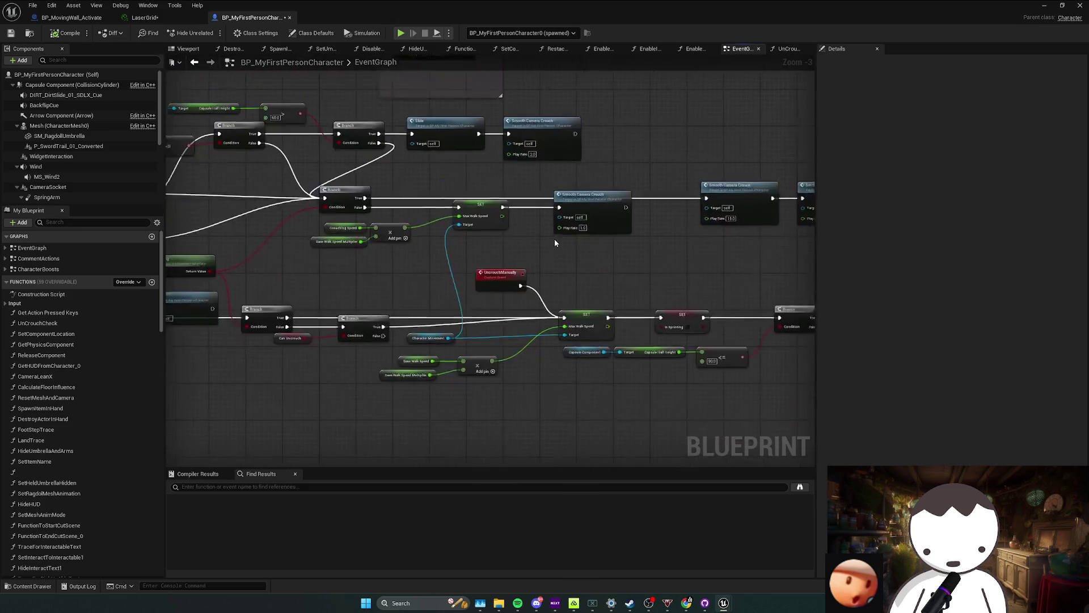
scroll(705, 238, "down", 1)
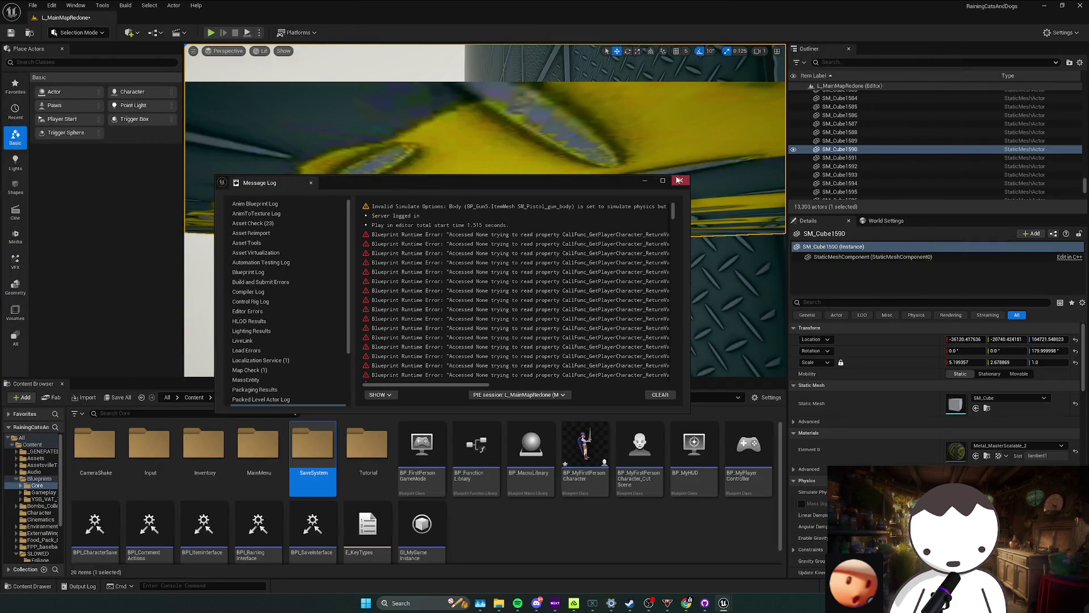
Playtest the corridor, completing the crouch-jump, jump and crouch tutorial prompts.
left_click(679, 181)
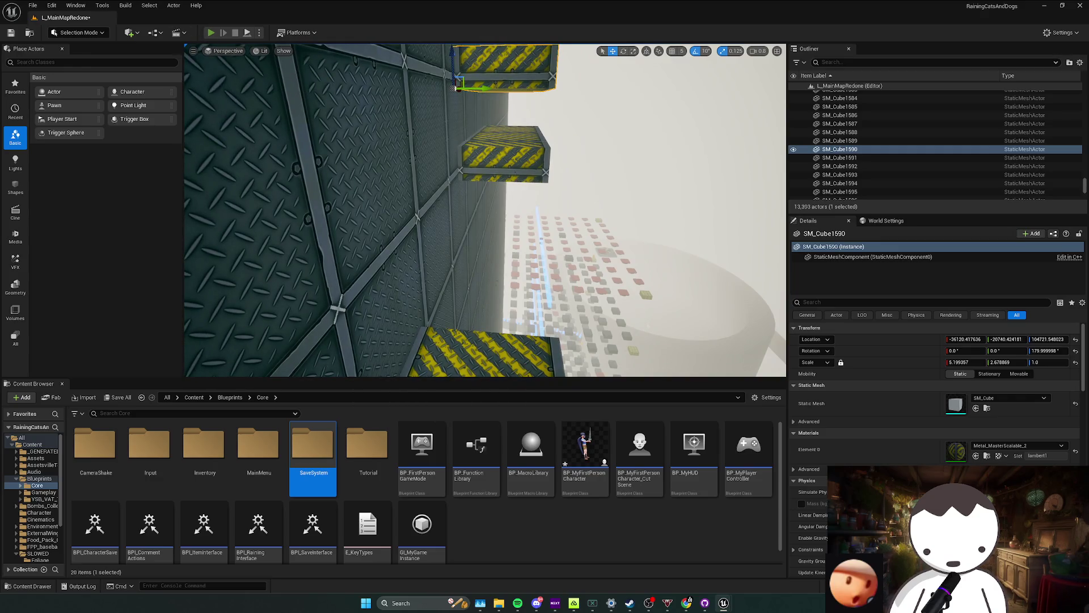
left_click(212, 33)
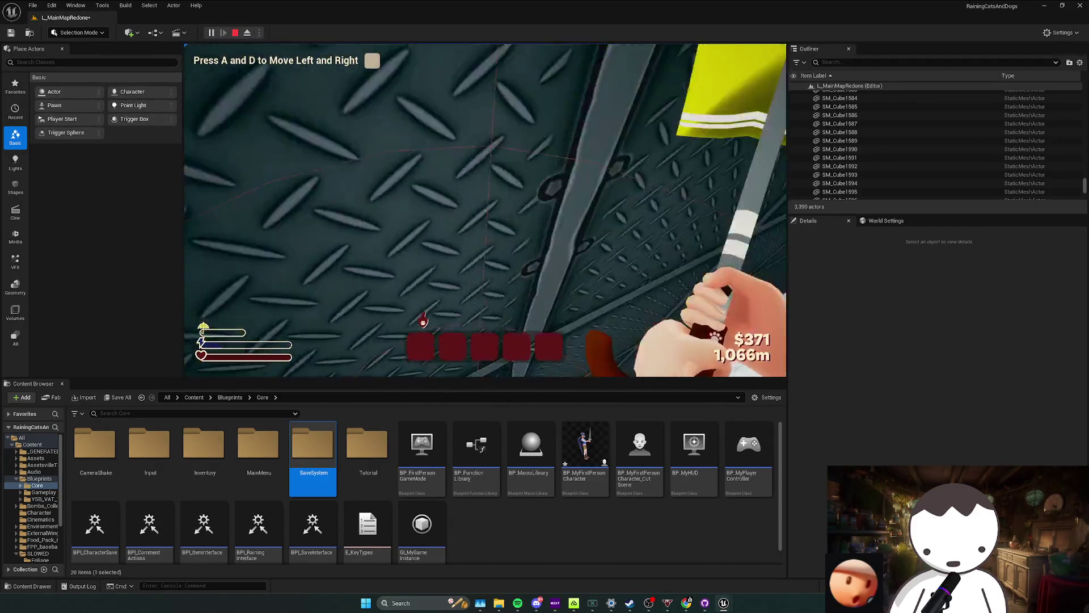
key("Escape")
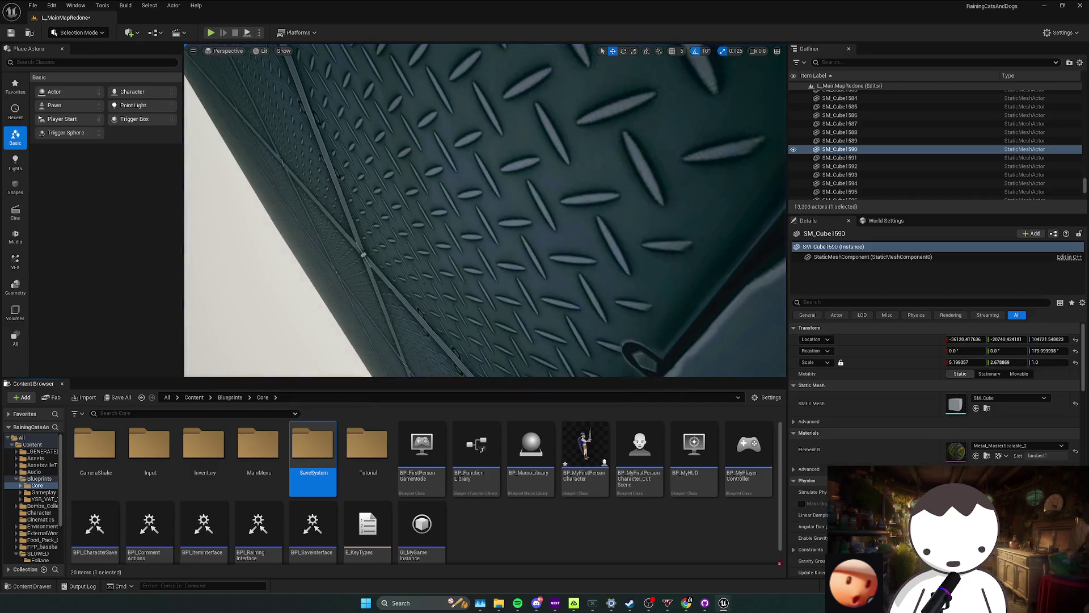
scroll(542, 201, "down", 5)
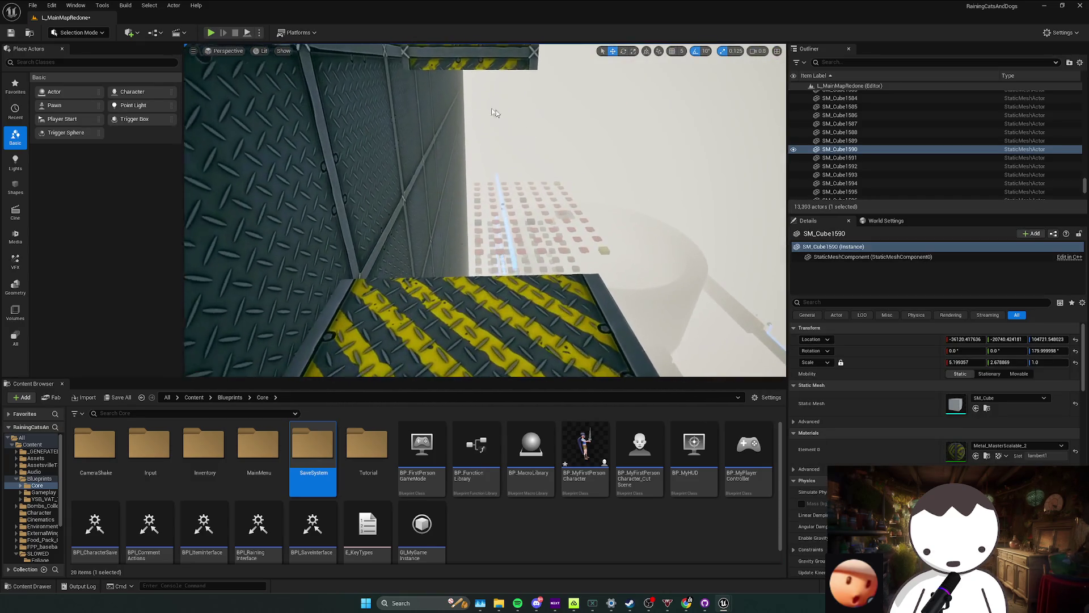
key("alt+p")
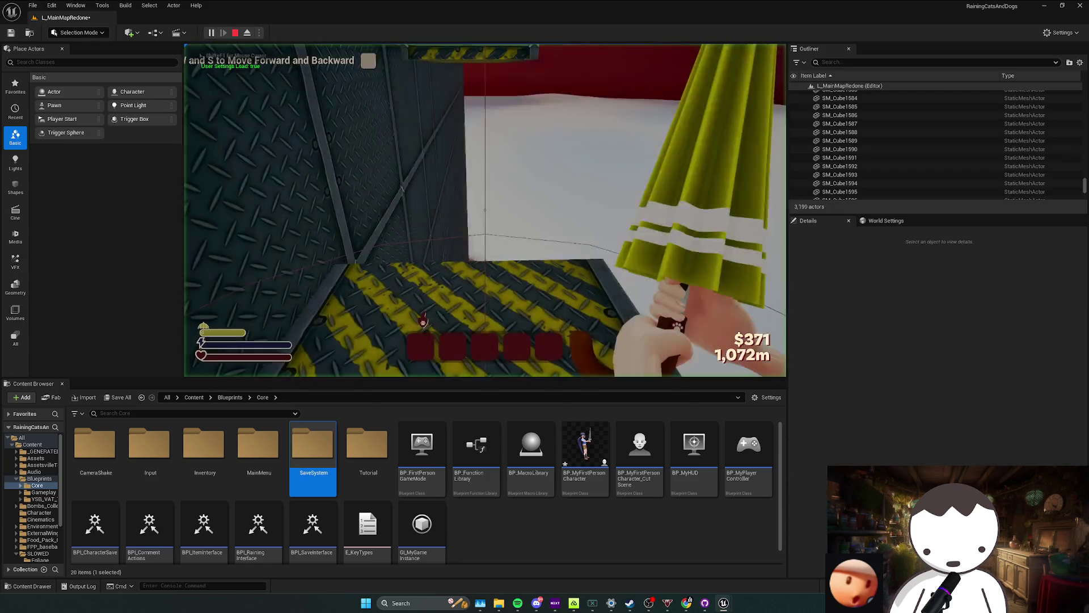
key("w")
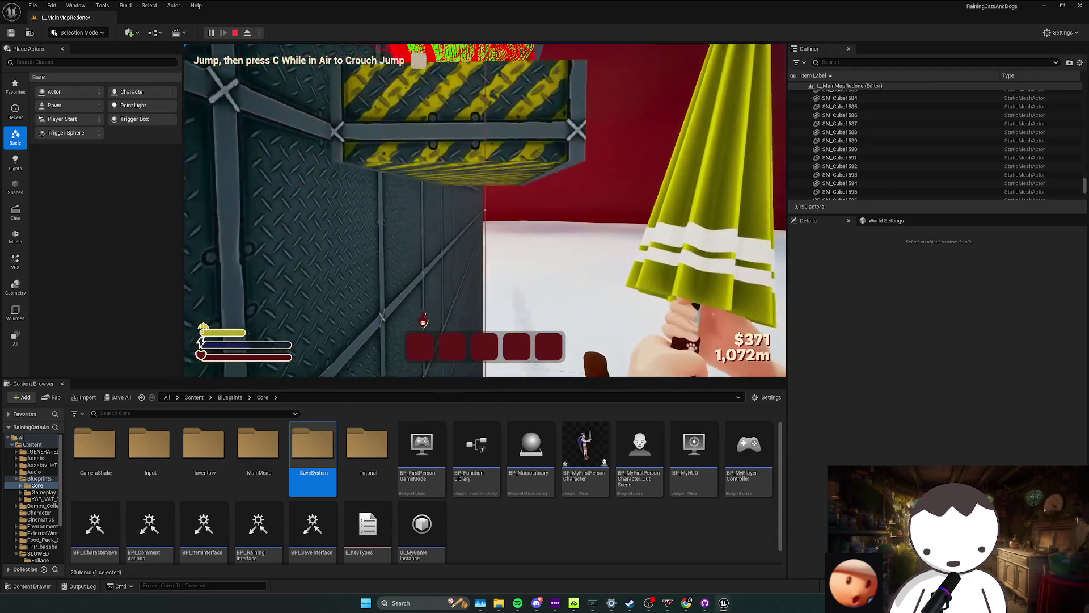
key("space")
key("c")
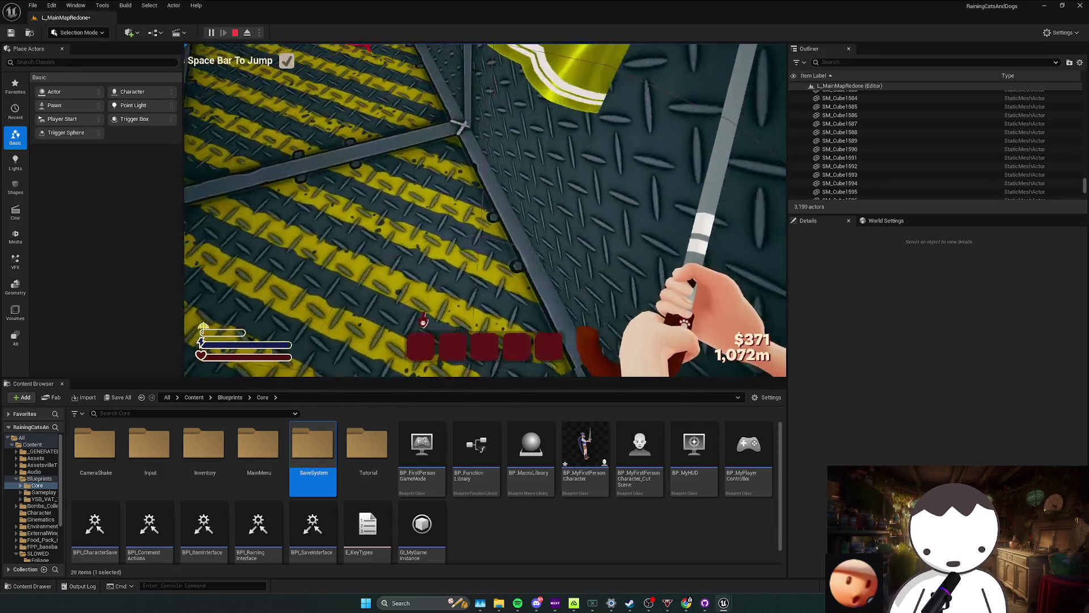
key("space")
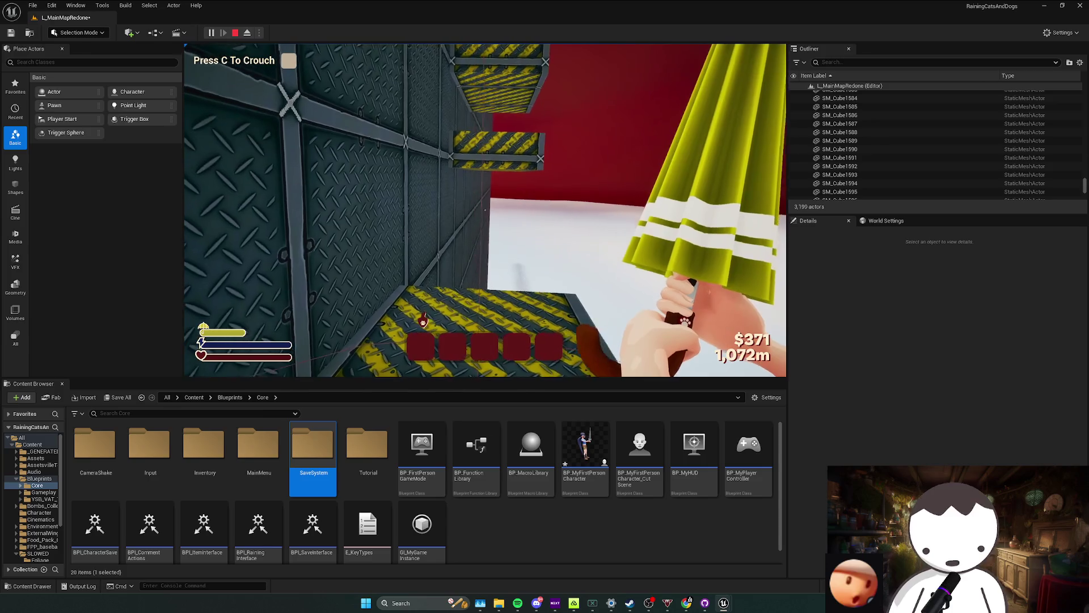
key("c")
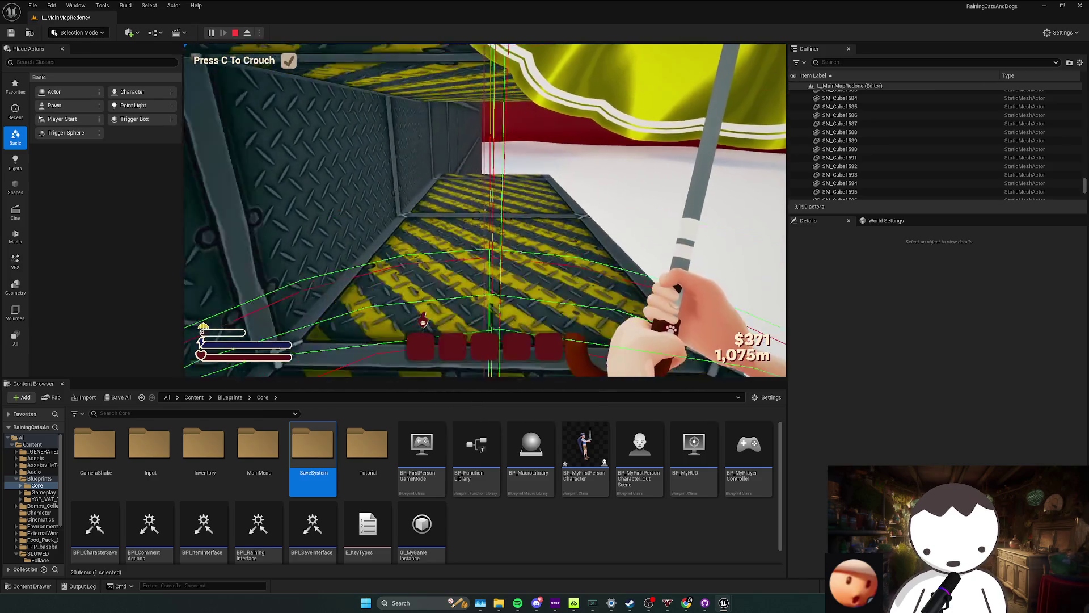
Release and recapture the mouse in the game view, then stop play and dismiss the log.
key("shift+F1")
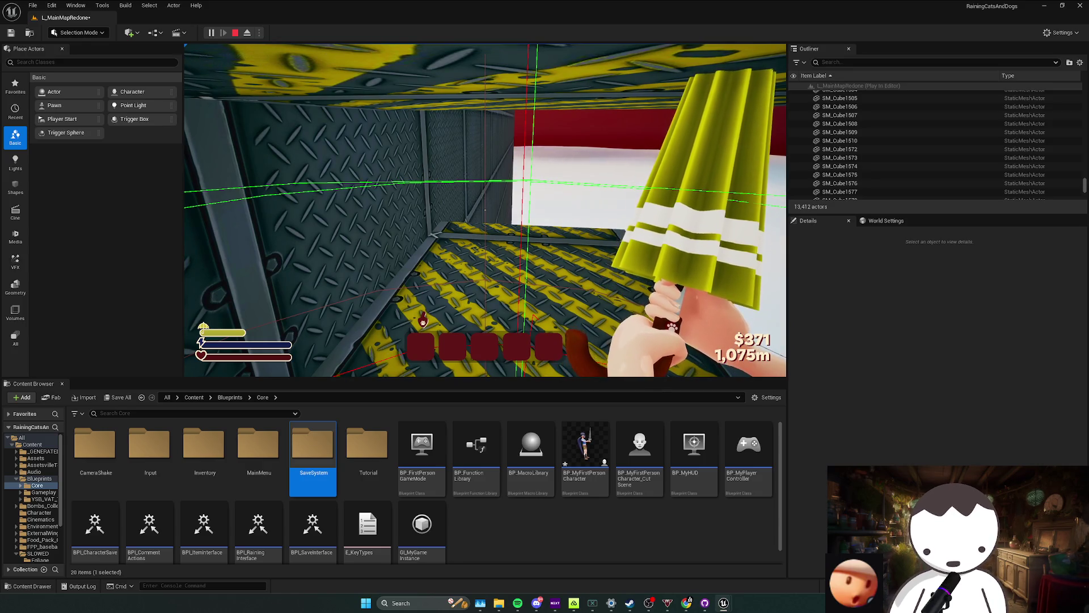
left_click(485, 211)
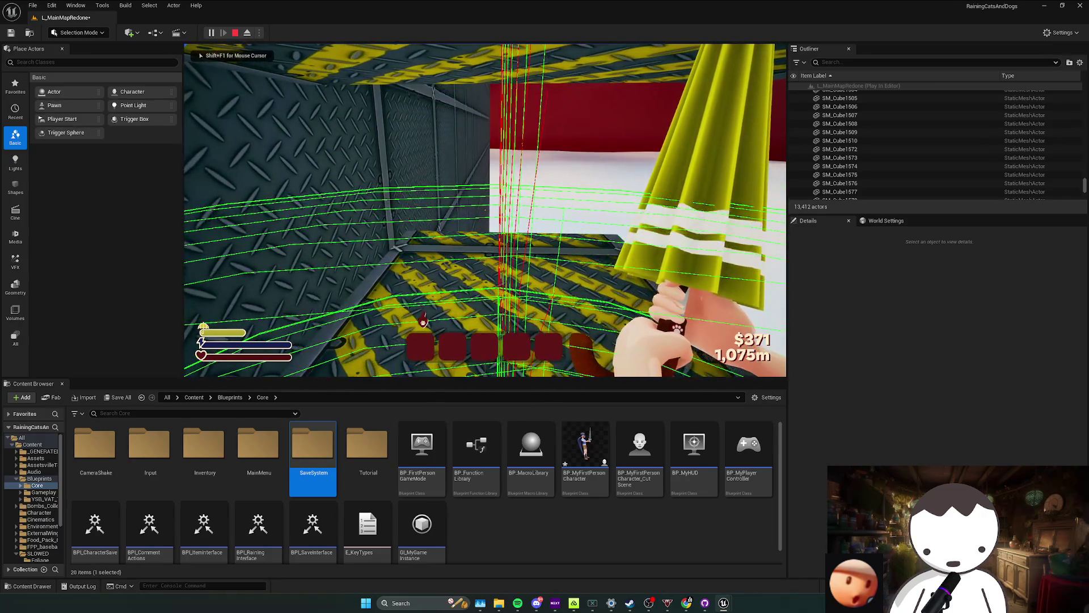
key("shift+F1")
left_click(485, 211)
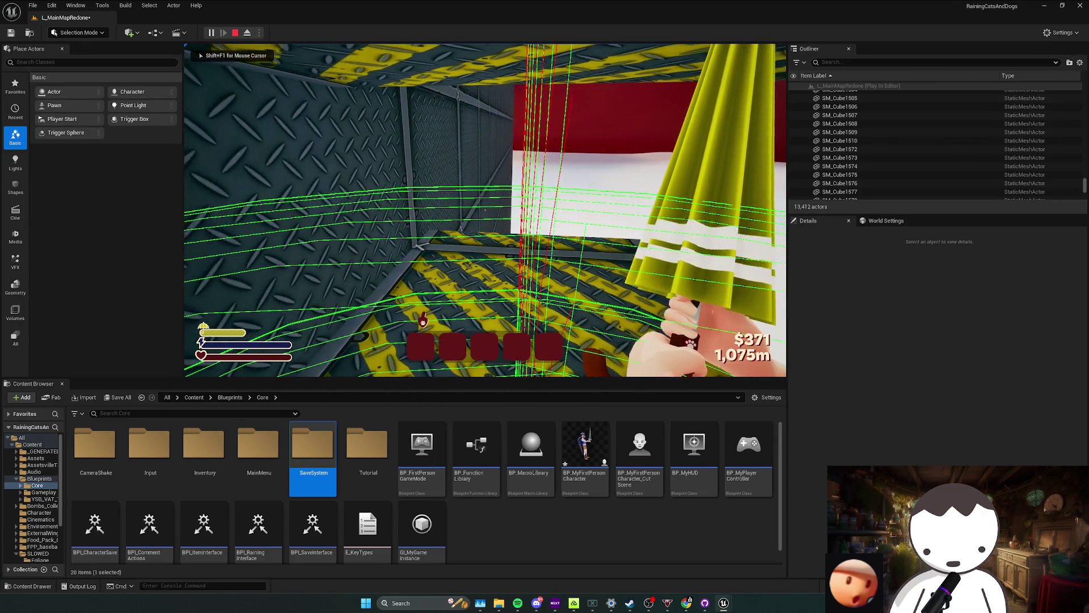
key("Escape")
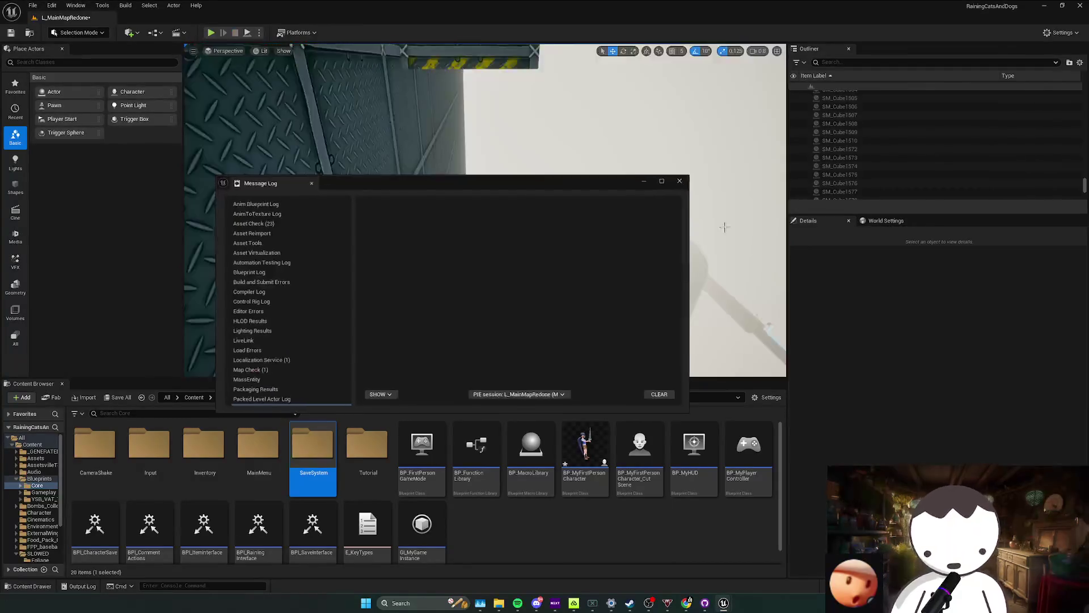
left_click(684, 180)
Save BP_MyFirstPersonCharacter and return to the level viewport.
key("alt+Tab")
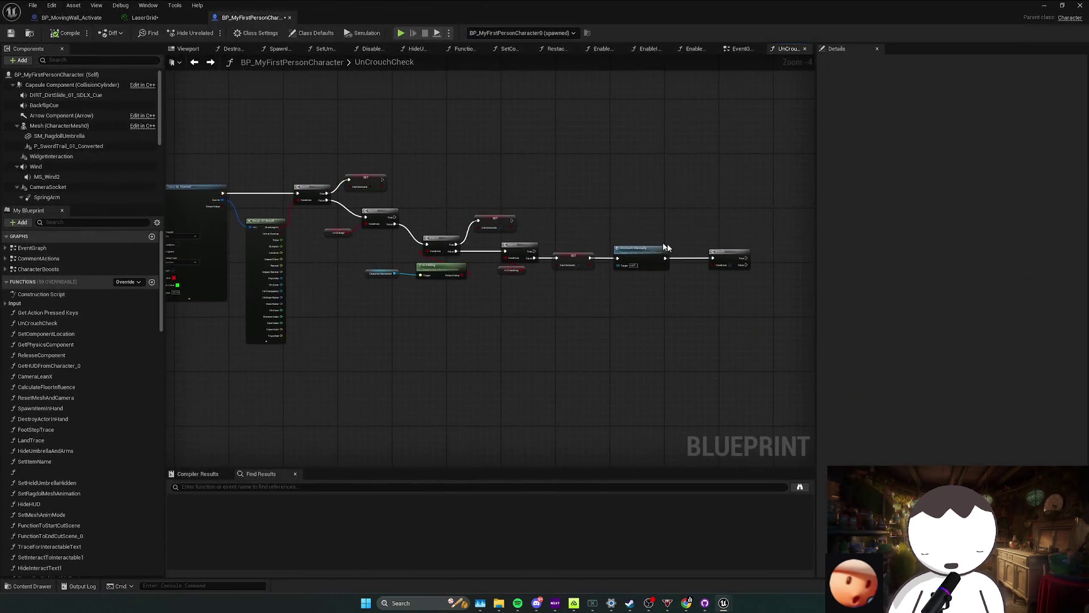
scroll(609, 301, "up", 2)
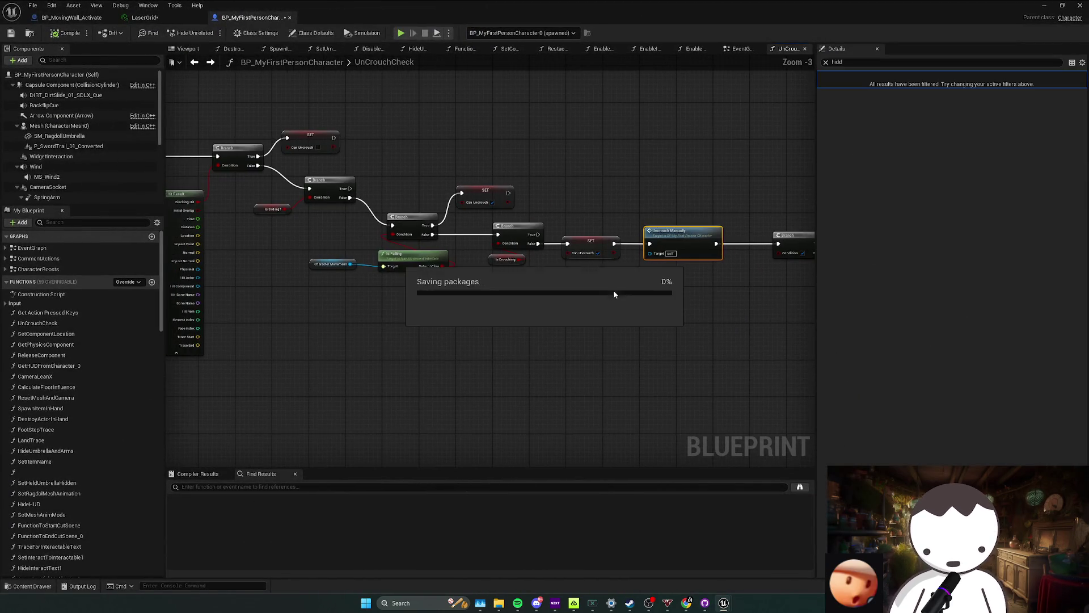
key("alt+Tab")
mouse_move(609, 310)
left_mouse_down()
mouse_move(528, 290)
mouse_move(442, 294)
left_mouse_up()
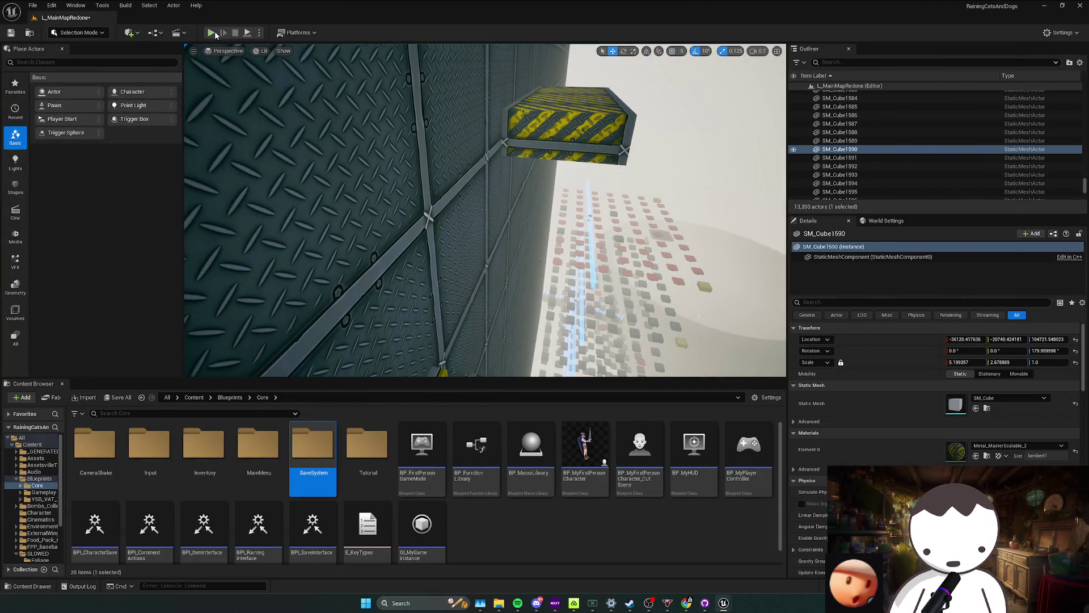
Replay the corridor crouch-jump, stop play and bring back the UnCrouchCheck graph.
key("alt+p")
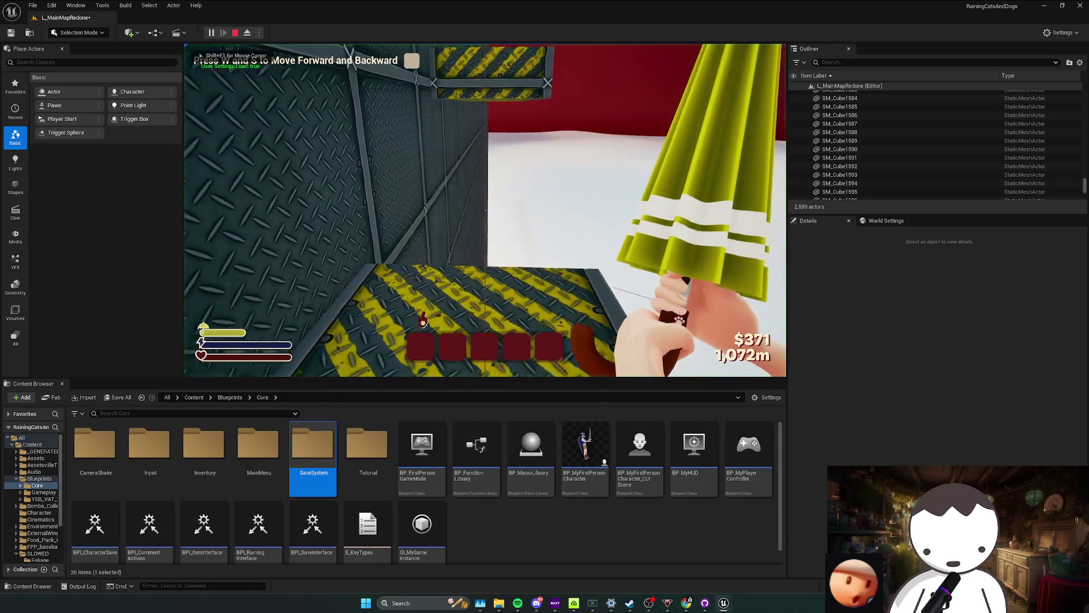
key("w")
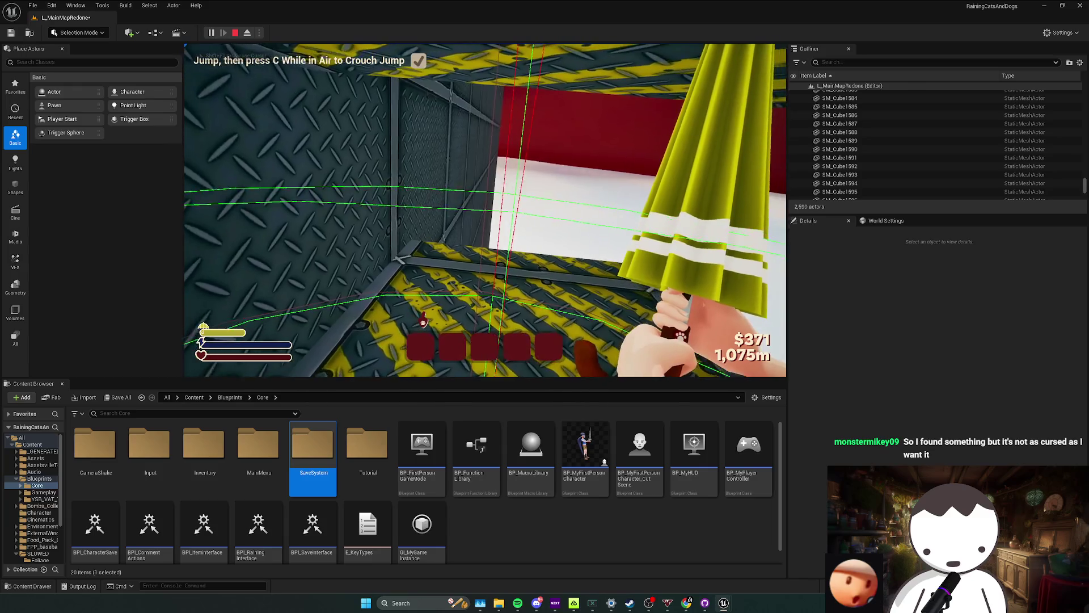
key("Escape")
key("alt+Tab")
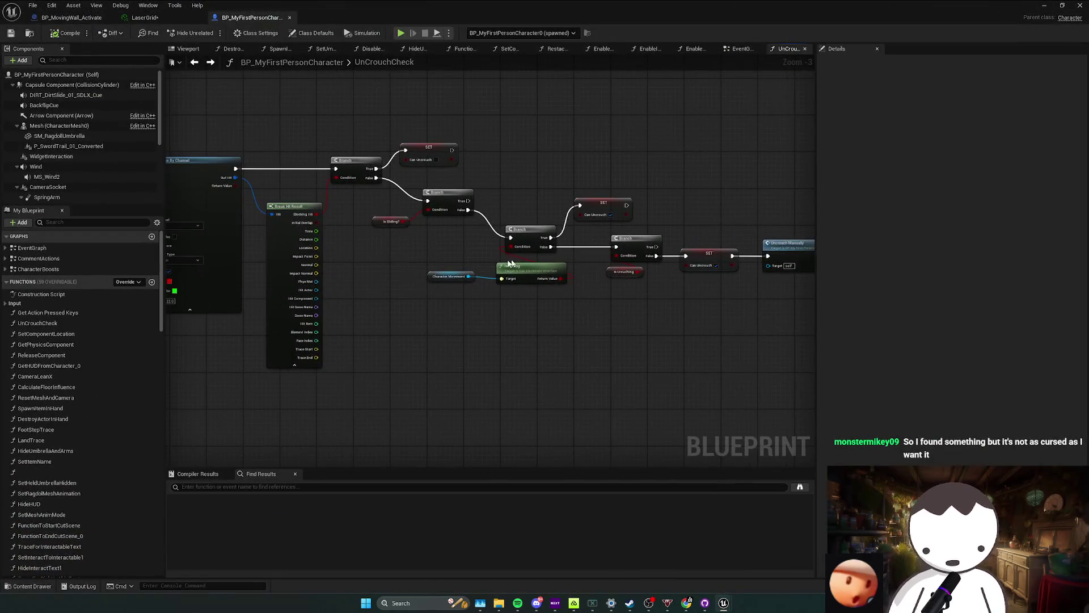
Jump to the EnhancedInputAction IA_Crouch event in the character's EventGraph.
key("alt+Left")
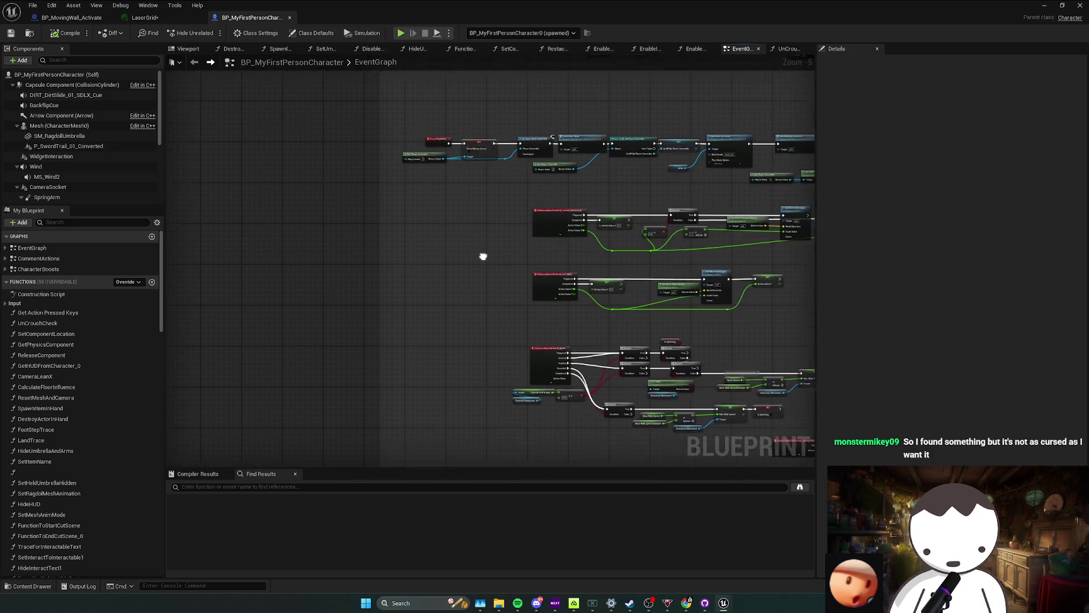
double_click(39, 248)
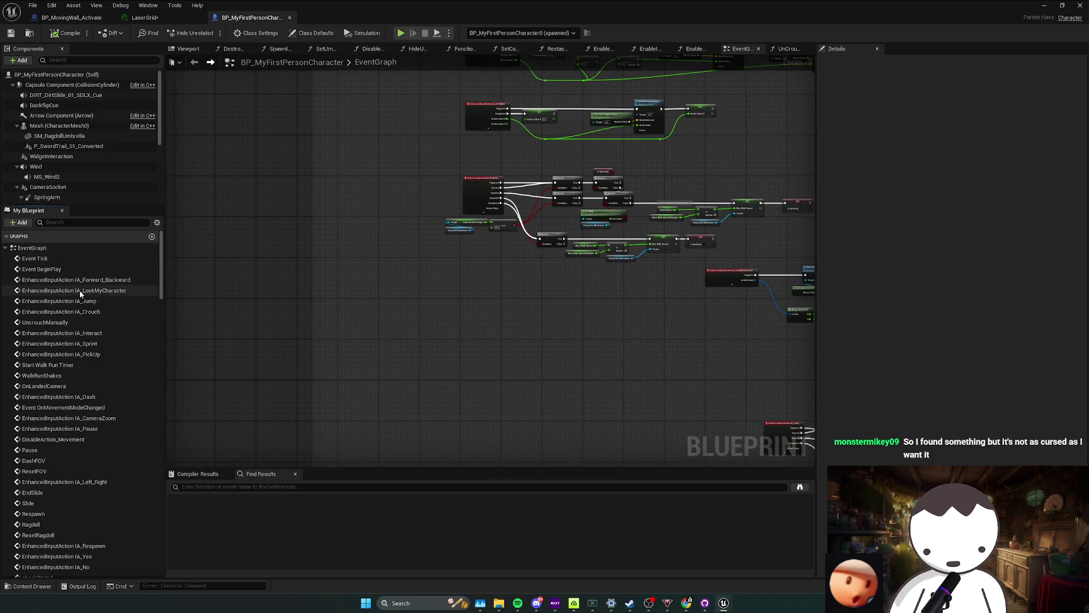
double_click(80, 312)
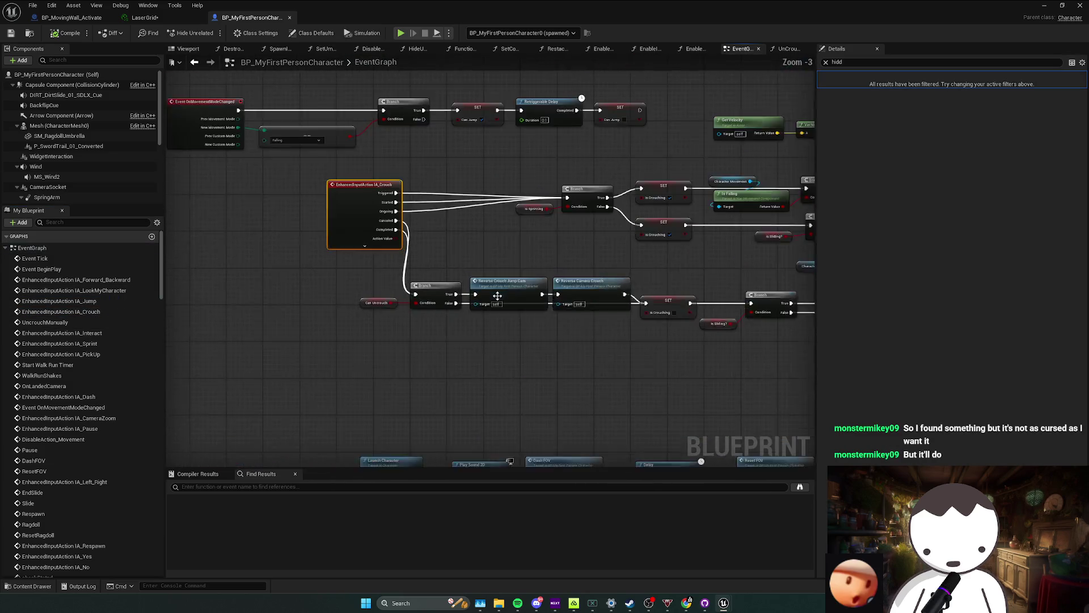
scroll(497, 295, "up", 2)
Select the Reverse Crouch Jump Cam node and view the nodes further right, then switch to Twitch.
left_click(500, 306)
left_click_drag(549, 256, 481, 250)
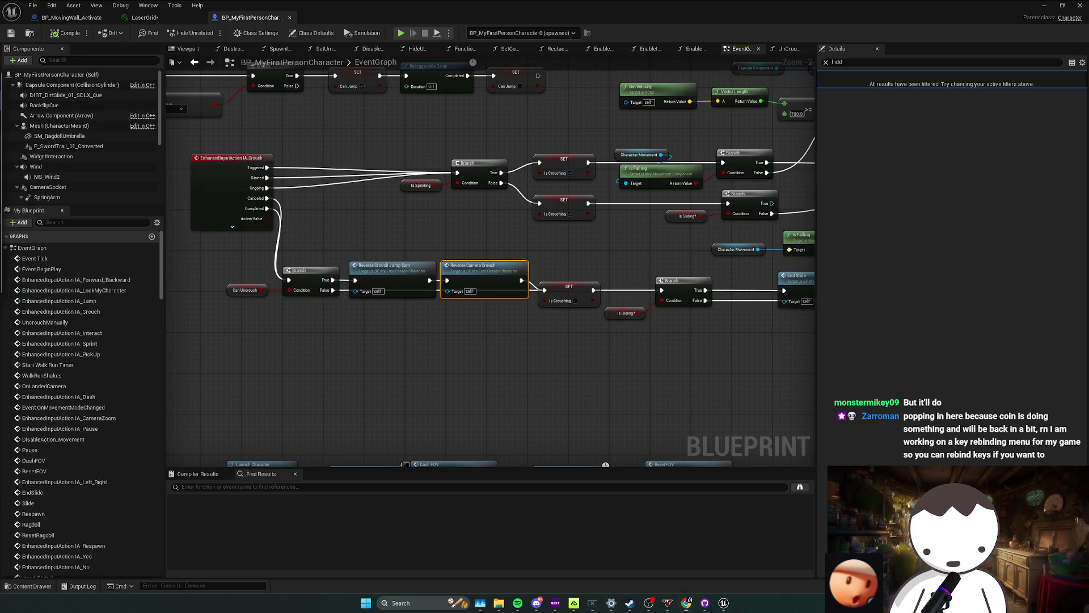
key("alt+Tab")
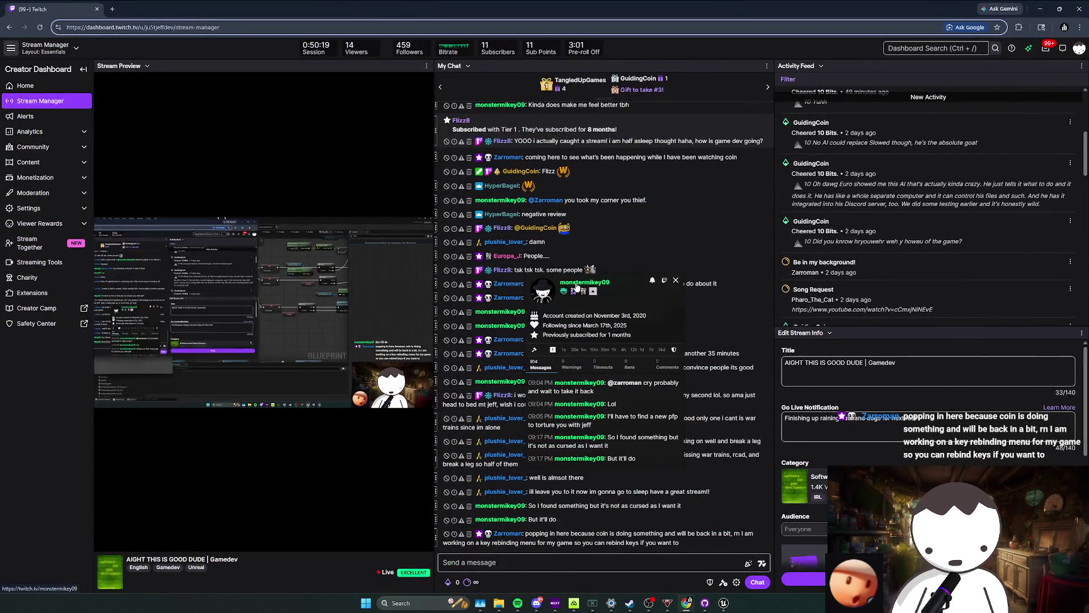
View a chatter's Twitch channel page enlarged, then close it and return to the stream manager.
left_click(562, 290)
left_click(294, 85)
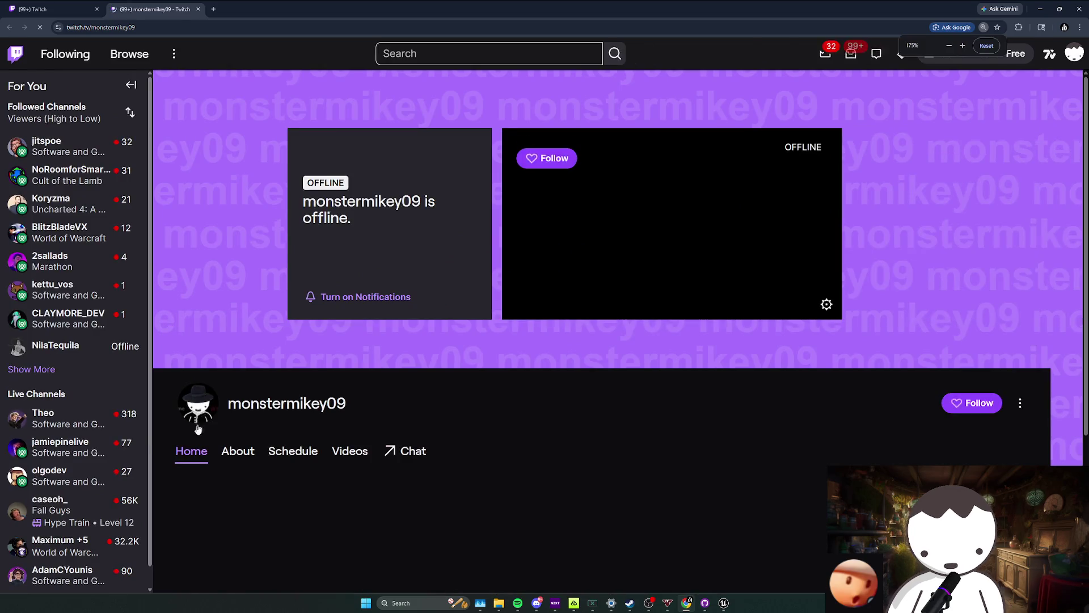
key("ctrl+plus")
key("ctrl+plus")
key("ctrl+plus")
key("ctrl+plus")
scroll(274, 493, "down", 3)
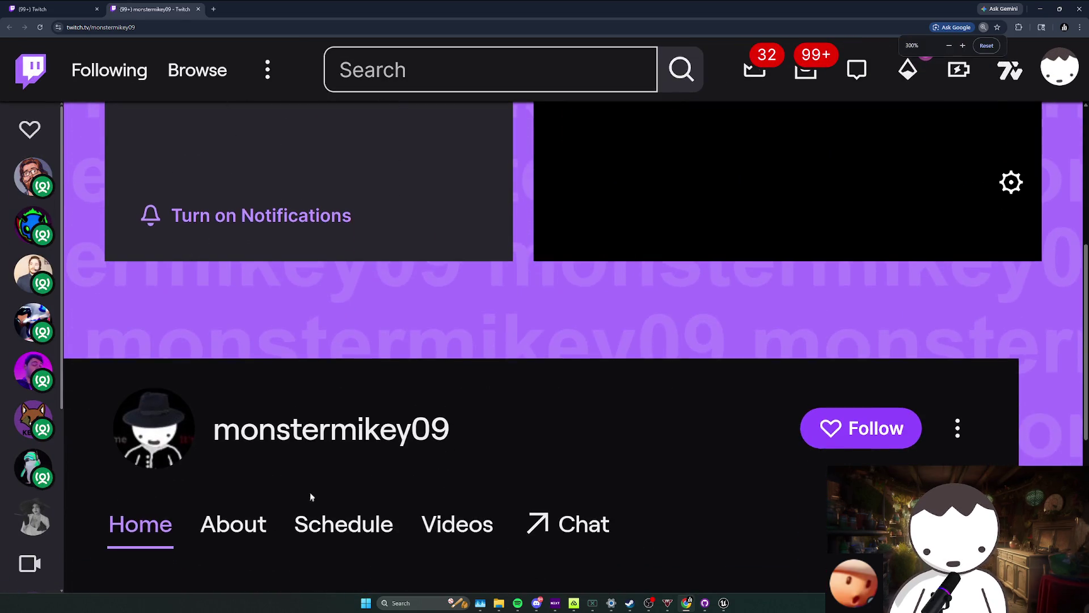
key("ctrl+1")
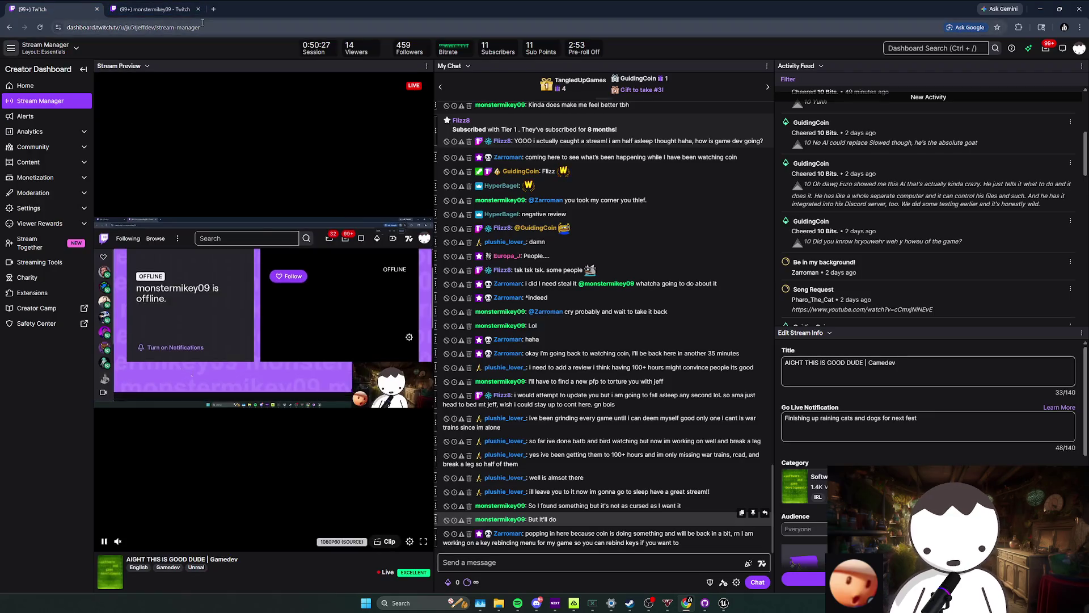
key("ctrl+2")
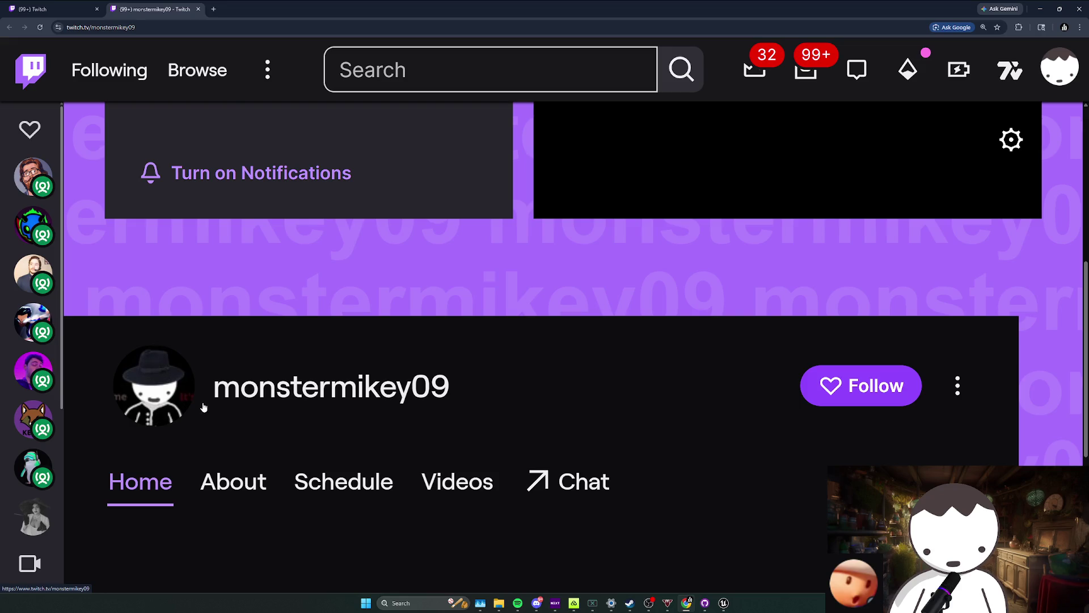
key("ctrl+minus")
key("ctrl+minus")
key("ctrl+minus")
key("ctrl+minus")
key("ctrl+minus")
key("ctrl+minus")
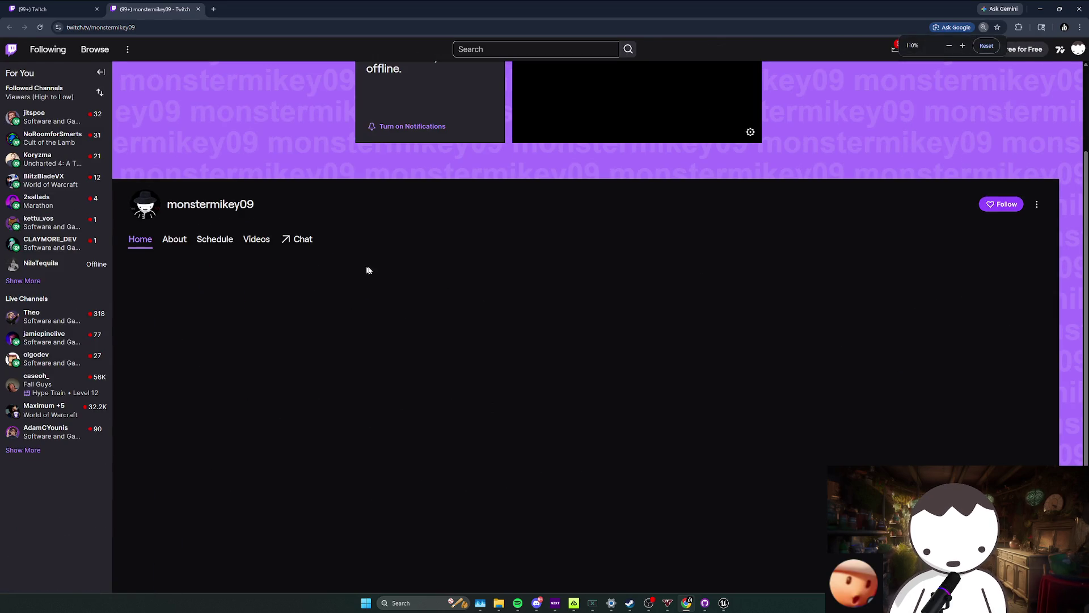
key("ctrl+minus")
left_click(198, 10)
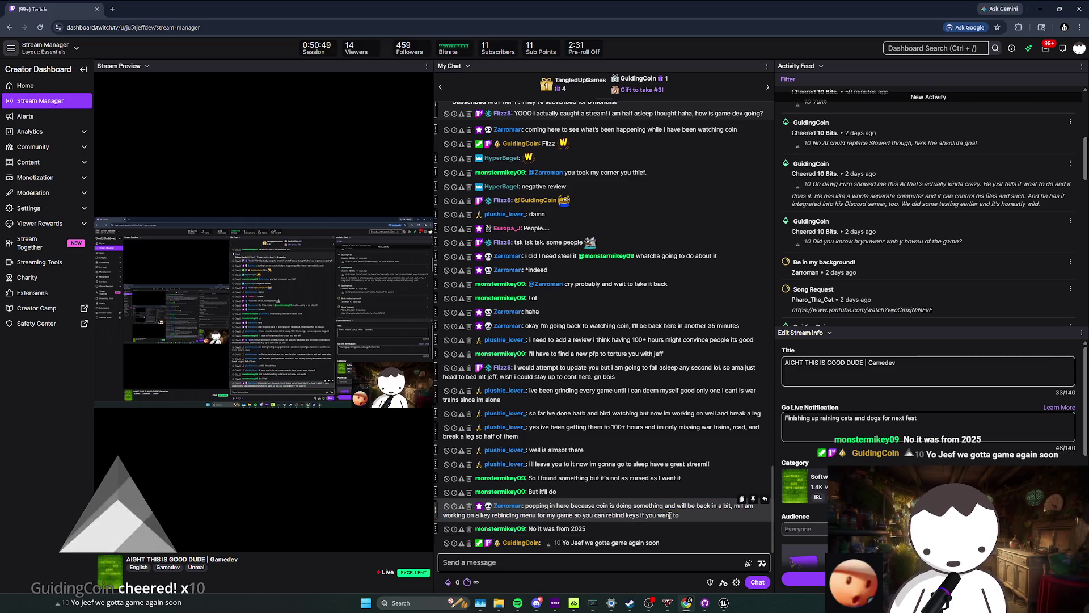
Read the latest chat messages, including the key-rebinding one, then return to the crouch nodes in Unreal.
triple_click(657, 536)
left_click(656, 534)
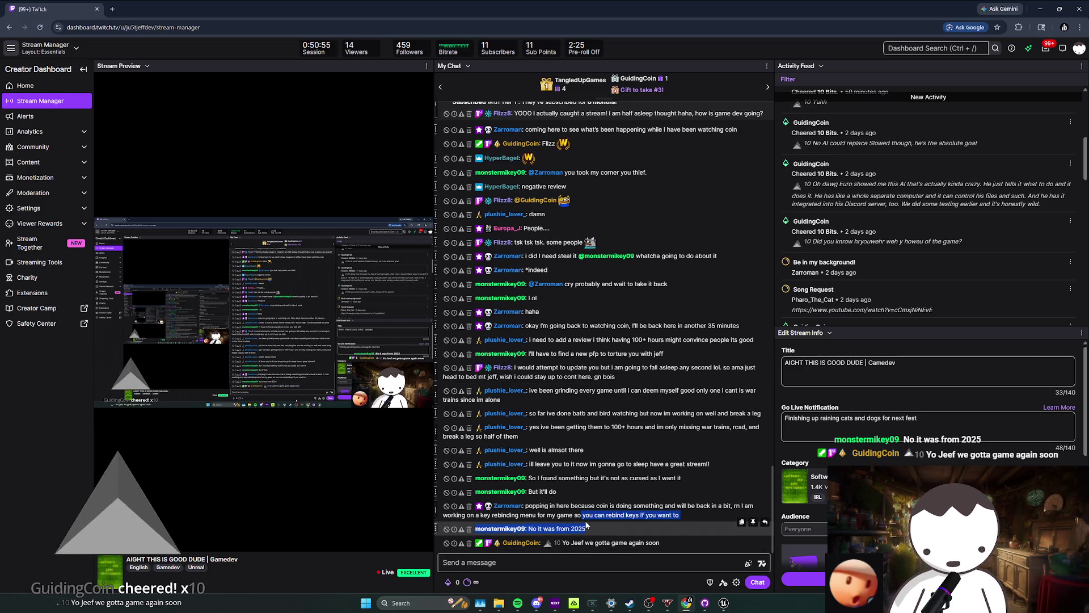
triple_click(609, 511)
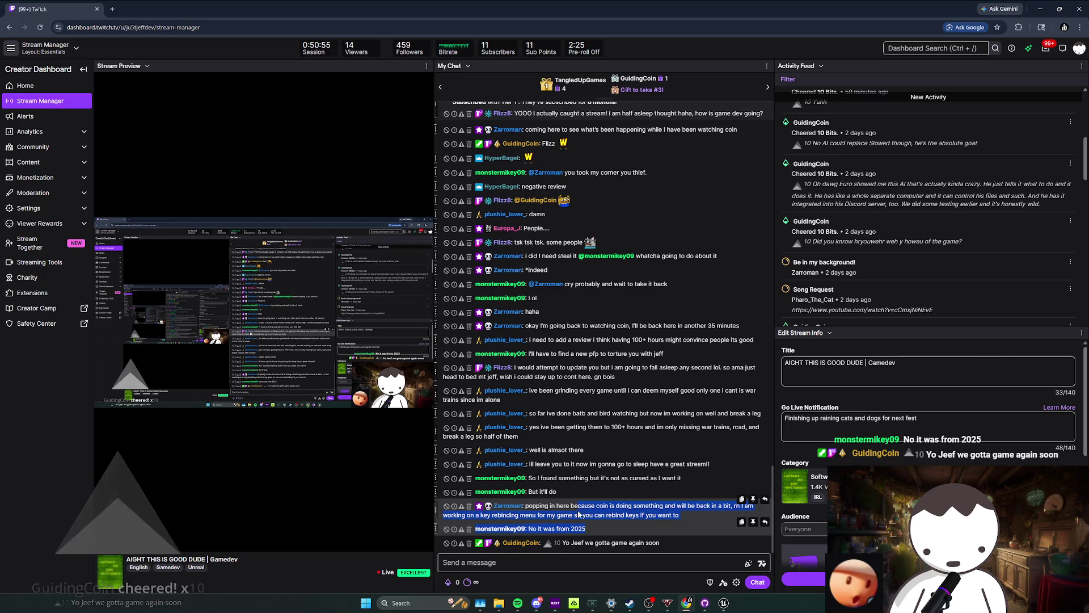
left_click(609, 526)
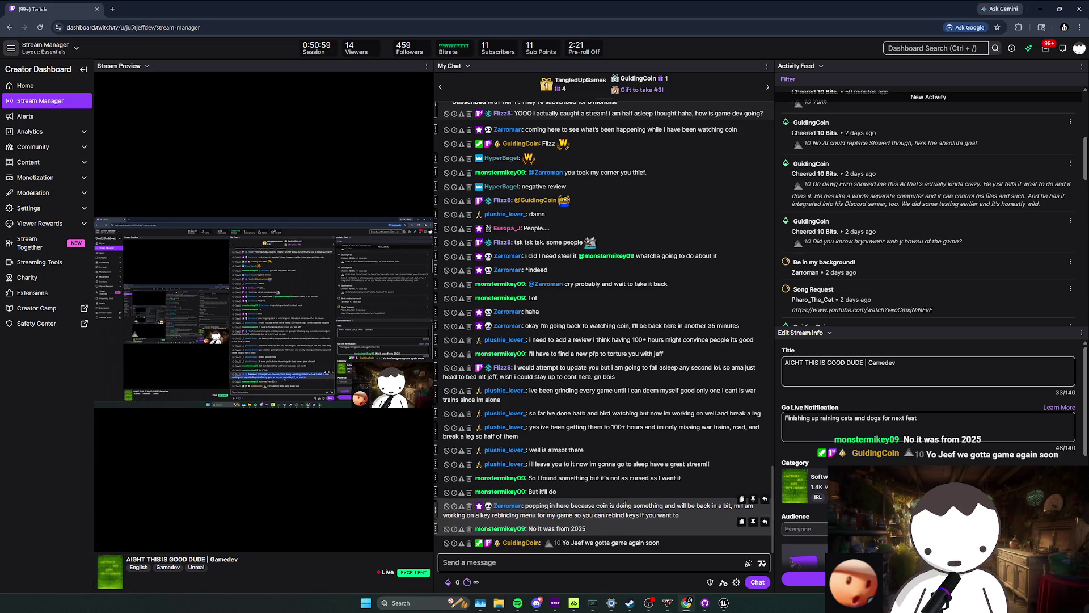
key("alt+Tab")
mouse_move(504, 277)
left_mouse_down()
mouse_move(358, 266)
mouse_move(541, 240)
left_mouse_up()
scroll(357, 266, "down", 3)
Close the message log, play the level to try the crouch jump, stop, and show the character blueprint.
key("alt+Tab")
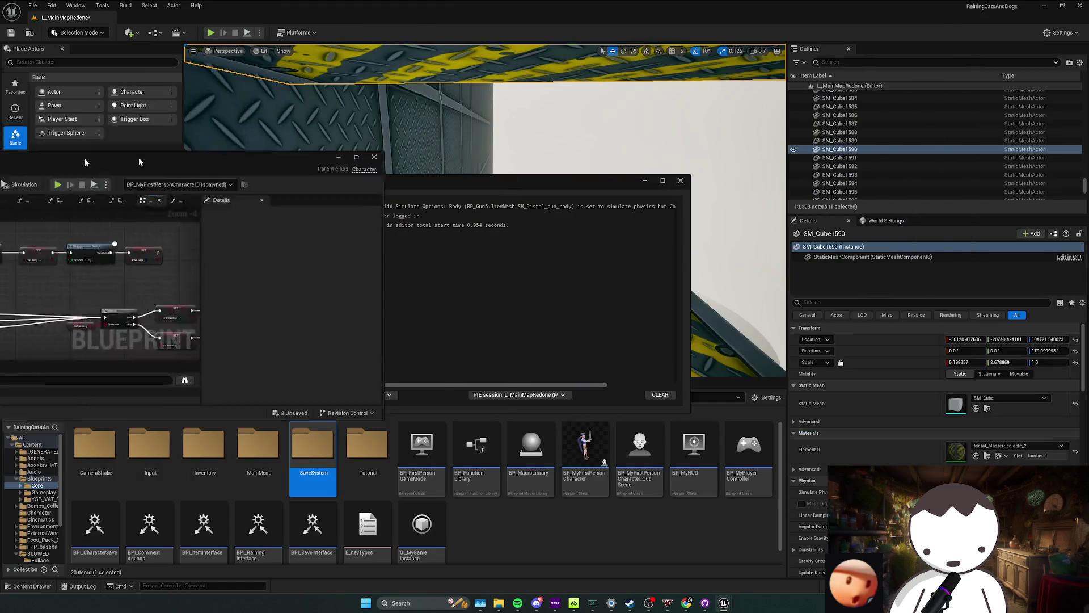
left_click(672, 184)
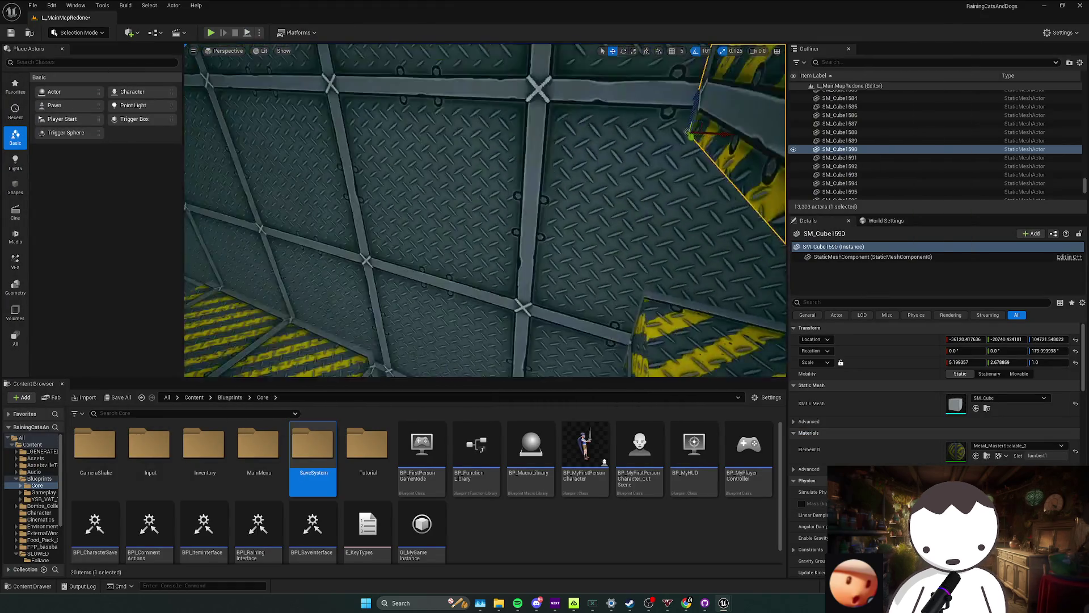
left_click_drag(228, 71, 228, 71)
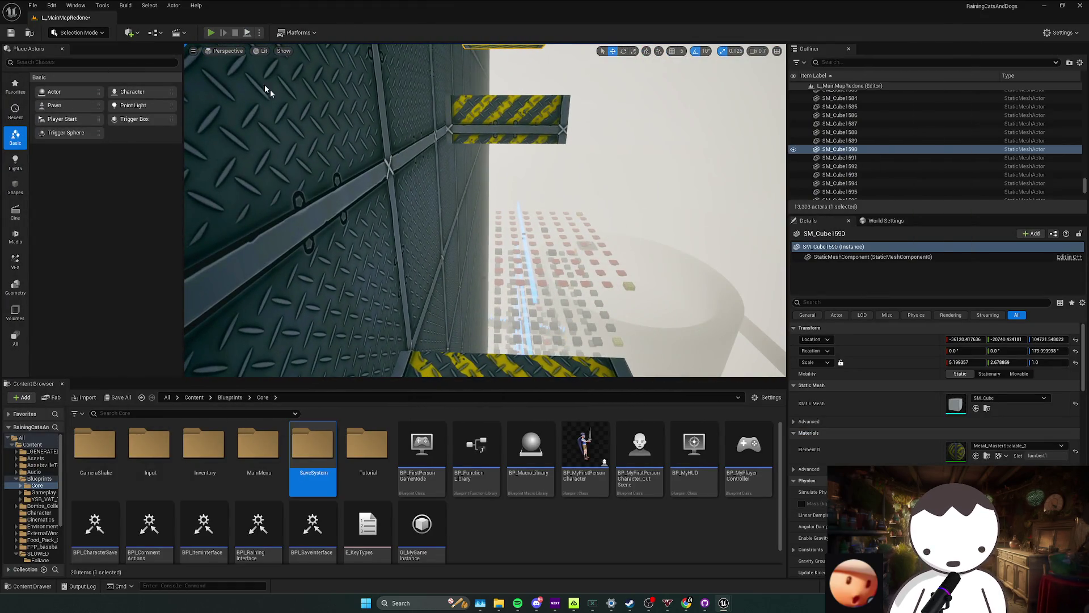
key("alt+p")
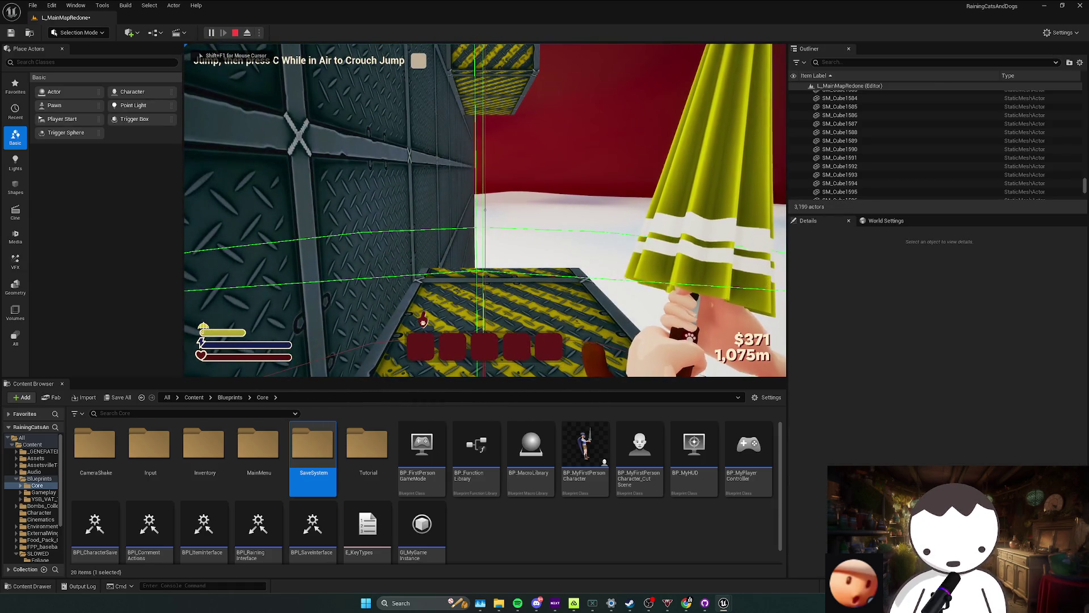
key("shift+F1")
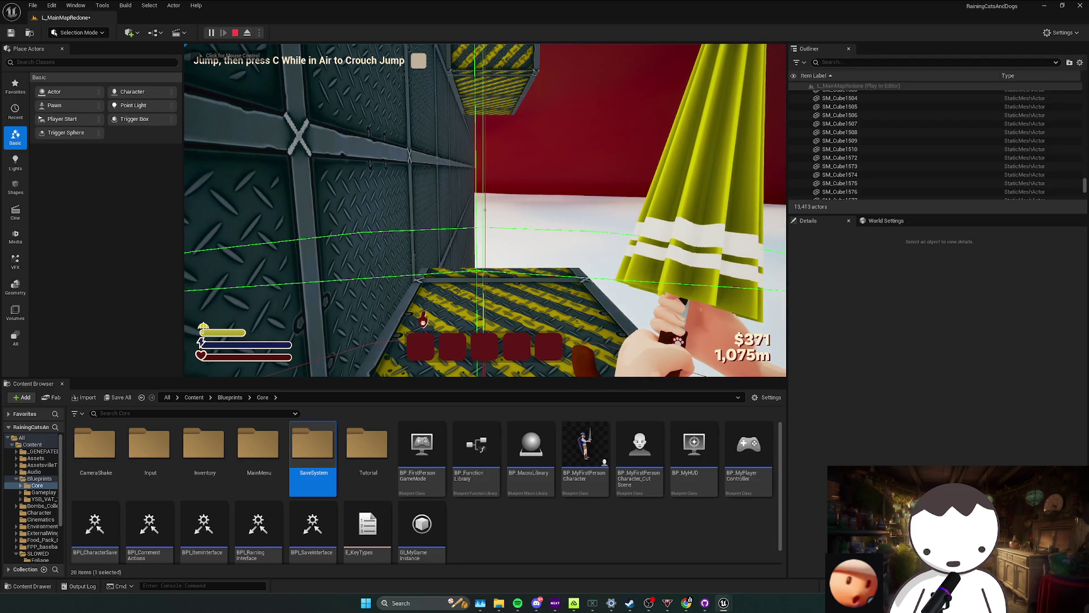
key("Escape")
left_click(680, 179)
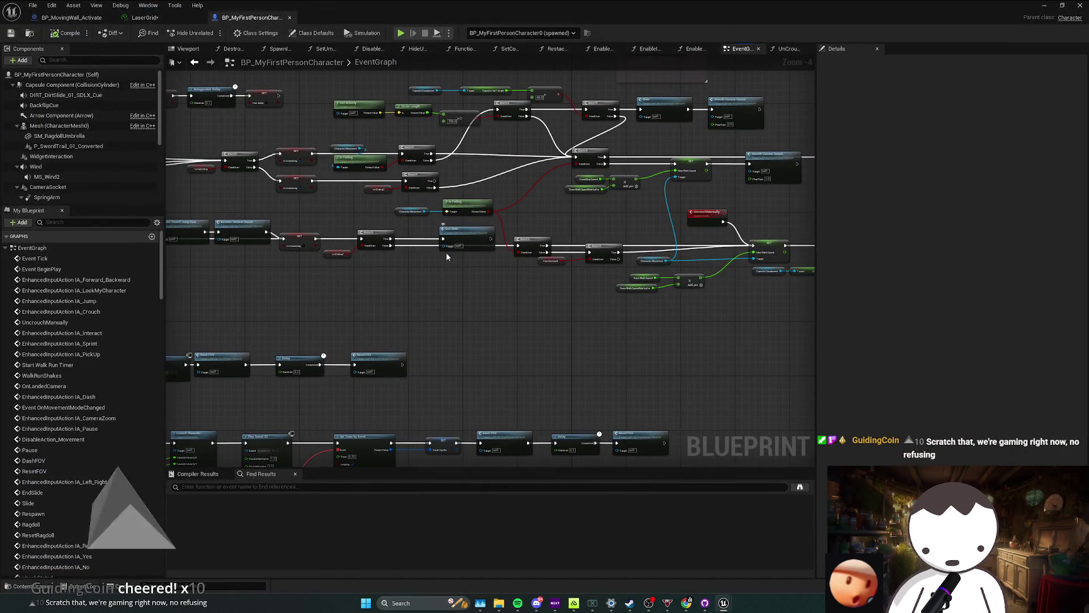
Review the crouch logic around Set Is Crouching and move the Is Sliding? node to the right.
left_click_drag(446, 252, 406, 269)
scroll(405, 270, "up", 2)
left_click(417, 260)
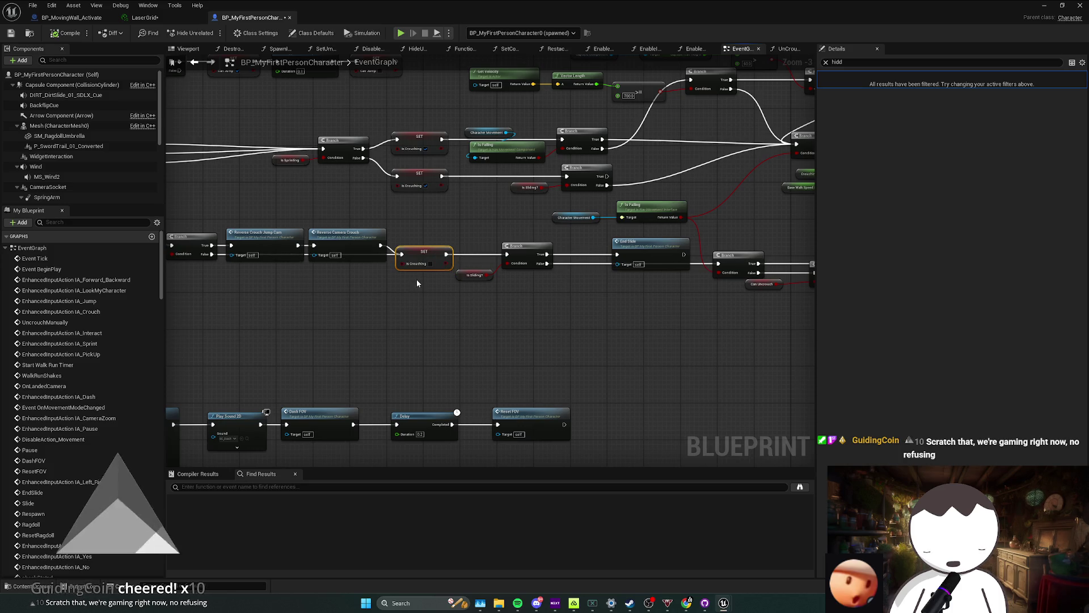
mouse_move(417, 279)
left_mouse_down()
mouse_move(435, 288)
mouse_move(461, 264)
left_mouse_up()
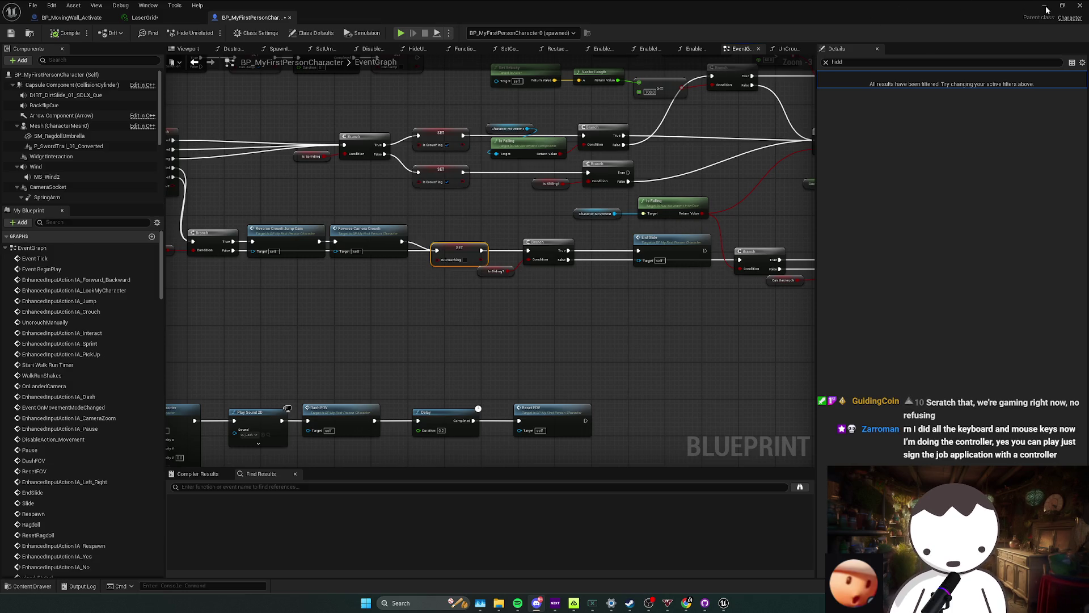
left_click_drag(451, 285, 506, 258)
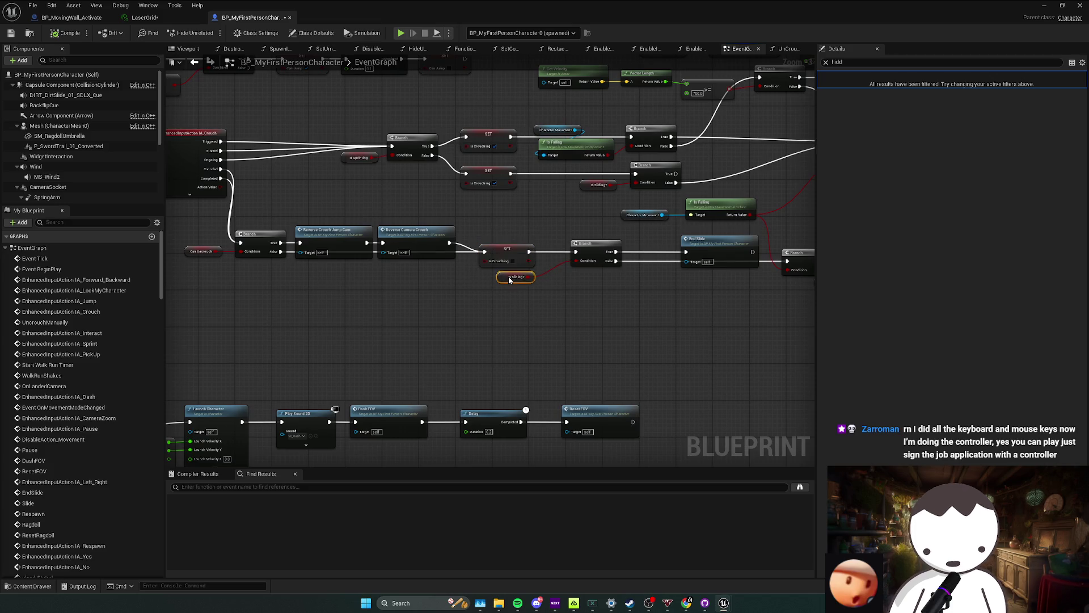
left_click_drag(515, 277, 588, 272)
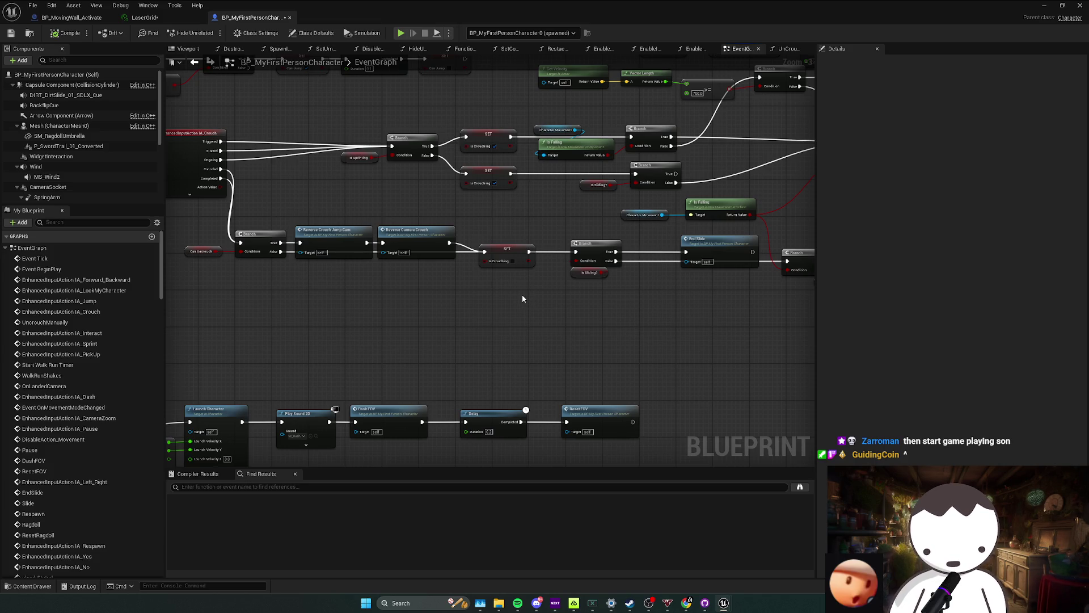
Nudge Is Sliding? left, look over the walk speed logic, then switch to the level editor.
left_click_drag(467, 306, 511, 311)
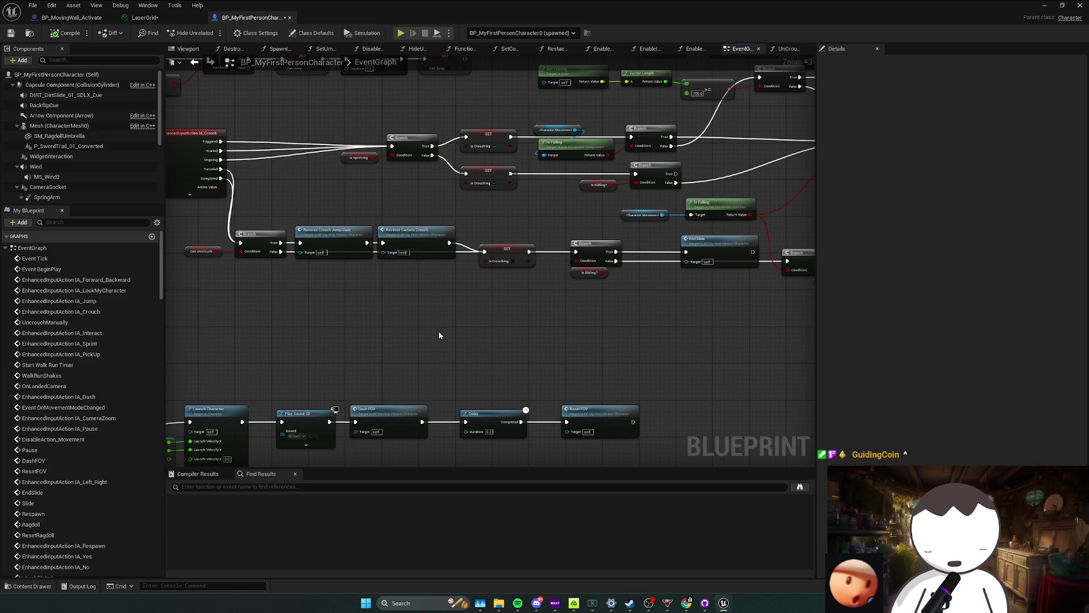
mouse_move(459, 301)
left_mouse_down()
mouse_move(479, 309)
mouse_move(446, 303)
left_mouse_up()
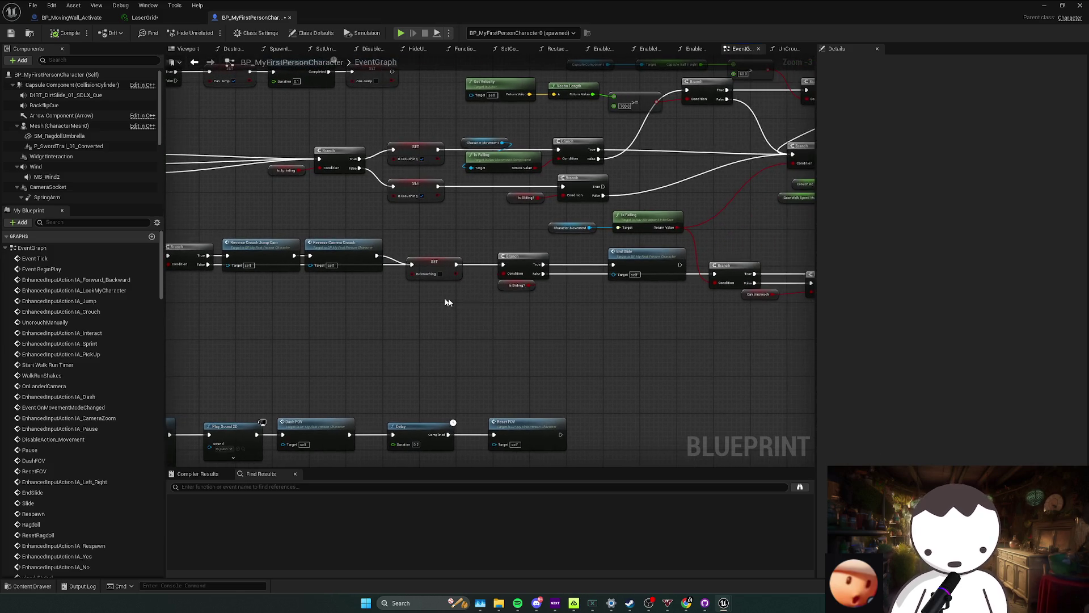
left_click_drag(507, 284, 501, 284)
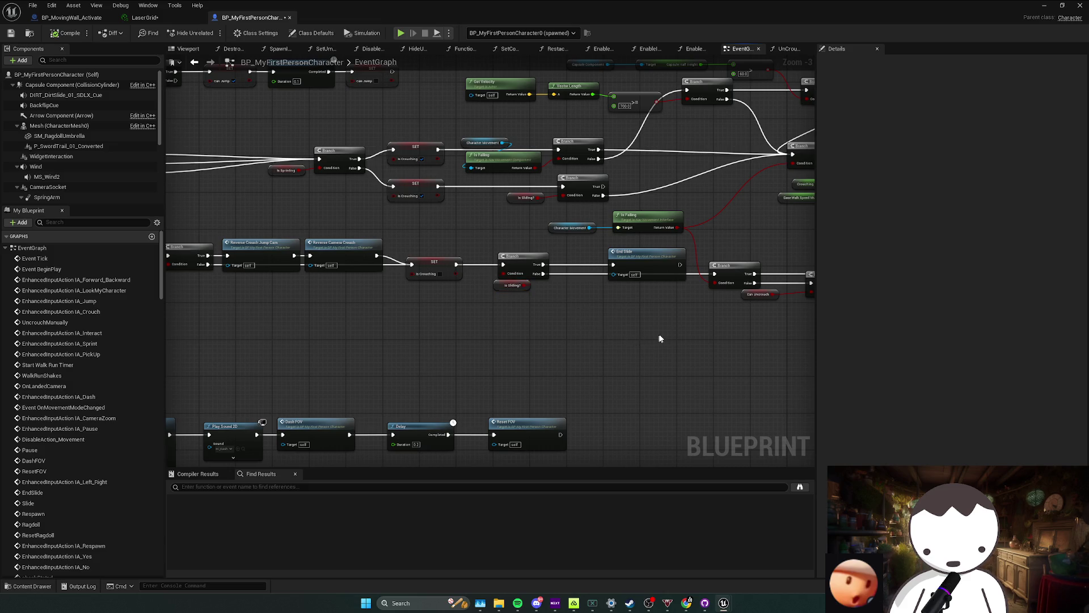
left_click_drag(659, 339, 521, 325)
left_click_drag(585, 321, 451, 312)
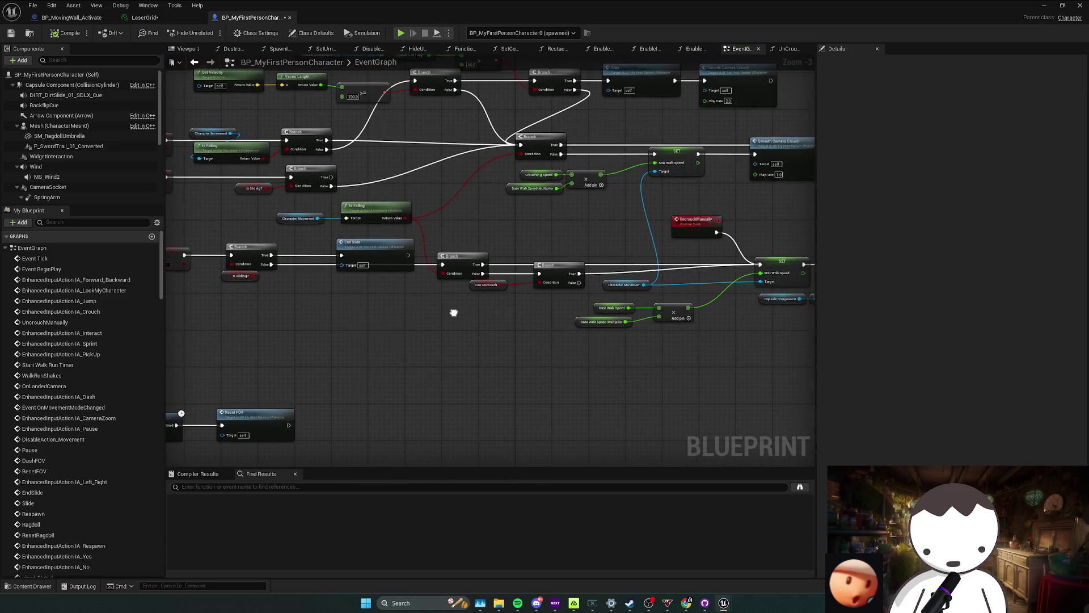
scroll(452, 312, "down", 3)
scroll(522, 313, "down", 2)
scroll(431, 303, "down", 1)
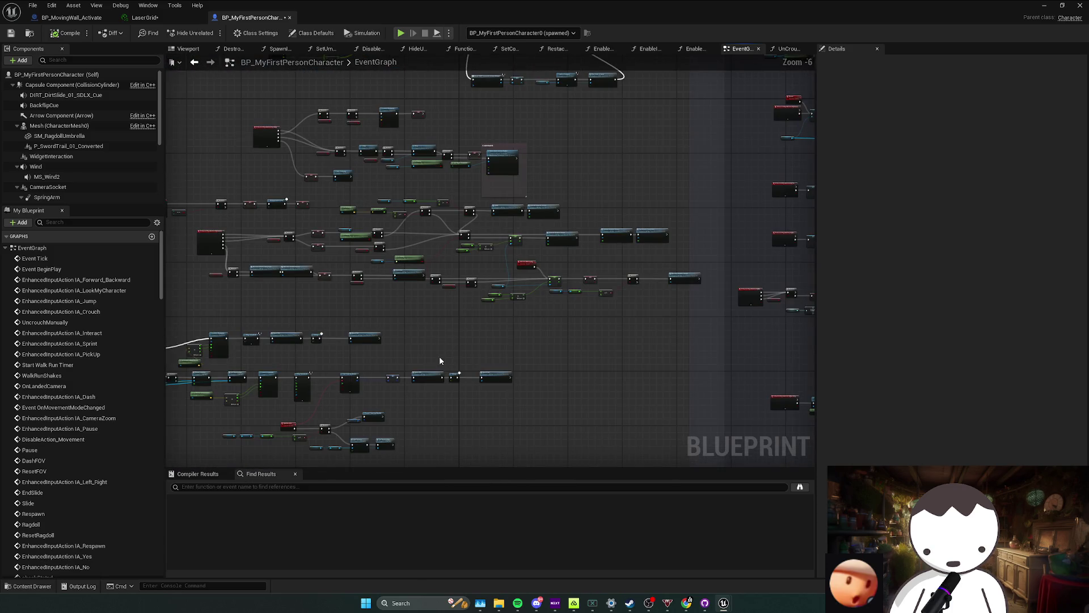
key("alt+Tab")
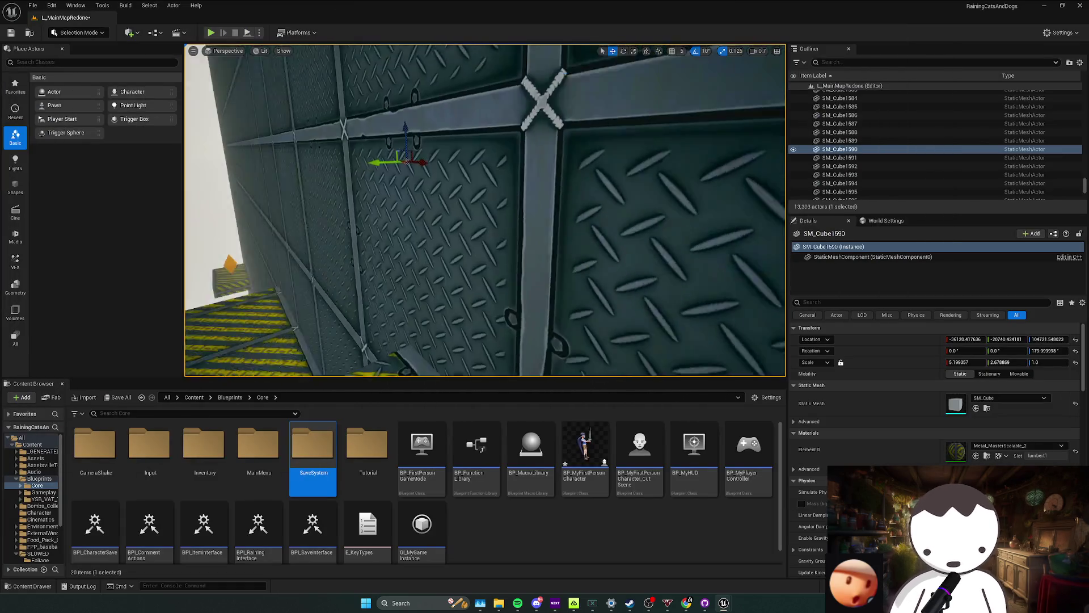
Play the level again and watch the character blueprint simulate the crouch logic while it runs.
key("alt+Tab")
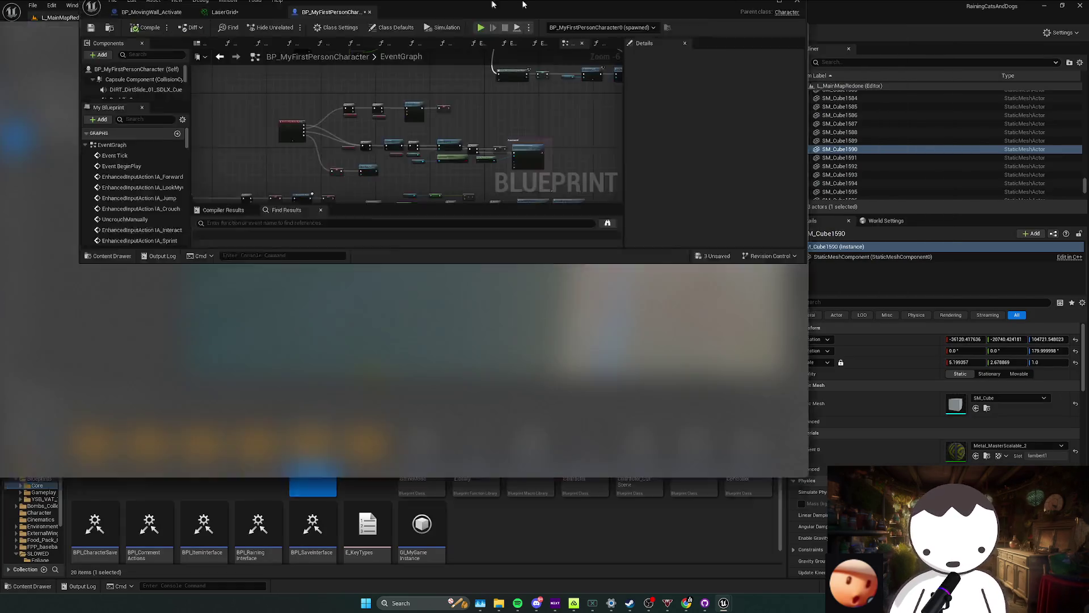
key("alt+Tab")
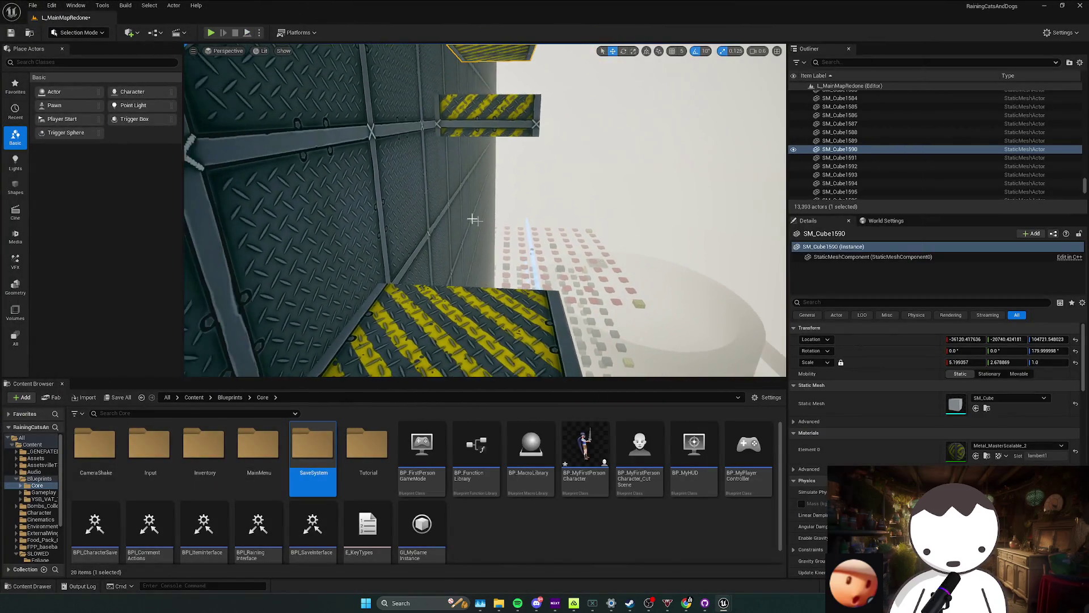
key("alt+p")
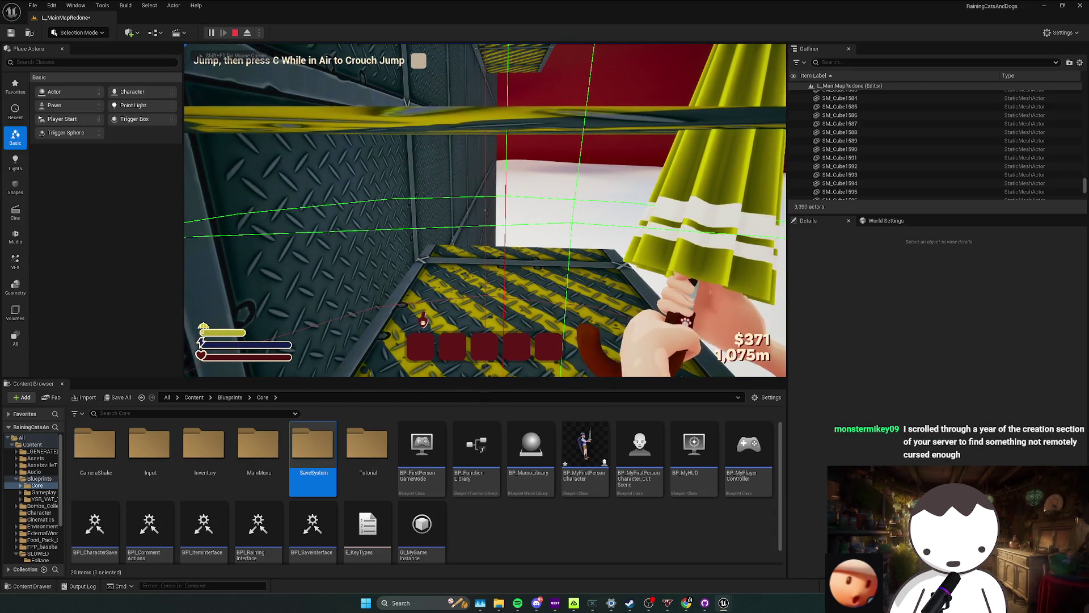
key("alt+Tab")
scroll(613, 274, "up", 5)
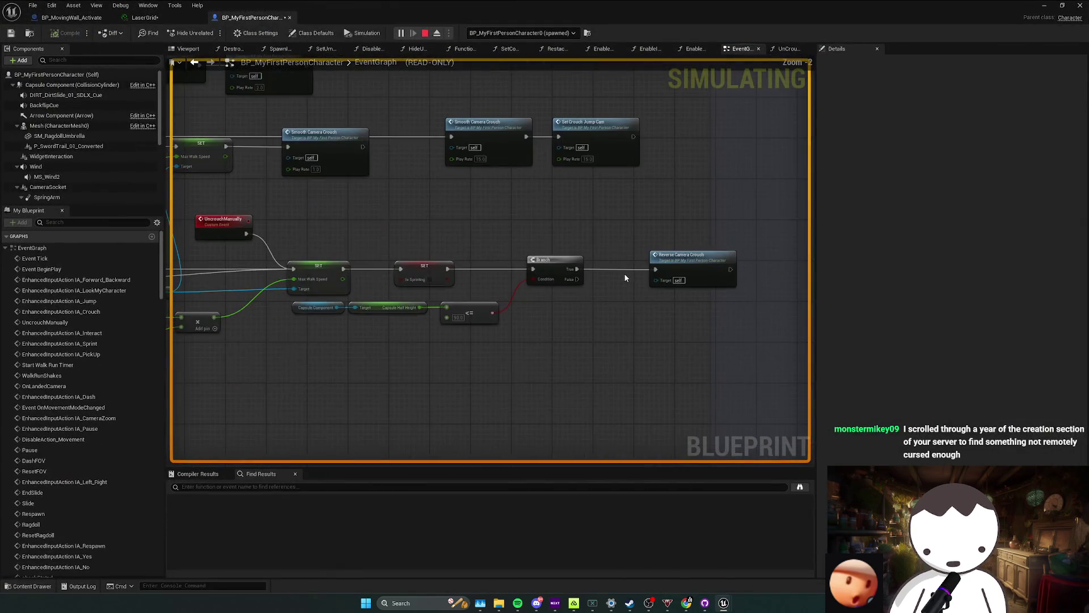
scroll(723, 295, "down", 3)
scroll(540, 285, "down", 3)
key("alt+Tab")
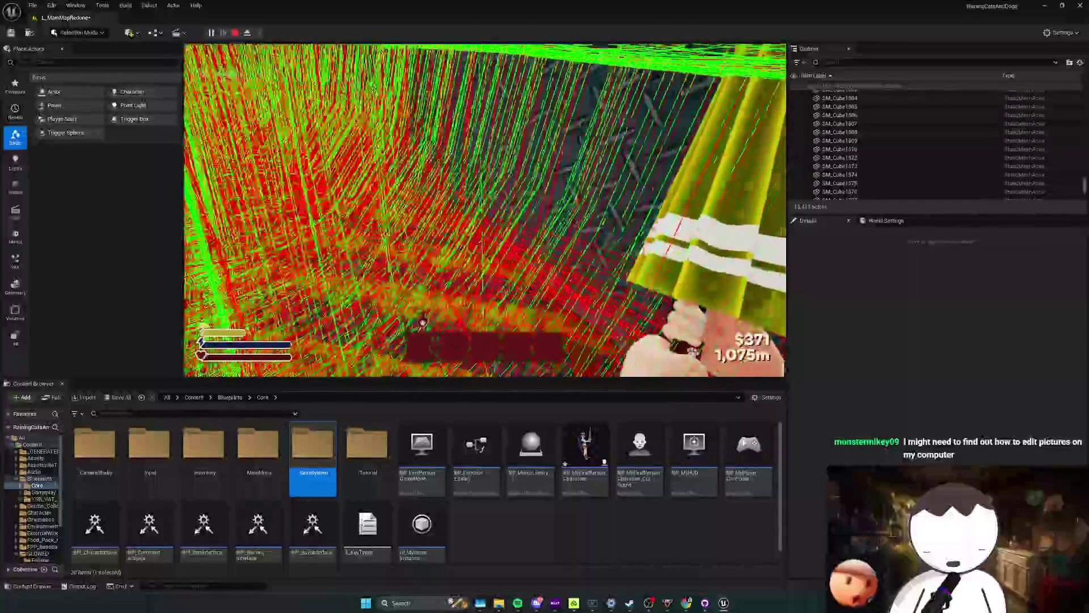
key("shift+F1")
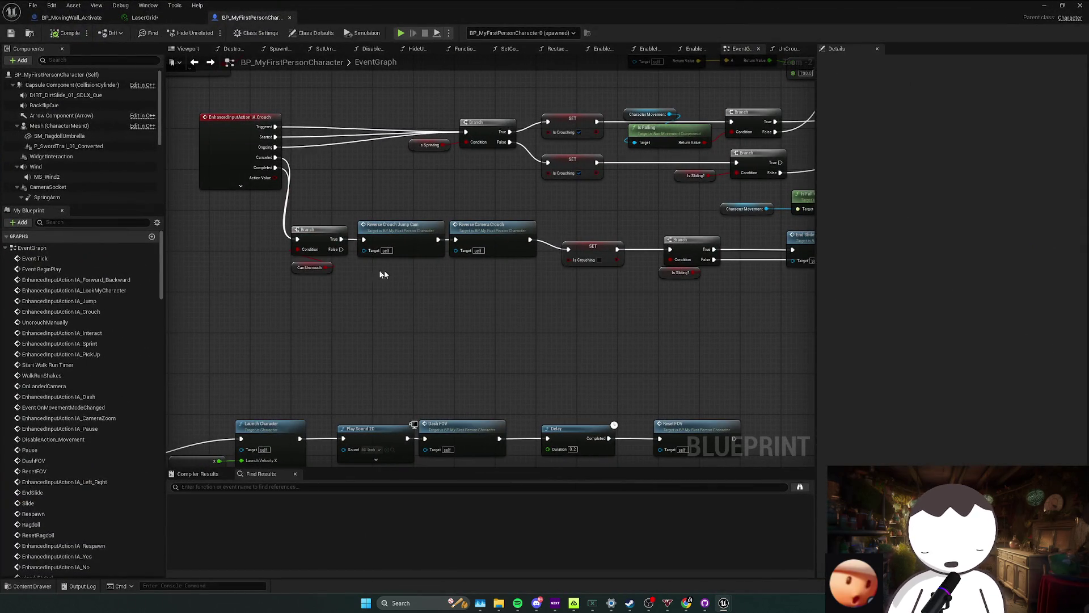
Review the Delay, Is Falling, End Slide and velocity check nodes in the crouch logic.
left_click_drag(340, 249, 594, 259)
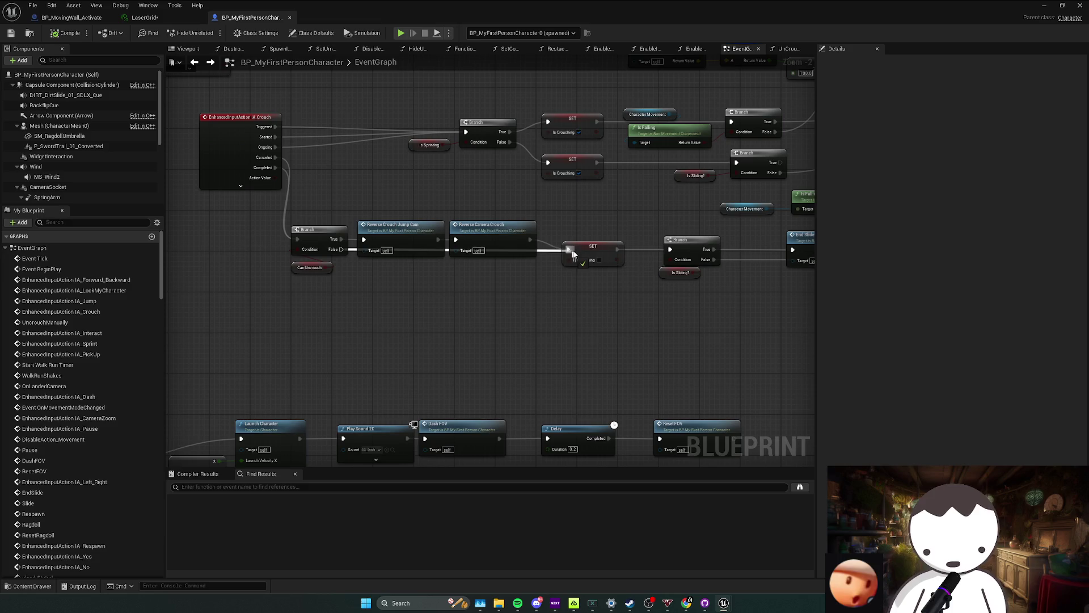
left_click_drag(675, 319, 620, 305)
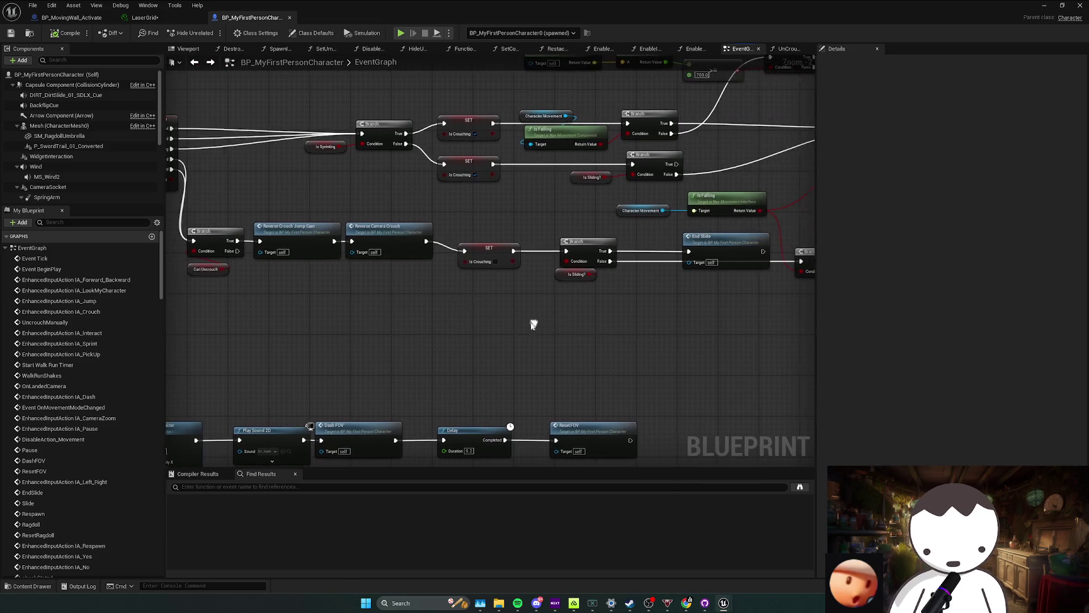
scroll(536, 309, "down", 1)
scroll(614, 309, "down", 1)
scroll(674, 309, "up", 1)
scroll(676, 304, "up", 1)
mouse_move(611, 326)
left_mouse_down()
mouse_move(811, 311)
mouse_move(681, 306)
left_mouse_up()
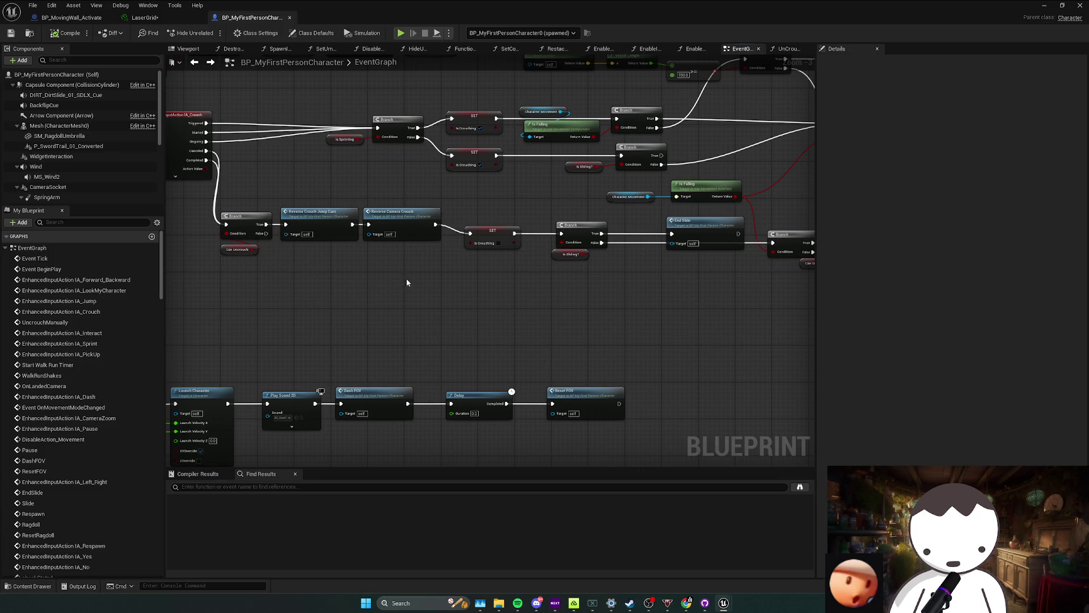
mouse_move(418, 272)
left_mouse_down()
mouse_move(463, 317)
mouse_move(112, 296)
left_mouse_up()
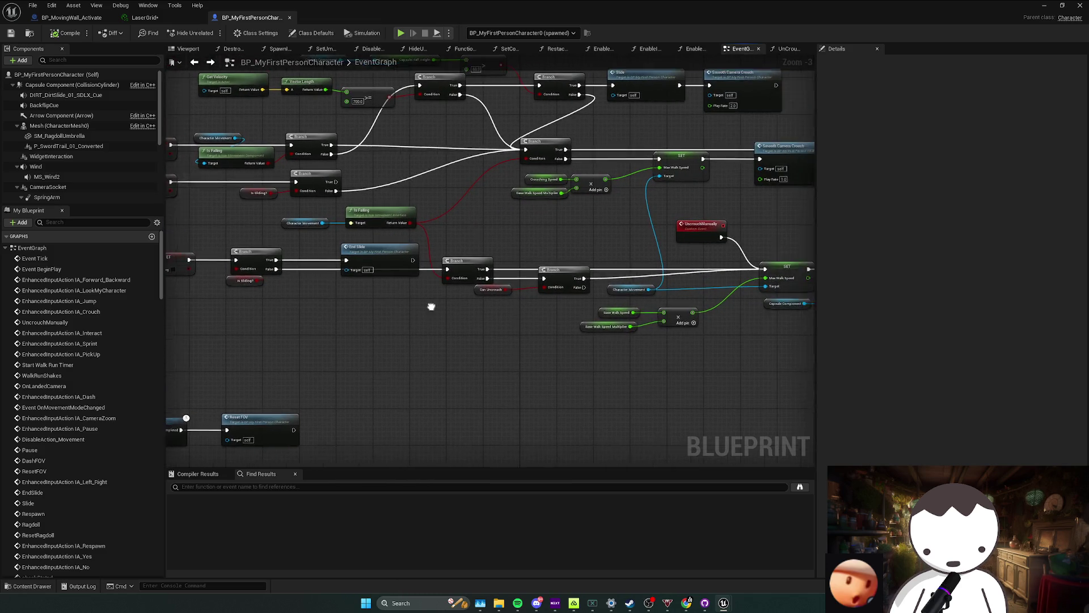
left_click_drag(433, 292, 613, 395)
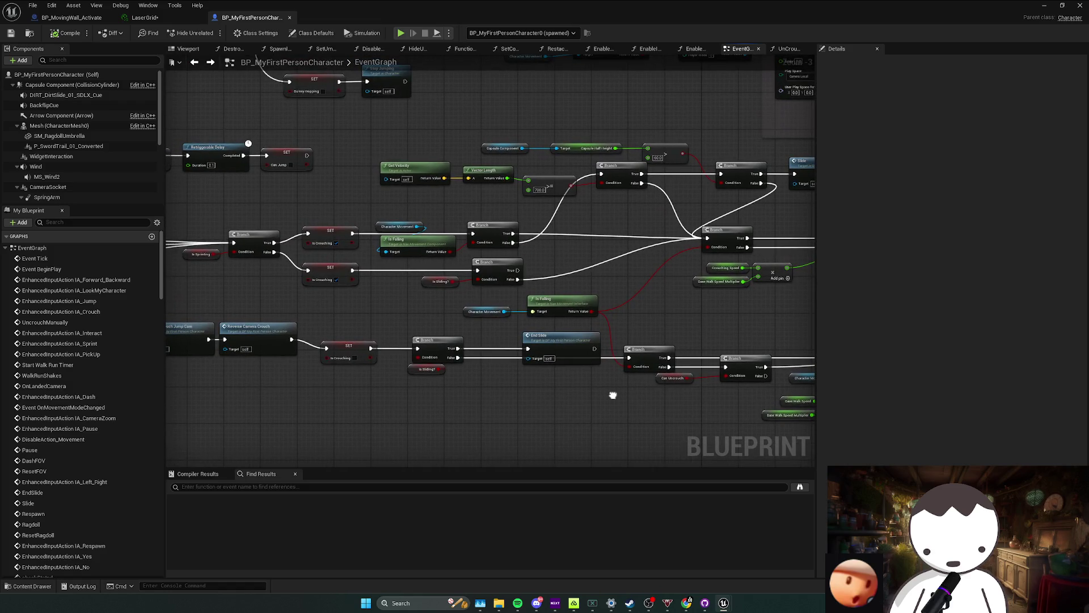
mouse_move(595, 337)
left_mouse_down()
mouse_move(443, 267)
mouse_move(478, 240)
left_mouse_up()
Move the Is Sprinting getter and wire the sprint Branch's False output into the next Branch.
left_click_drag(424, 289, 496, 267)
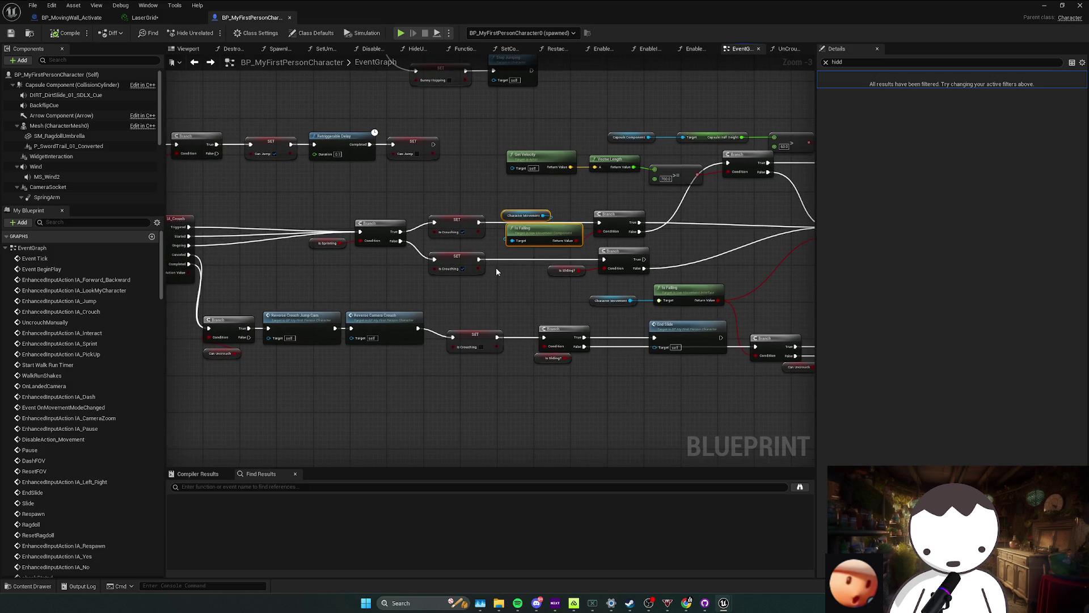
left_click_drag(317, 245, 354, 259)
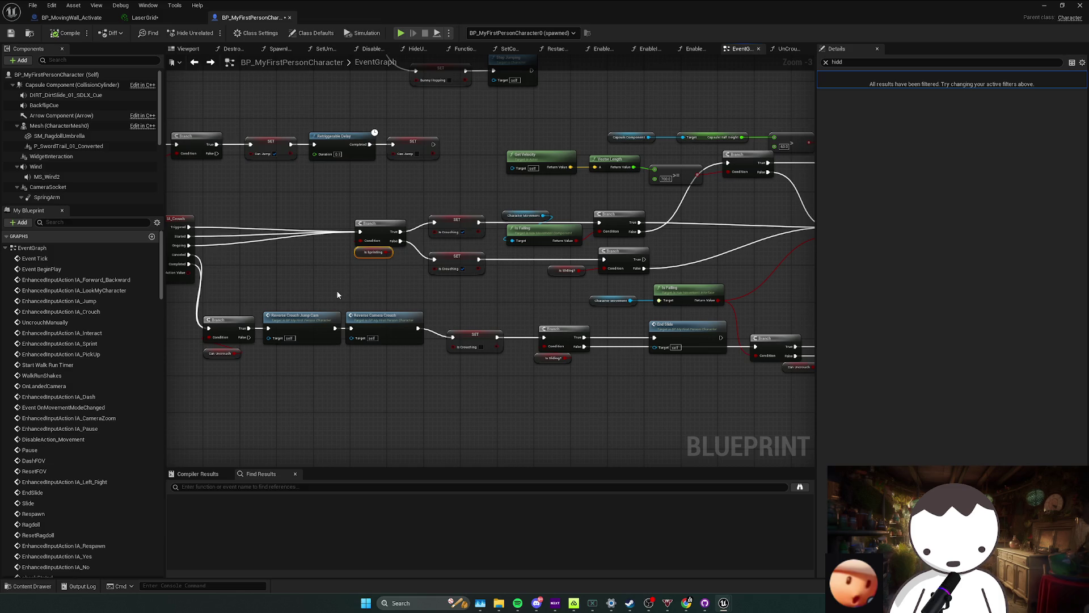
left_click_drag(253, 338, 360, 231)
left_click(336, 261)
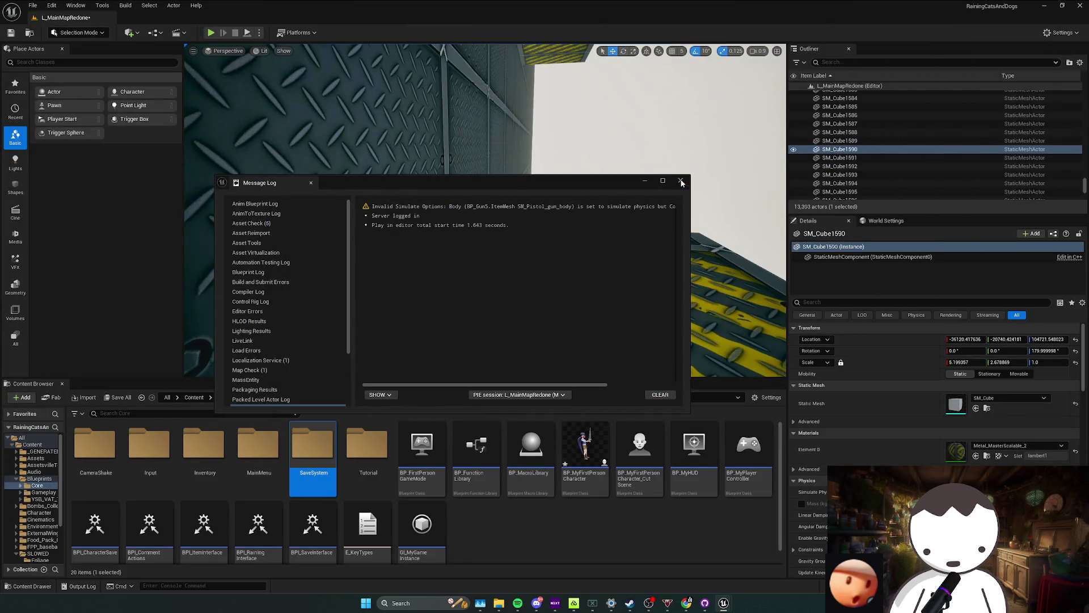
Close the message log, run another crouch-jump playtest, and return to the IA_Crouch graph.
left_click(681, 183)
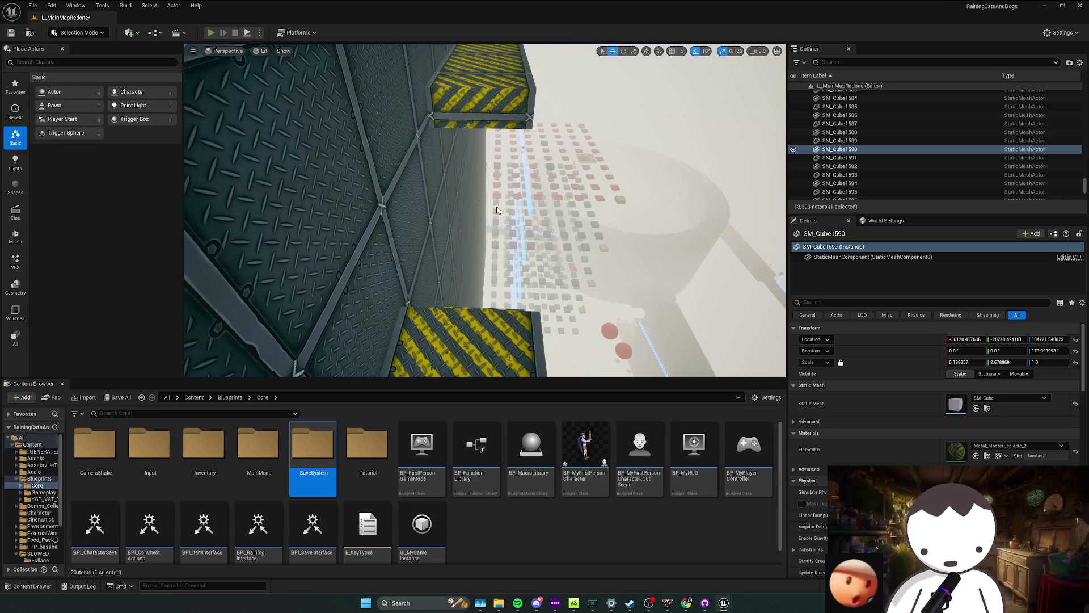
left_click(210, 33)
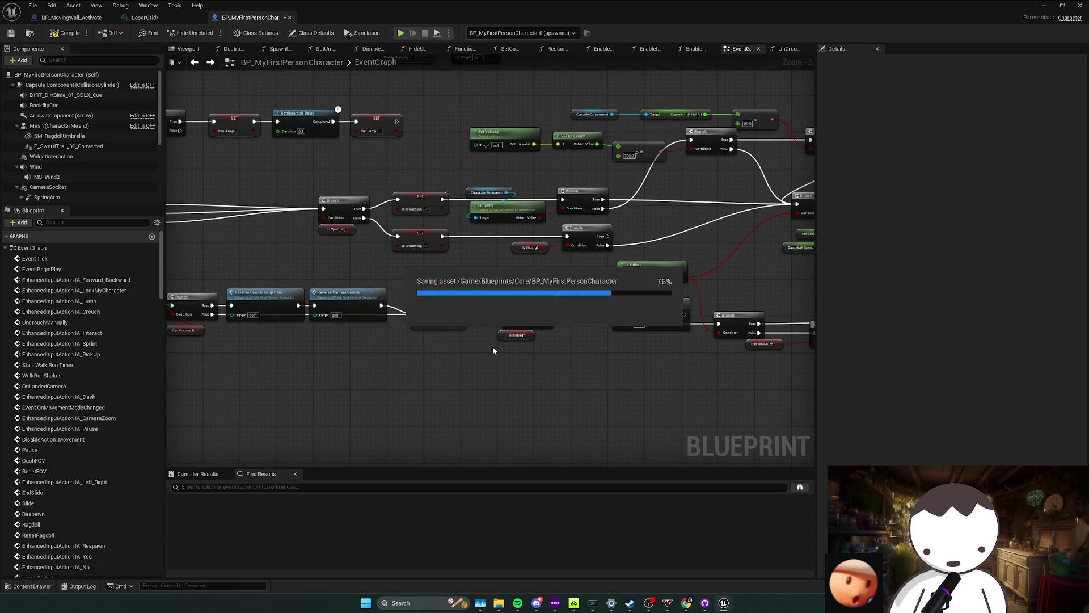
left_click_drag(393, 342, 490, 331)
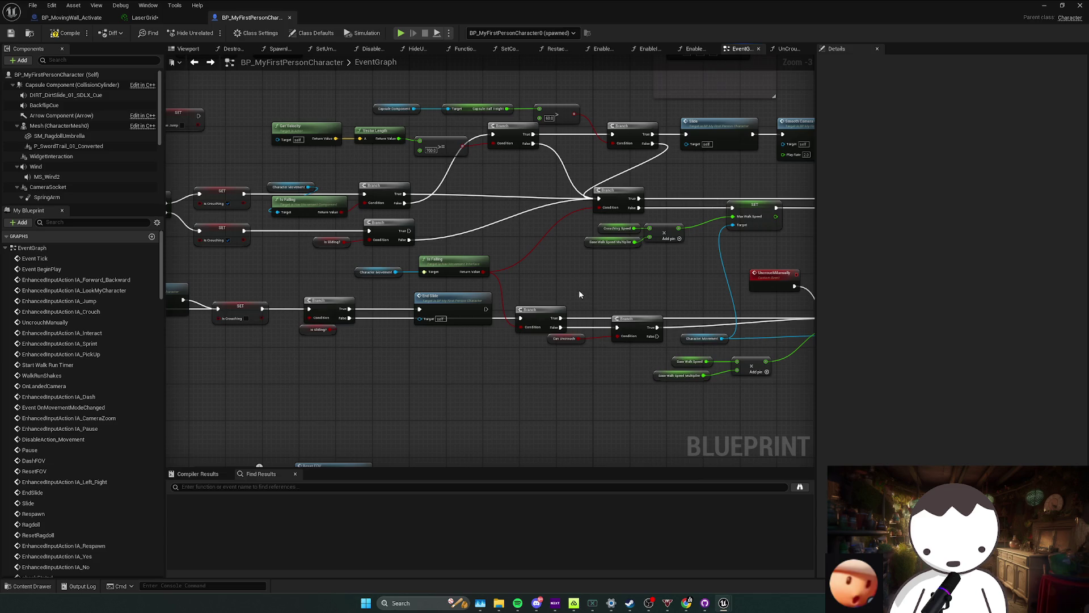
mouse_move(670, 270)
left_mouse_down()
mouse_move(453, 243)
mouse_move(549, 253)
left_mouse_up()
scroll(454, 243, "up", 2)
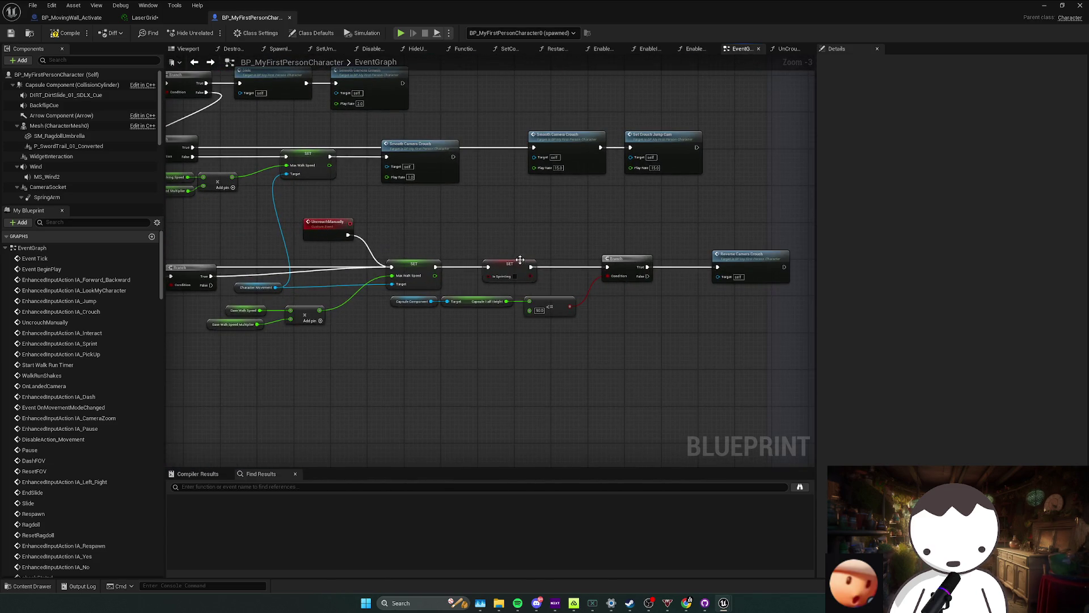
mouse_move(382, 253)
left_mouse_down()
mouse_move(471, 253)
mouse_move(377, 236)
mouse_move(482, 237)
mouse_move(512, 252)
left_mouse_up()
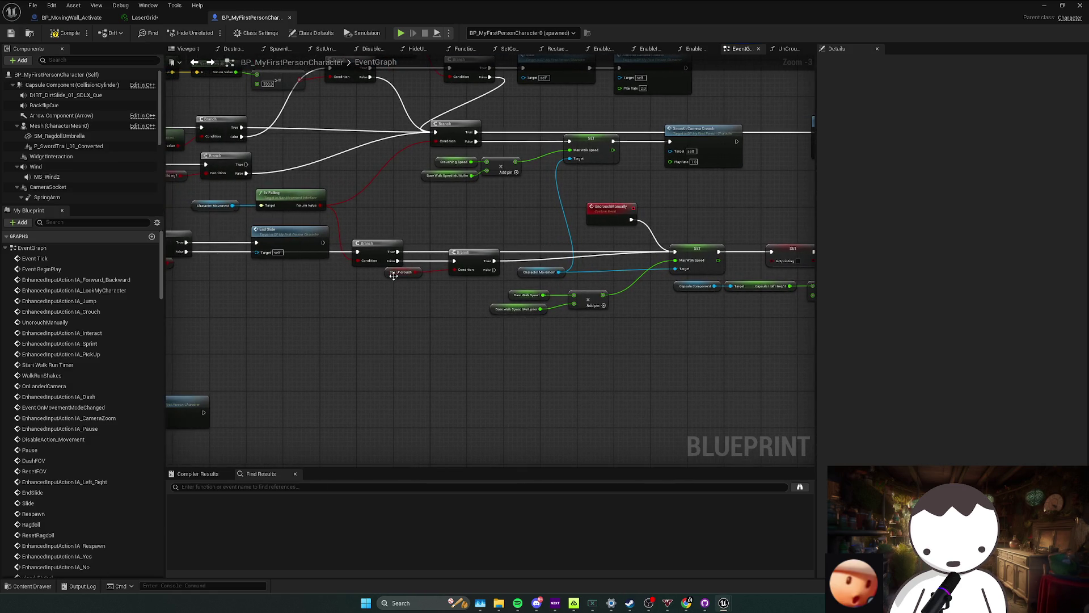
left_click_drag(393, 274, 512, 281)
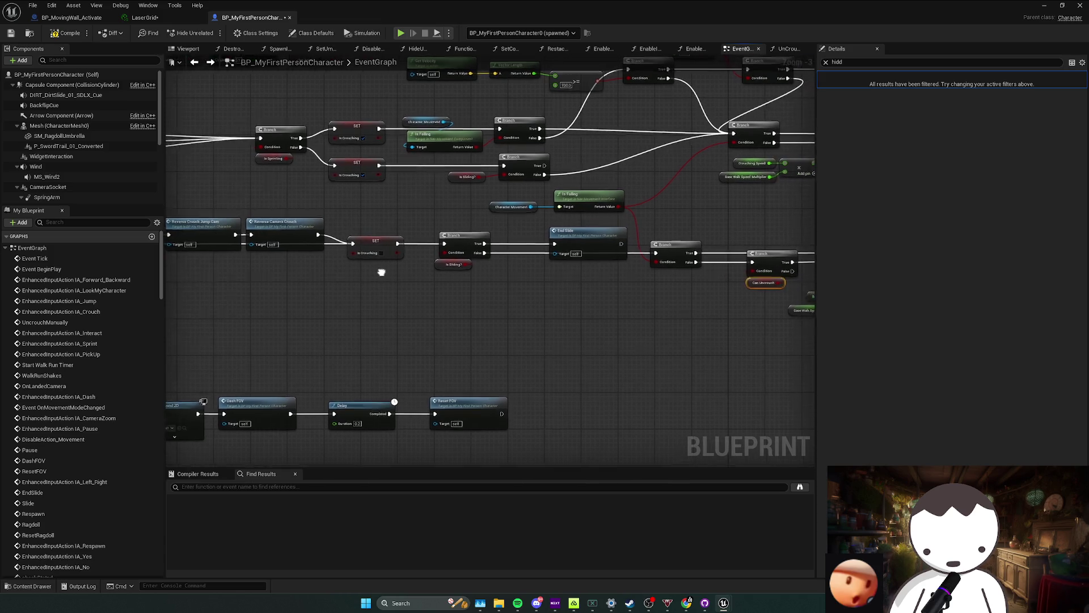
left_click_drag(419, 274, 170, 264)
left_click_drag(765, 306, 615, 298)
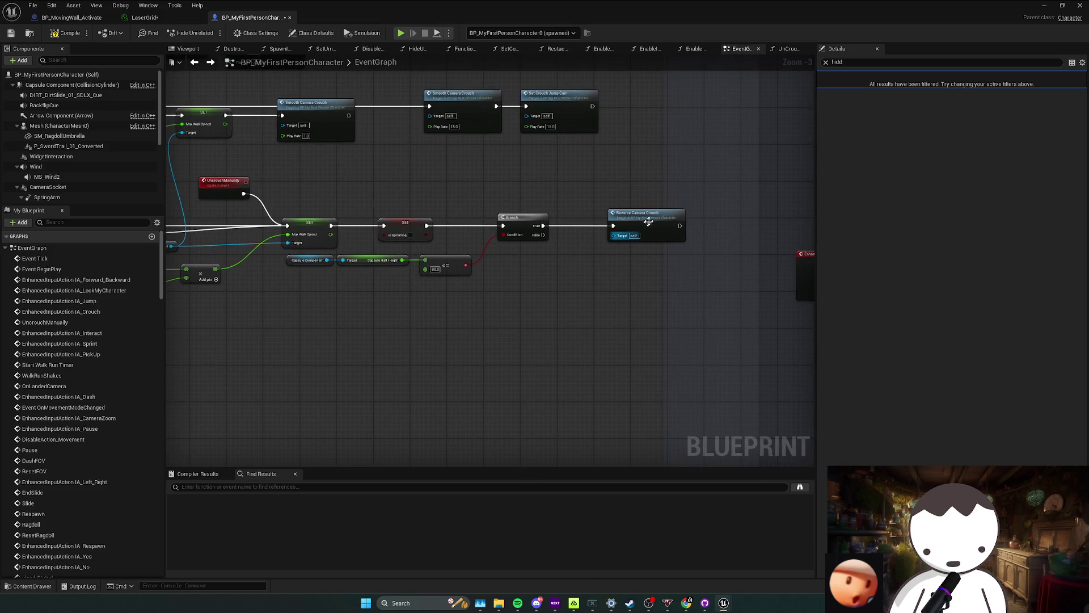
double_click(642, 218)
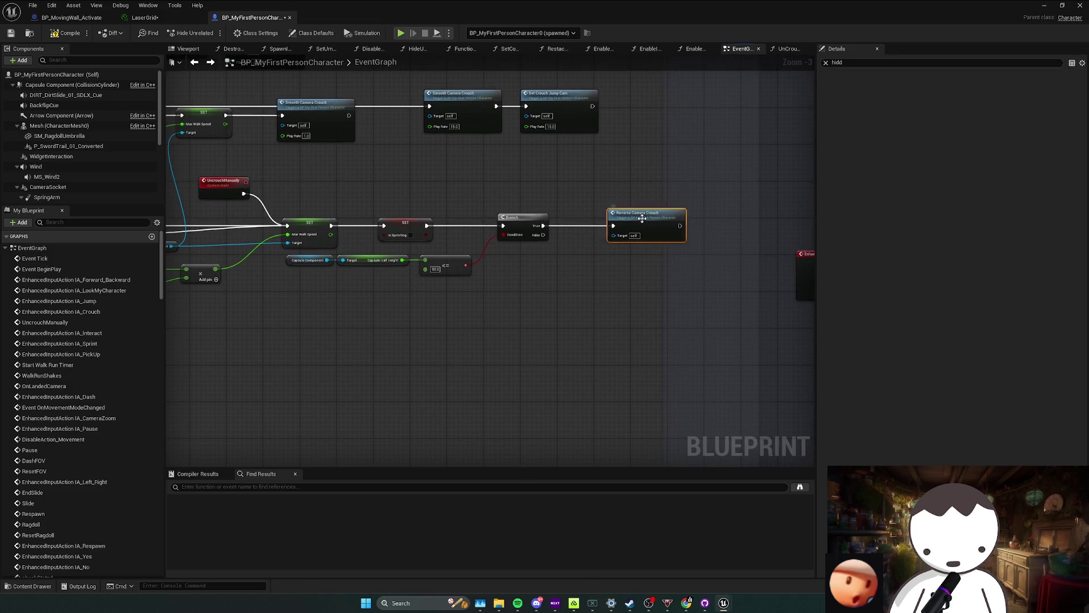
left_click_drag(570, 218, 375, 249)
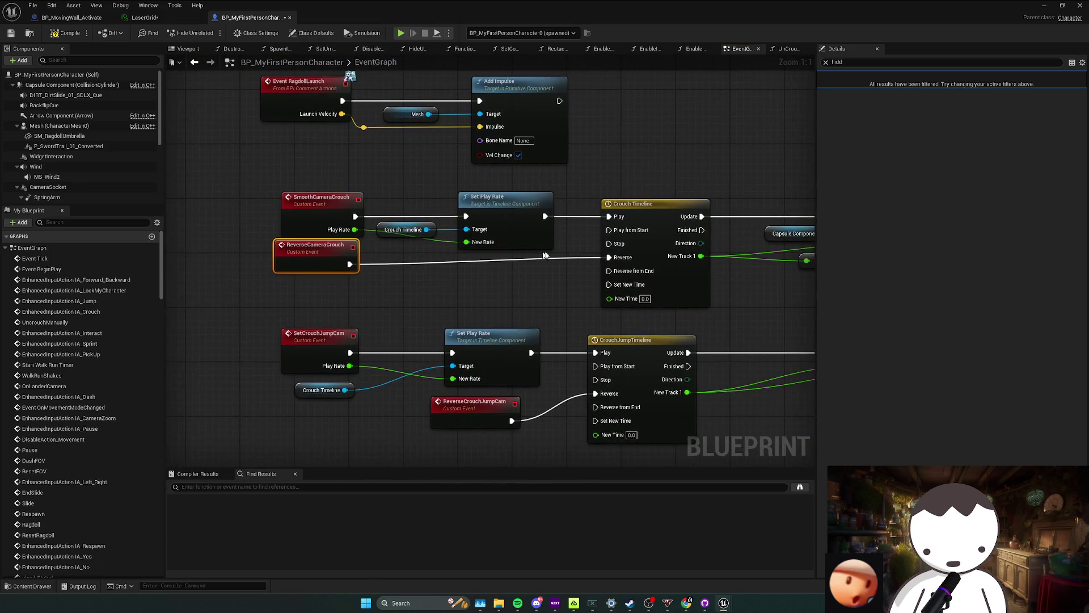
key("alt+Left")
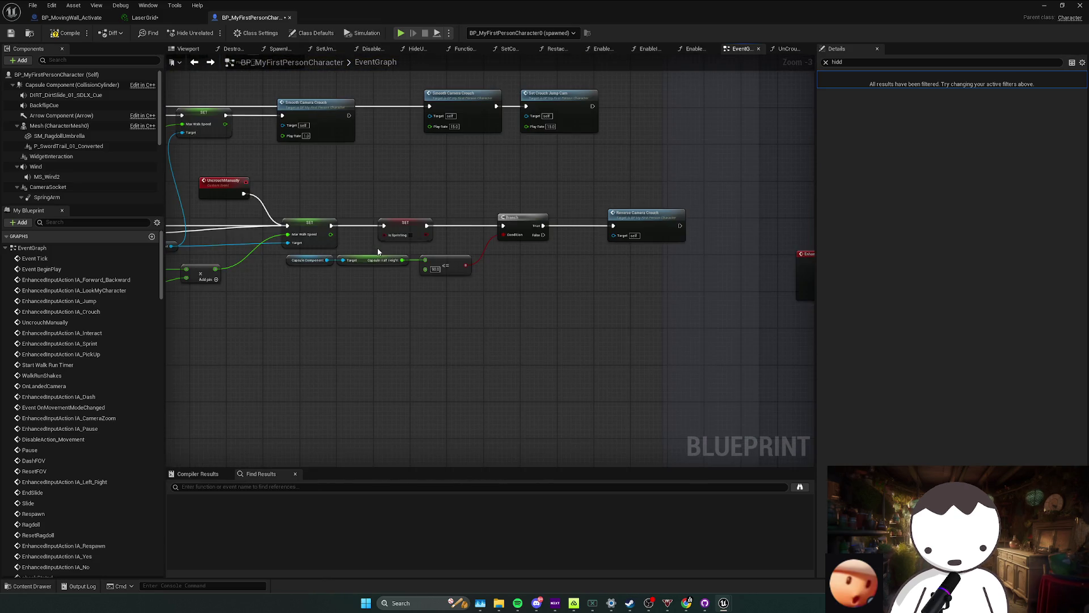
Insert a new Branch on the True path before Reverse Camera Crouch in UncrouchManually.
left_click_drag(634, 216, 728, 219)
left_click(592, 223)
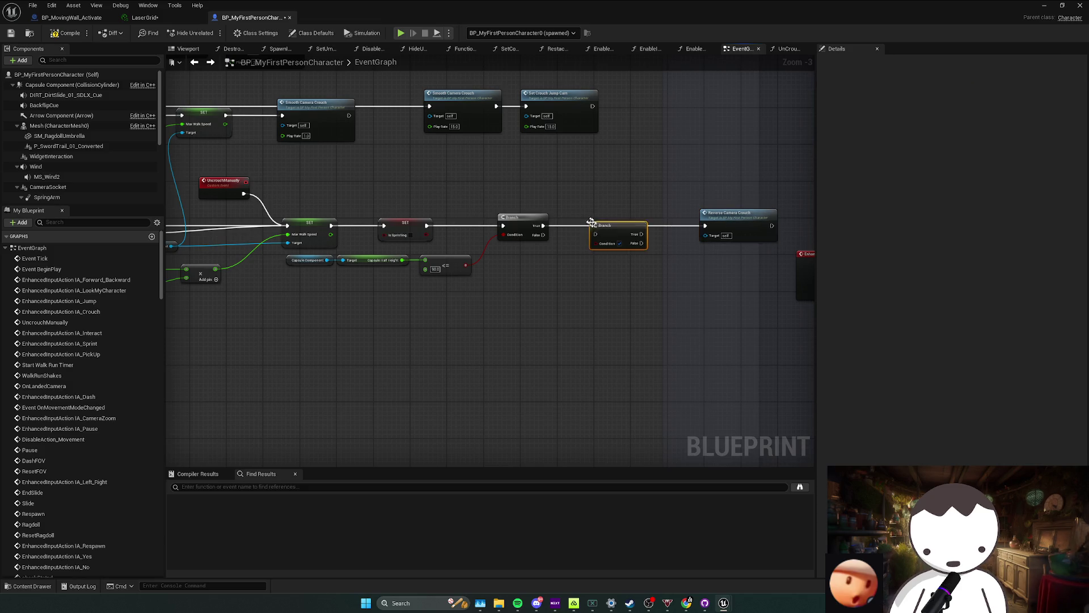
left_click_drag(595, 225, 544, 231)
left_click_drag(641, 227, 706, 226)
scroll(77, 409, "down", 5)
scroll(77, 403, "down", 5)
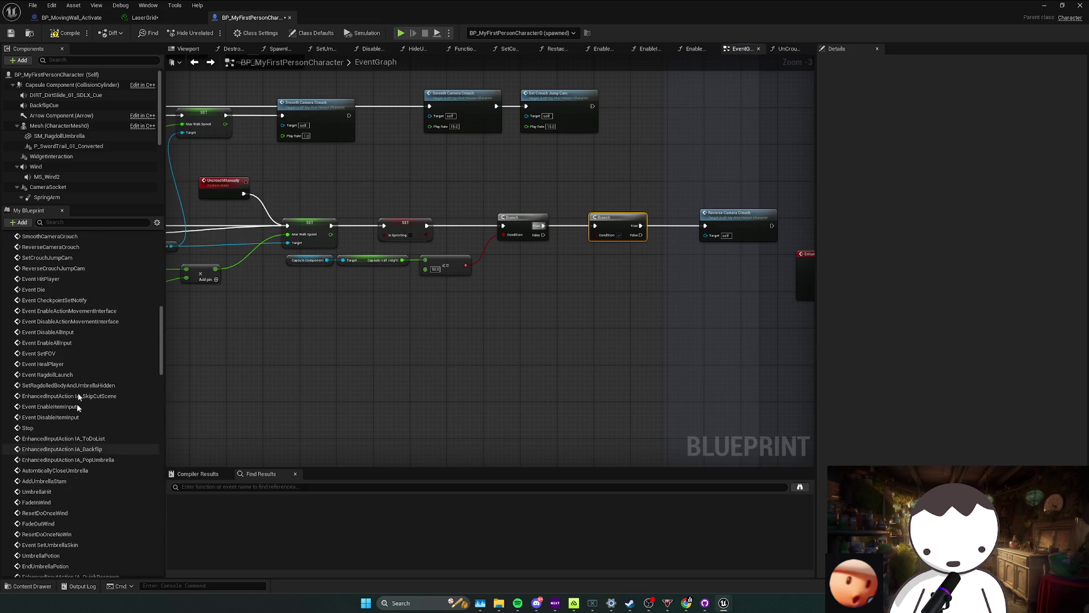
type("can unnc")
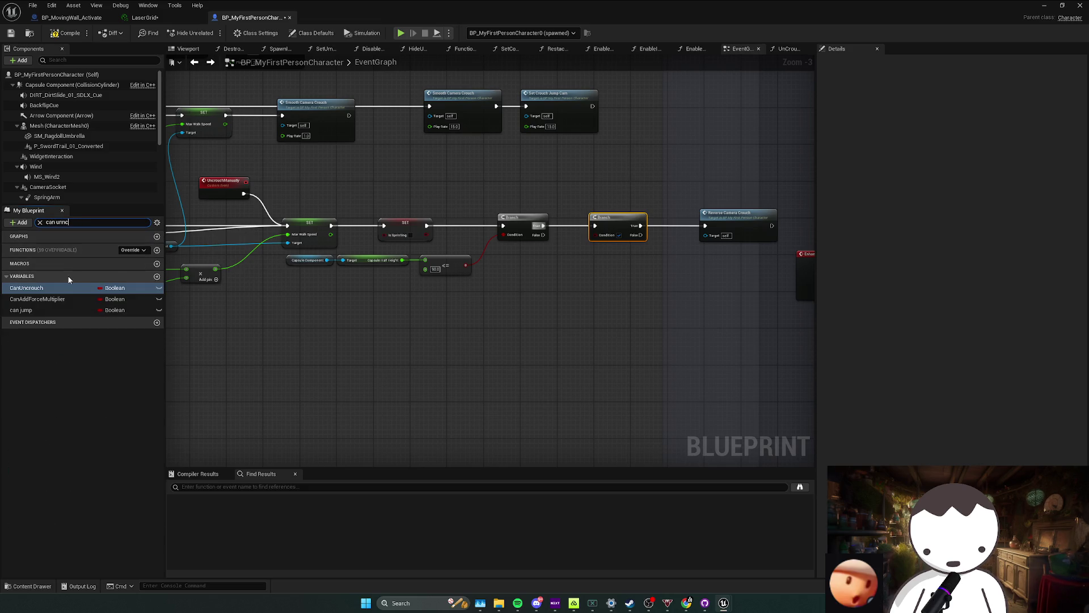
Find CanUncrouch in My Blueprint and add its getter beside the new Branch.
left_click(68, 275)
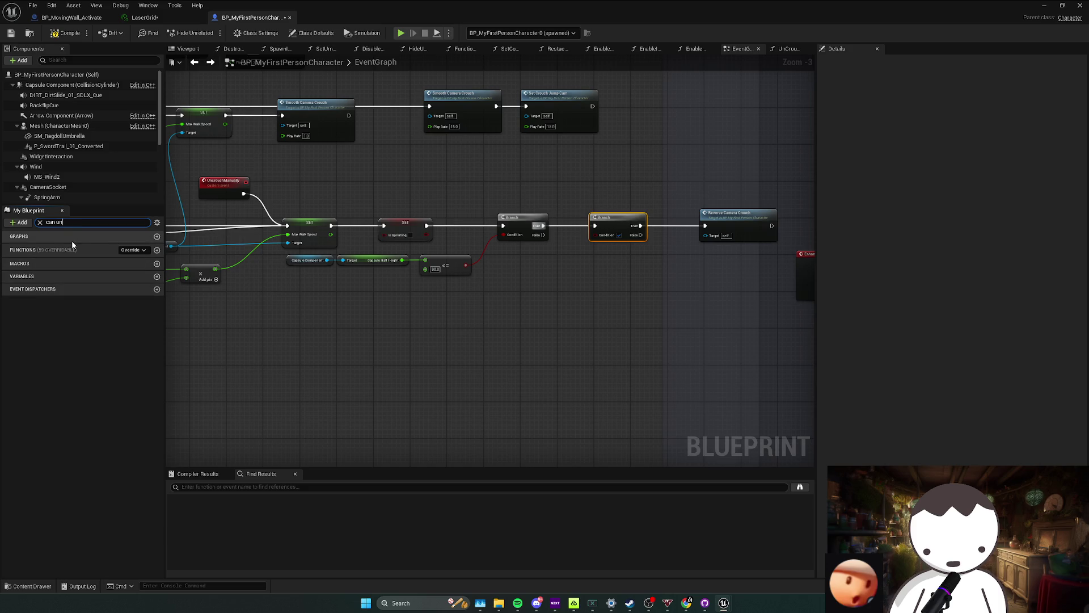
key("BackSpace")
key("BackSpace")
left_click_drag(26, 288, 611, 267)
left_click(632, 269)
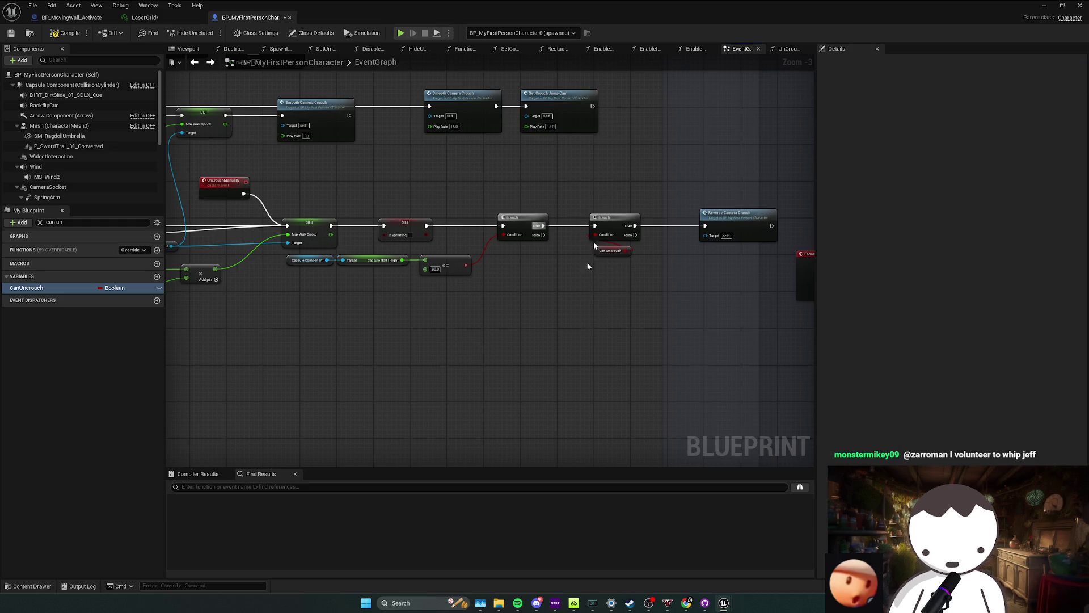
Switch to the level editor, close the message log and turn the view toward the striped blocks.
key("alt+Tab")
left_click(673, 184)
left_click_drag(660, 203, 324, 59)
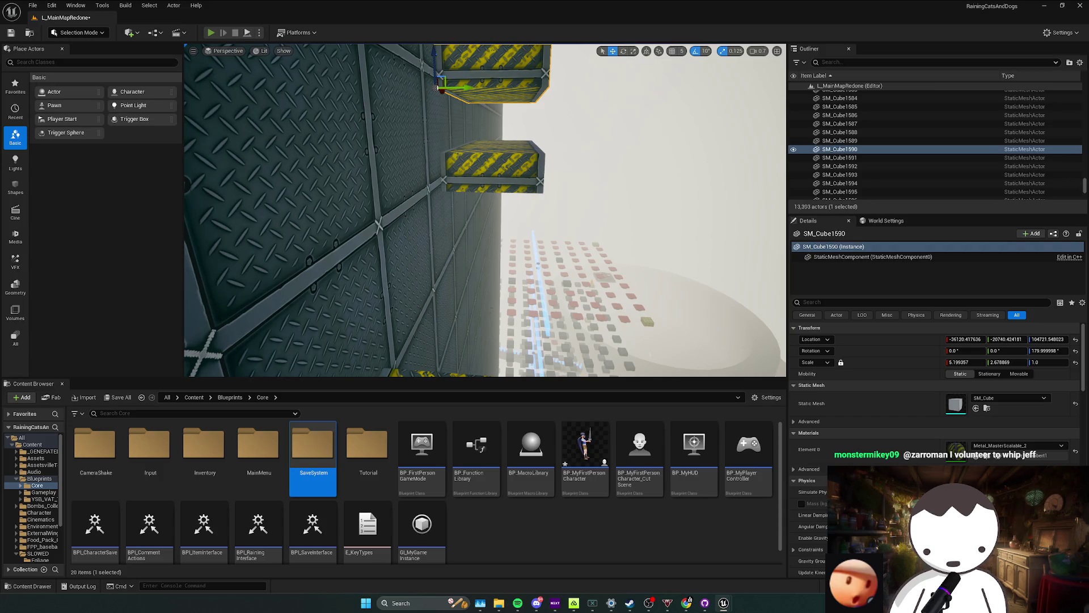
Play the level, move and jump through the crouch-jump tutorial, then stop the session.
key("alt+p")
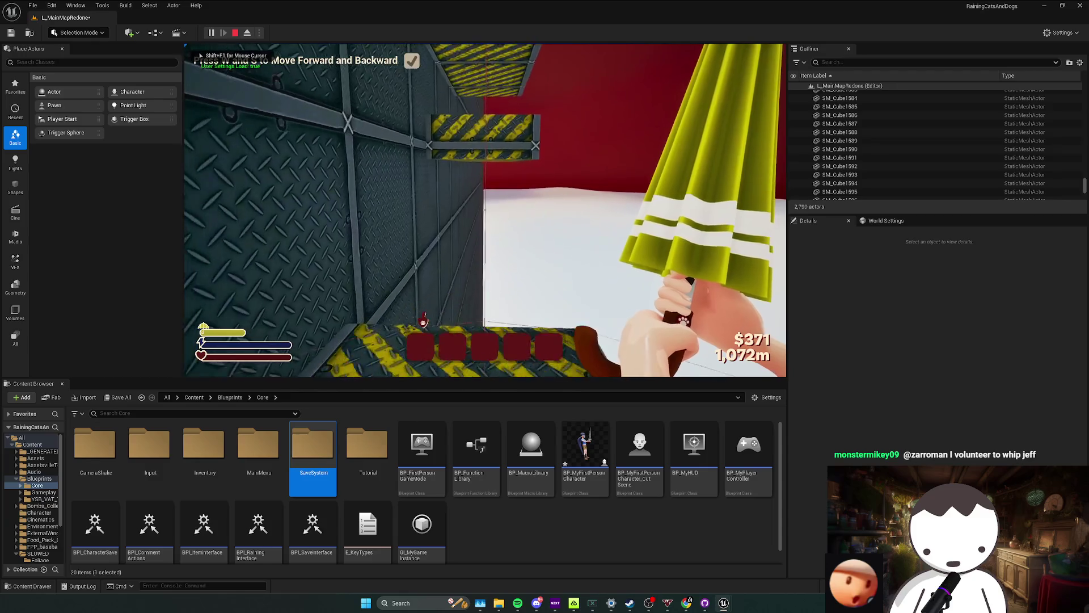
key("w")
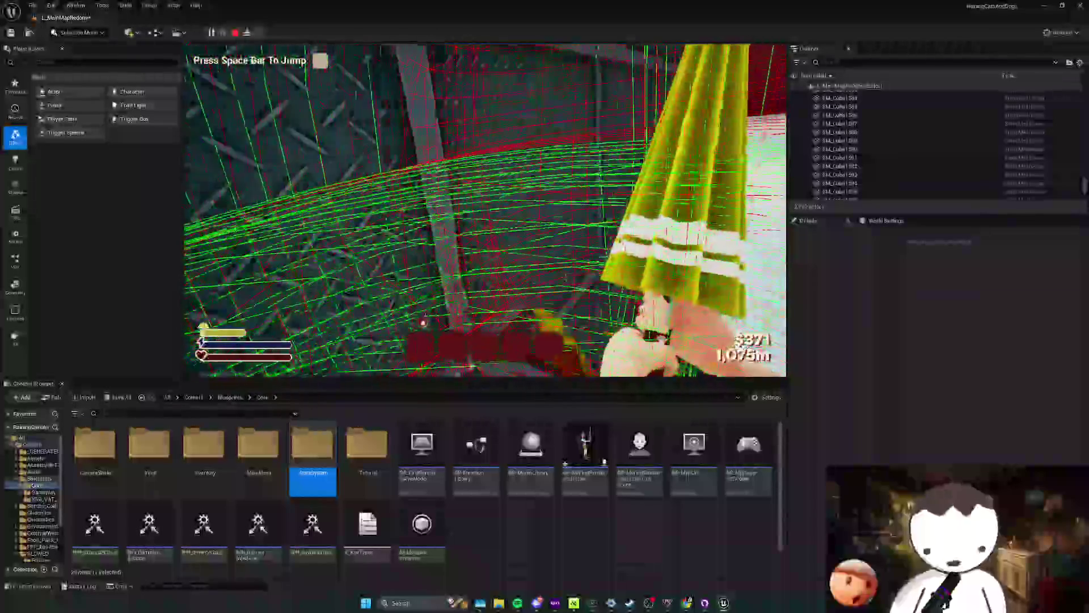
key("space")
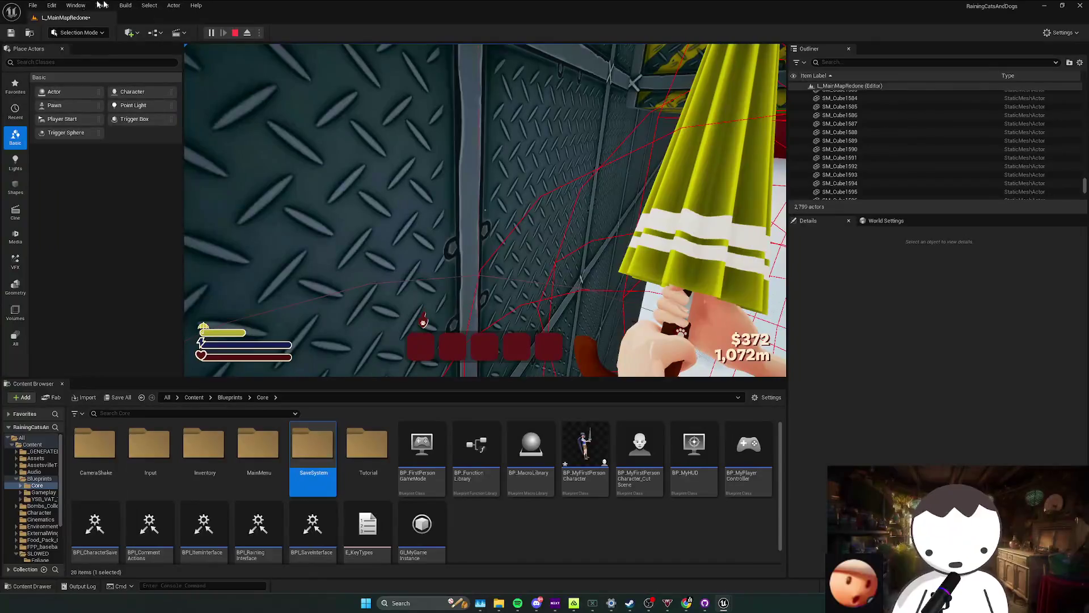
key("Escape")
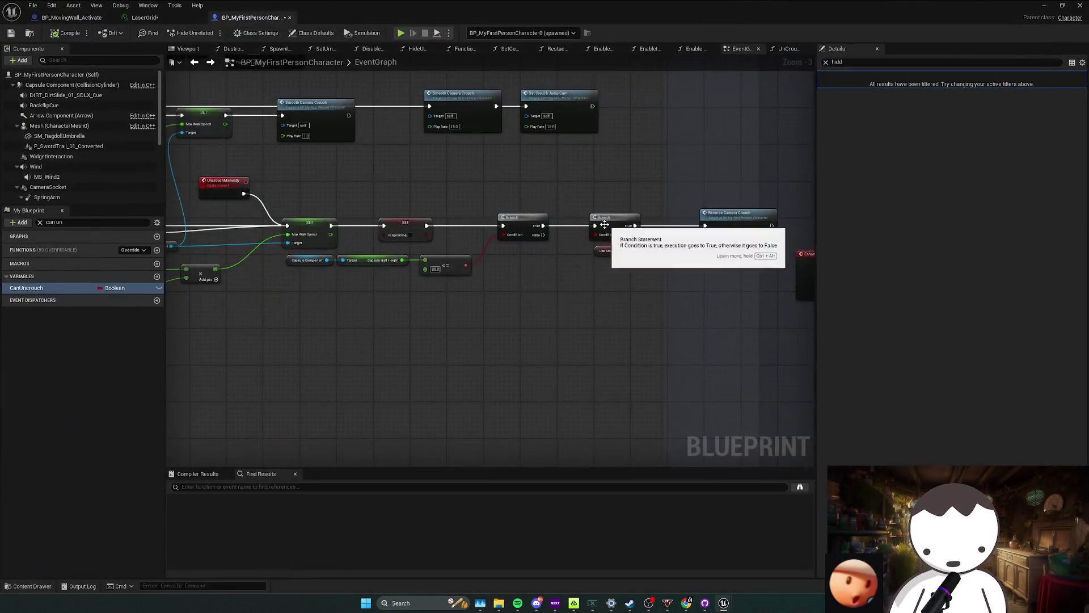
Save, duplicate the Max Walk Speed setter nodes and wire them to the Branch's False output.
key("ctrl+s")
left_click_drag(183, 291, 353, 294)
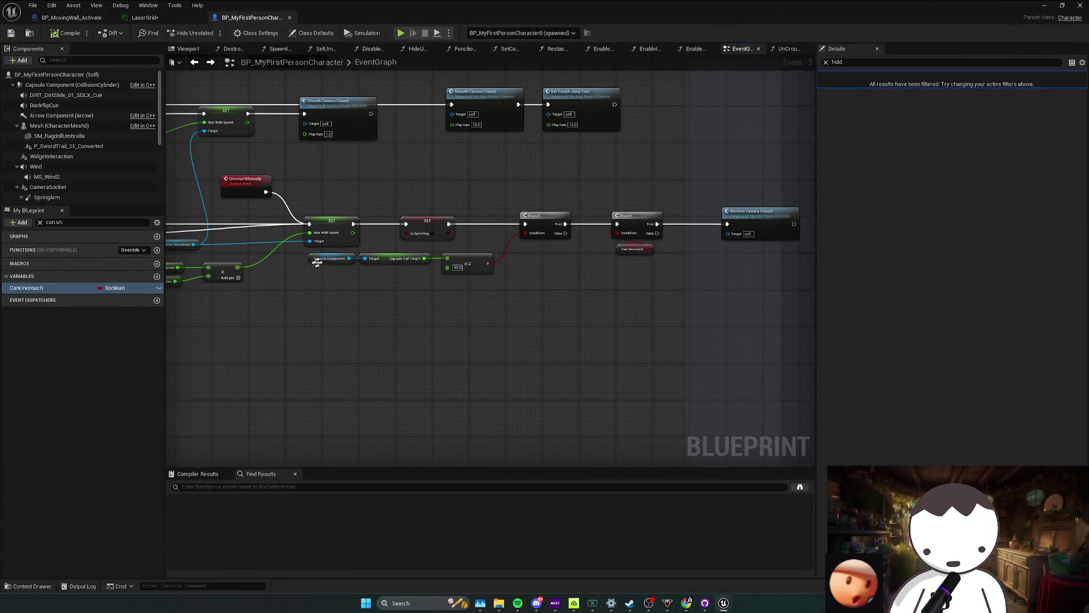
left_click(445, 228)
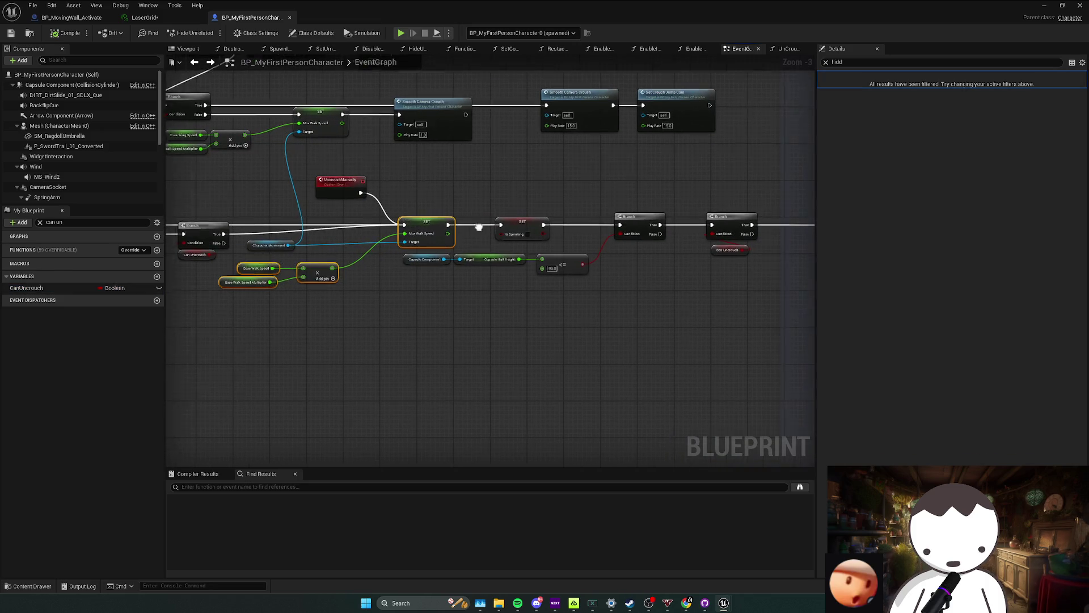
left_click_drag(476, 226, 415, 216)
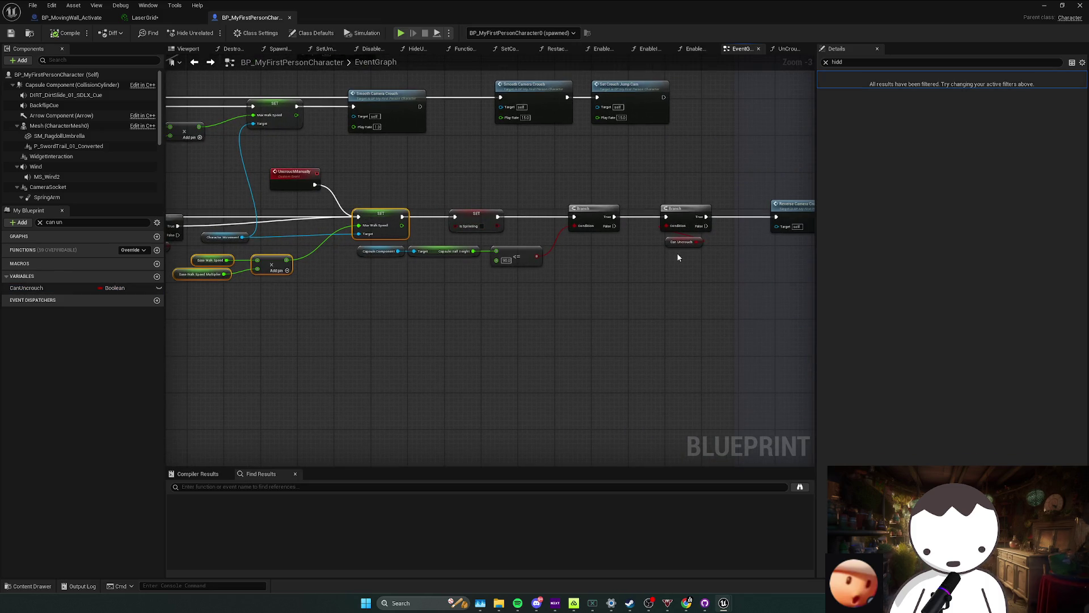
key("ctrl+v")
left_click_drag(685, 220, 689, 250)
left_click_drag(640, 214, 683, 246)
left_click(645, 252)
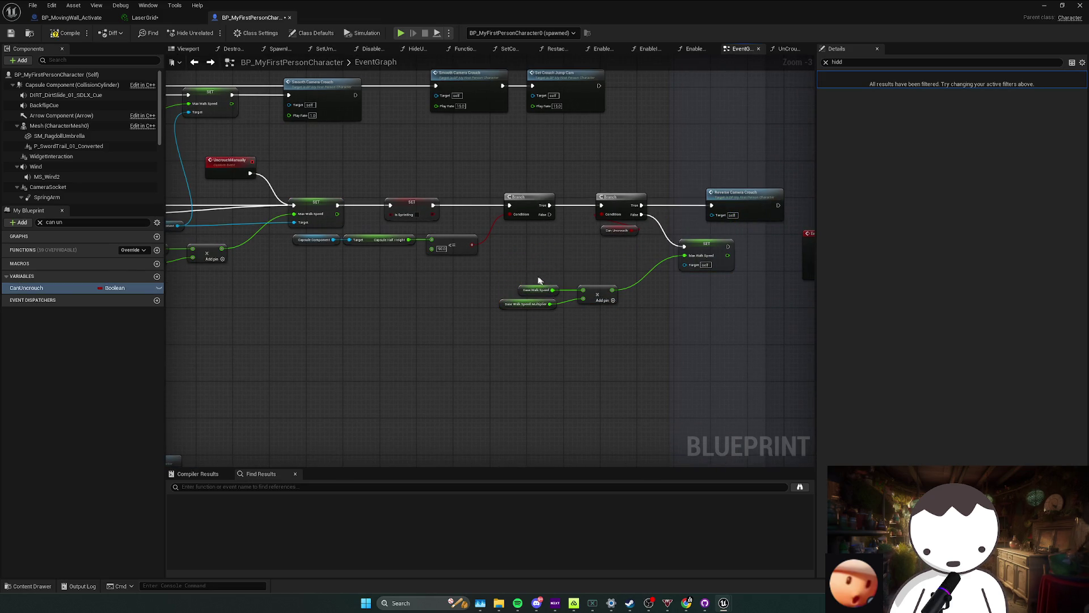
type("rouc")
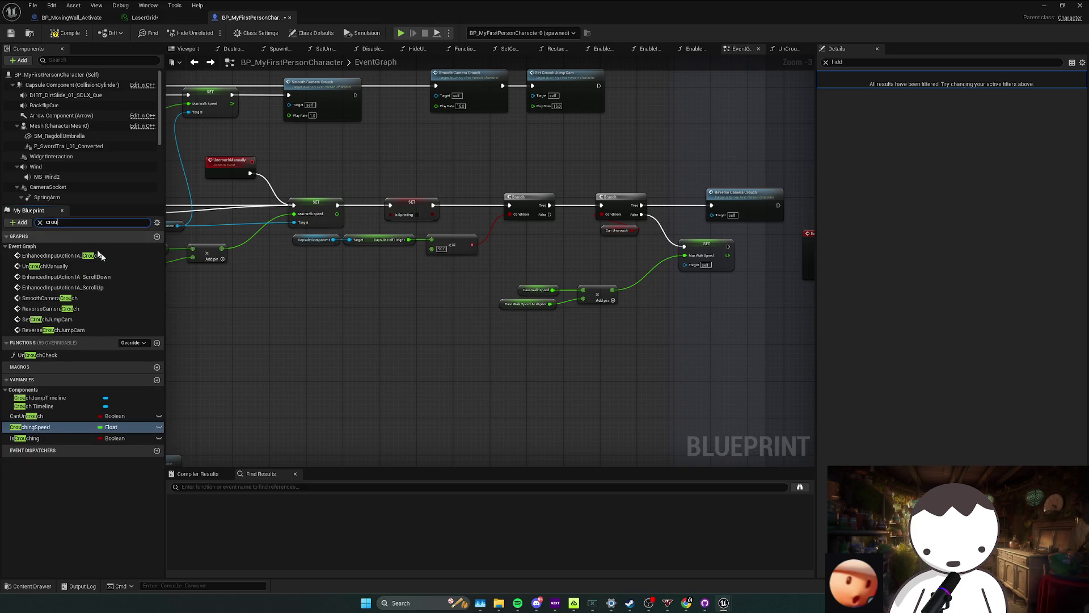
Swap Base Walk Speed for CrouchingSpeed in the pasted setter and review the uncrouch speed nodes.
left_click(77, 407)
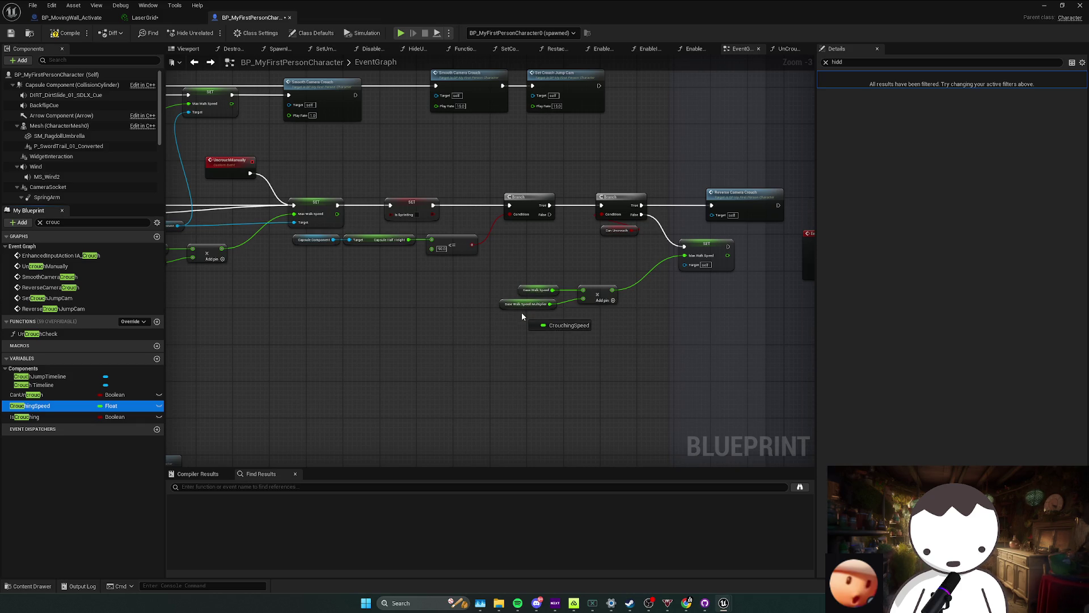
left_click_drag(523, 316, 522, 294)
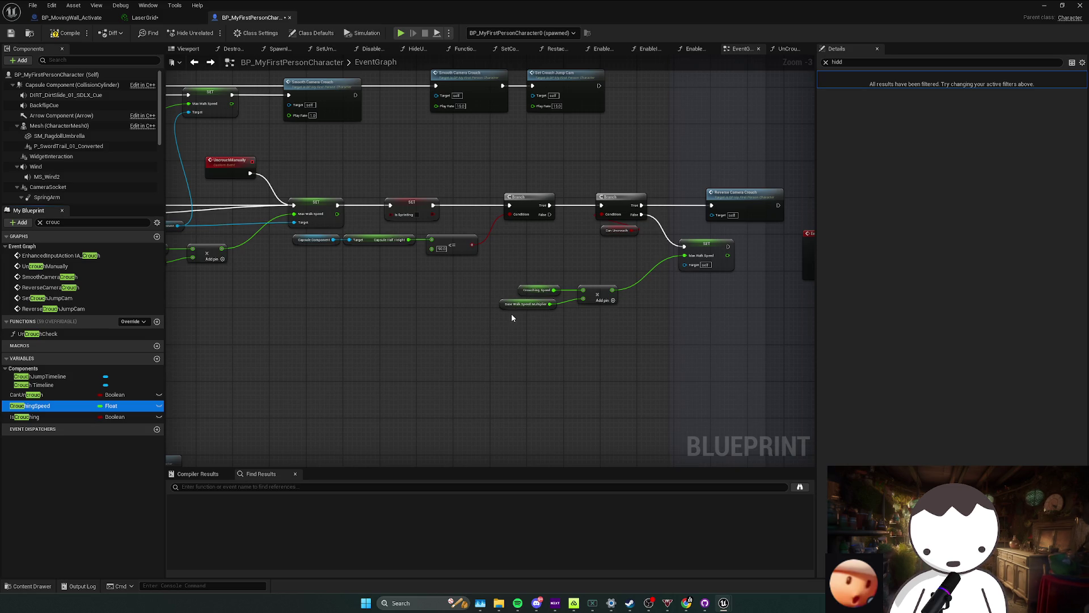
left_click_drag(505, 316, 394, 226)
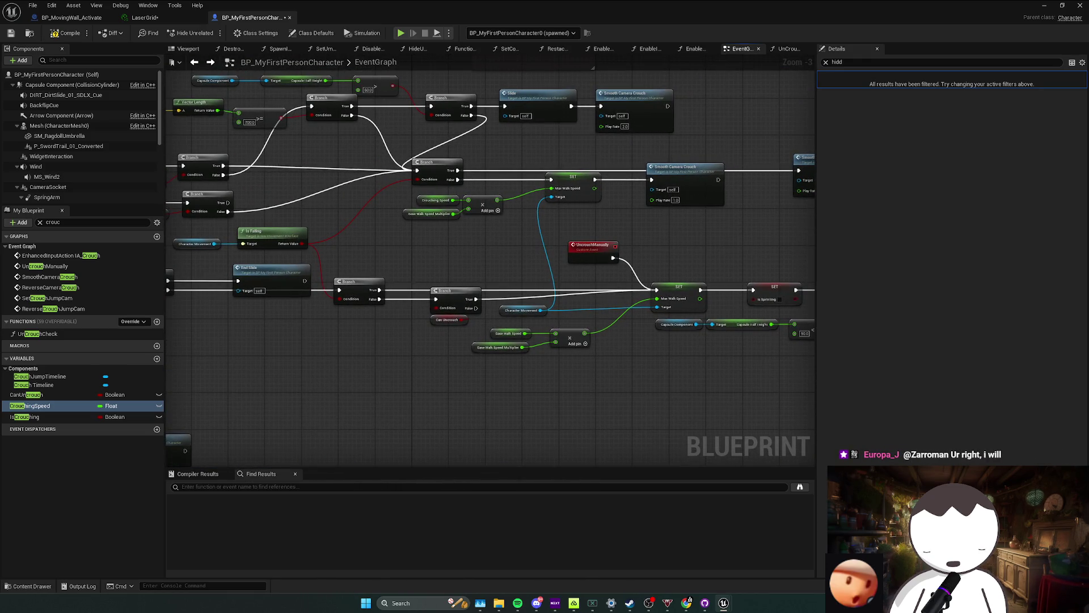
left_click_drag(491, 213, 465, 207)
mouse_move(809, 393)
left_mouse_down()
mouse_move(557, 384)
mouse_move(518, 400)
left_mouse_up()
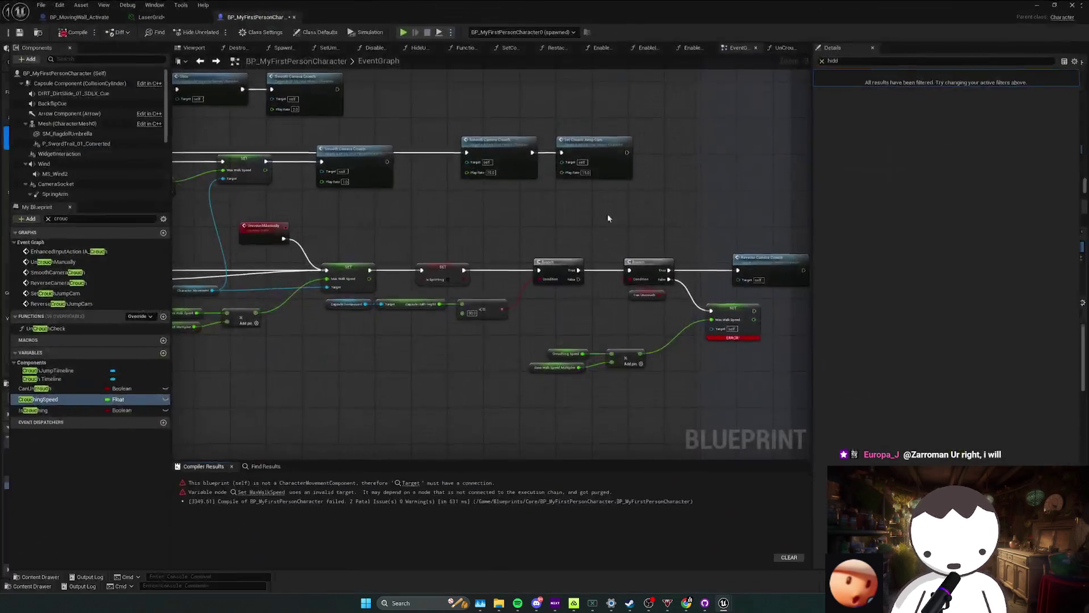
left_click_drag(607, 213, 529, 241)
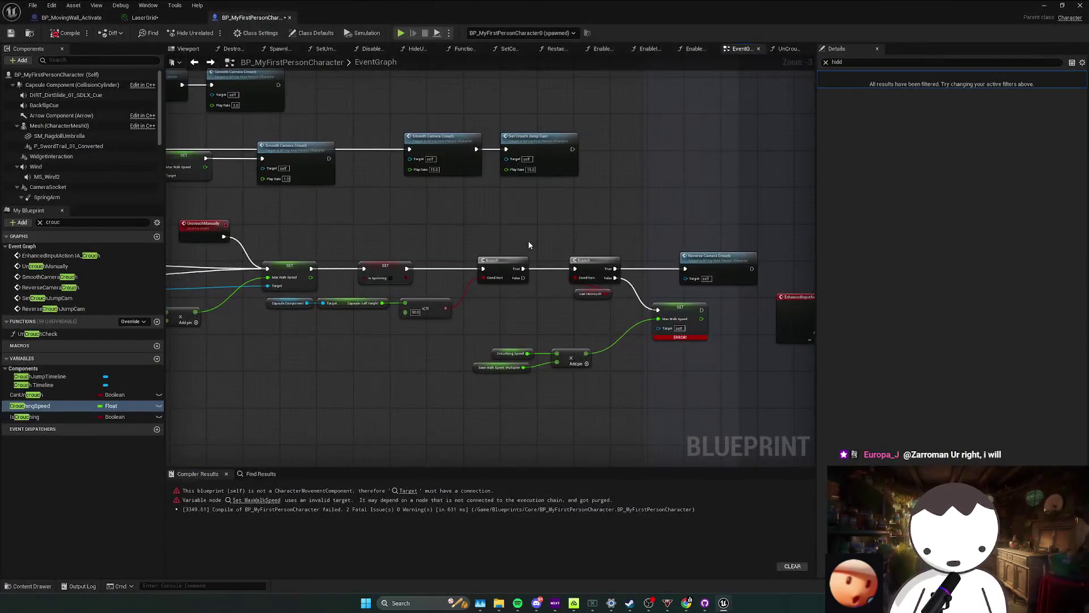
Select the Capsule Component node to see its Details, then return to the level editor.
left_click_drag(375, 298, 478, 278)
left_click(392, 283)
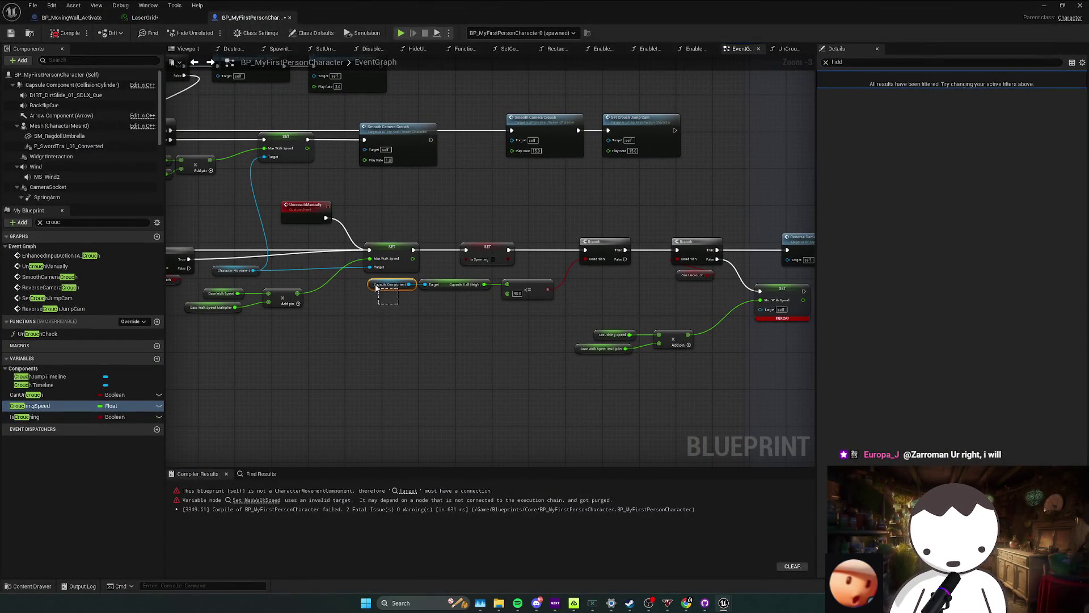
left_click(231, 269)
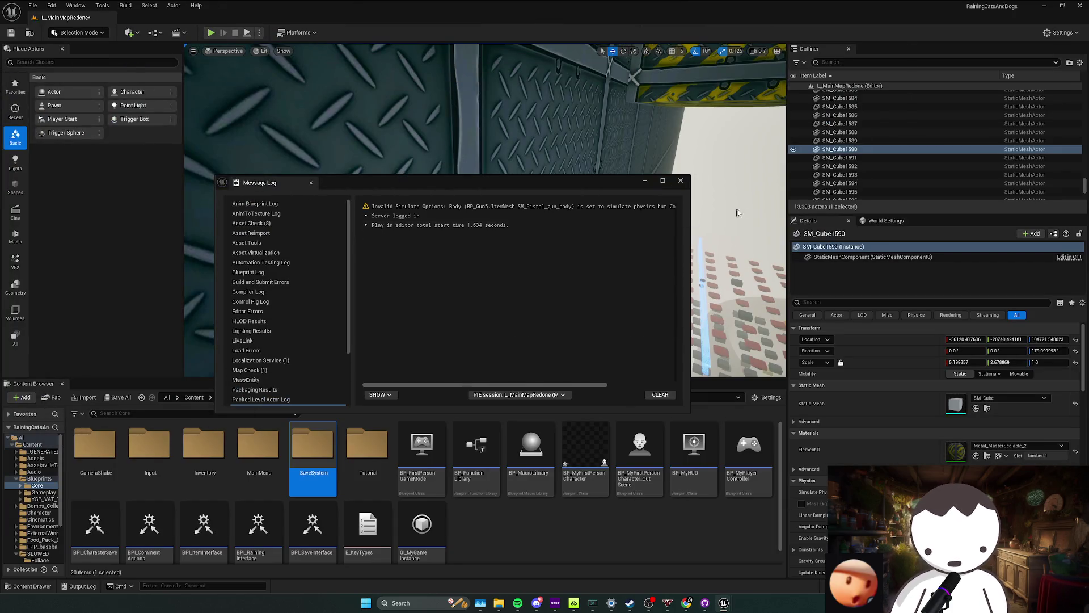
Playtest the level, crouch-jumping the character against the wall, then stop the session.
left_click_drag(511, 128, 443, 256)
left_click_drag(486, 212, 554, 212)
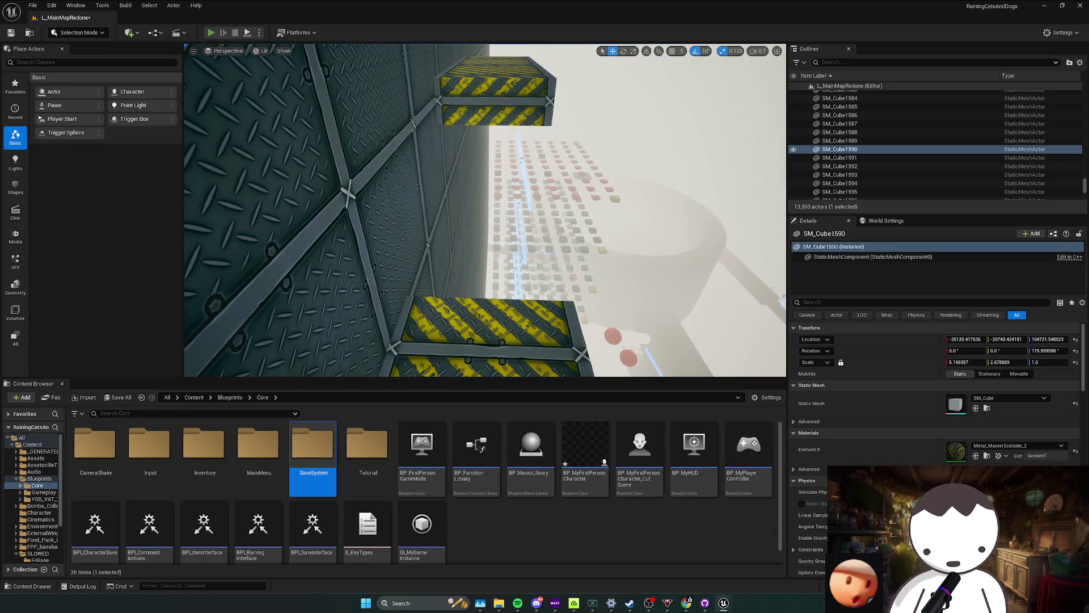
key("alt+p")
key("a")
key("d")
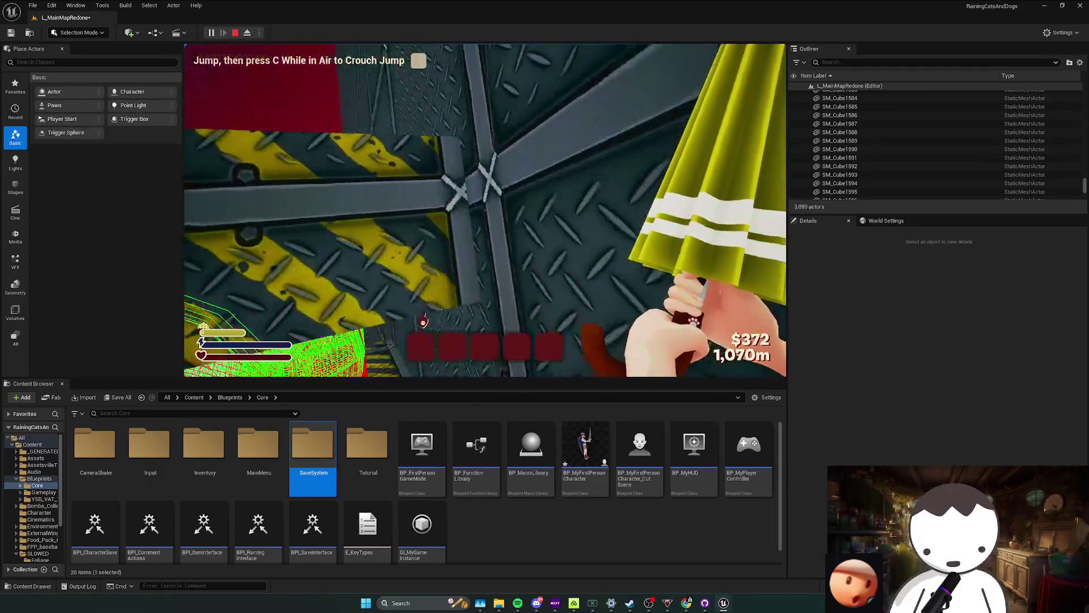
key("space")
key("c")
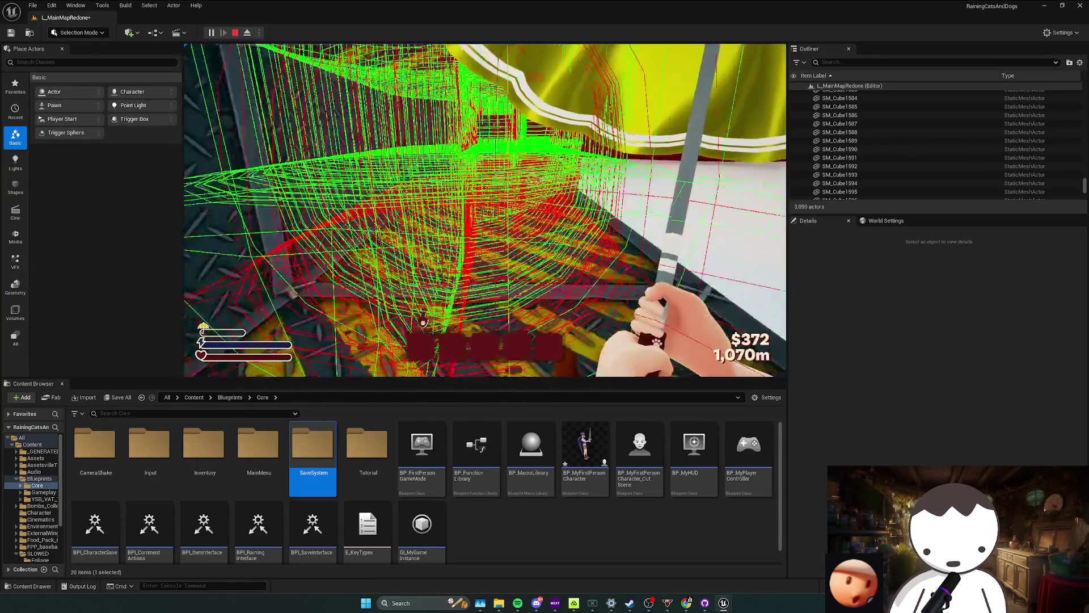
key("shift+F1")
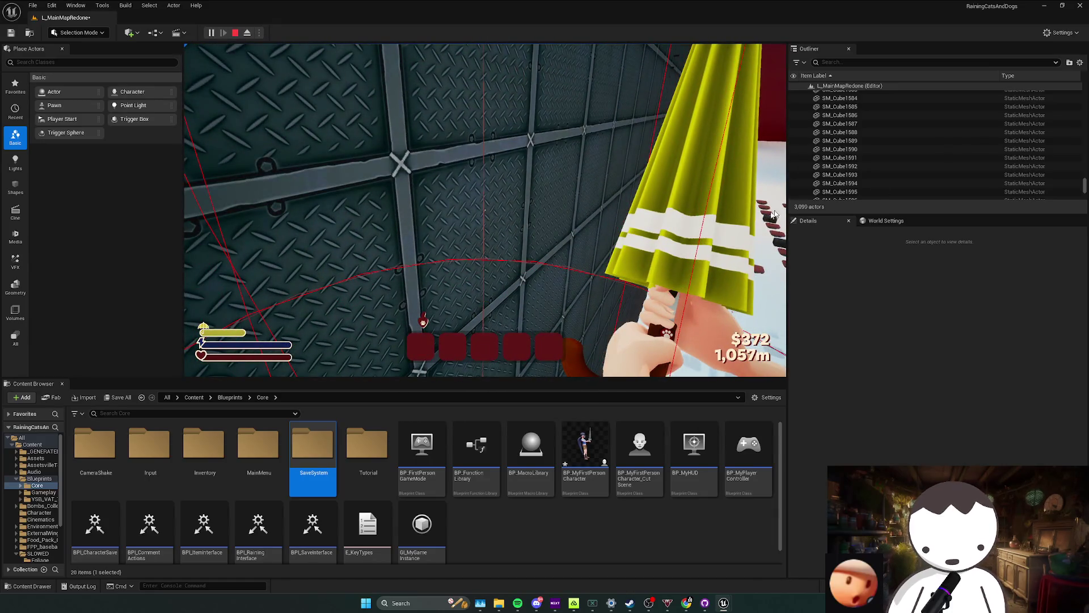
key("Escape")
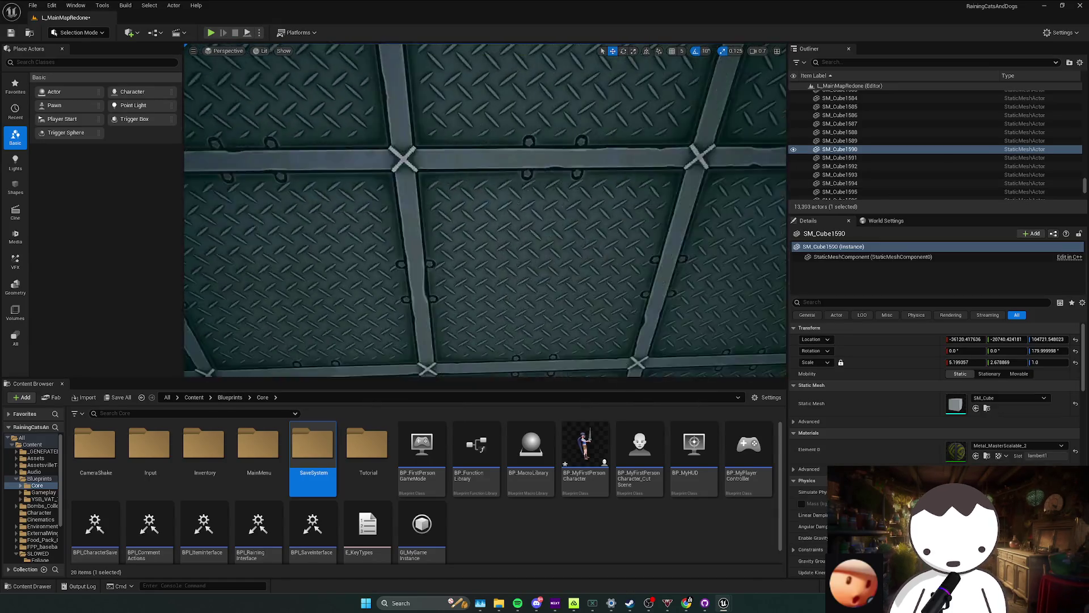
Run a second playtest, then reopen BP_MyFirstPersonCharacter's event graph.
left_click_drag(485, 210, 545, 238)
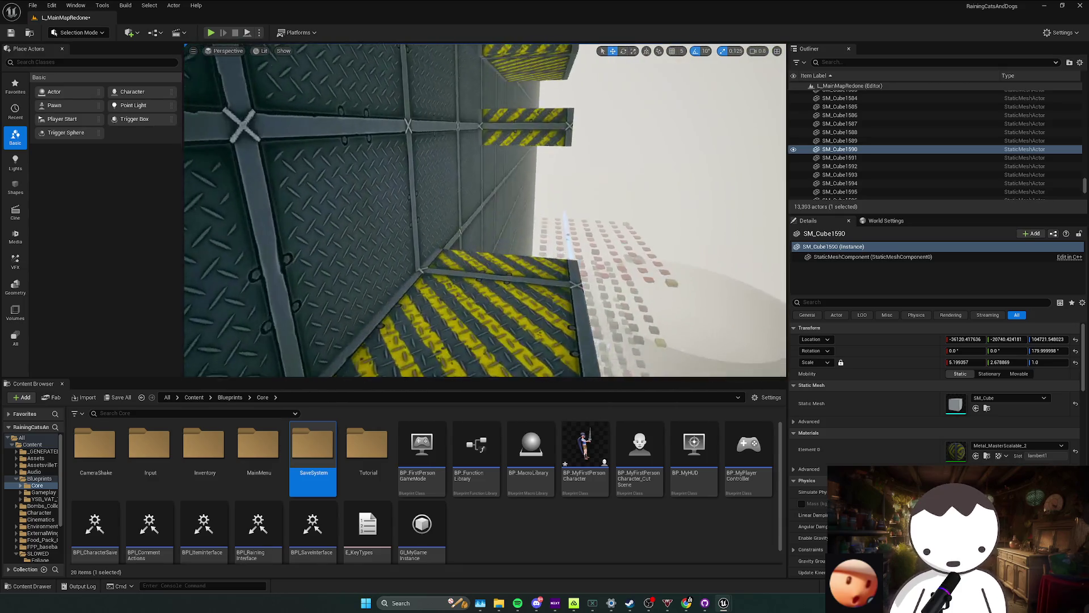
left_click_drag(551, 187, 536, 174)
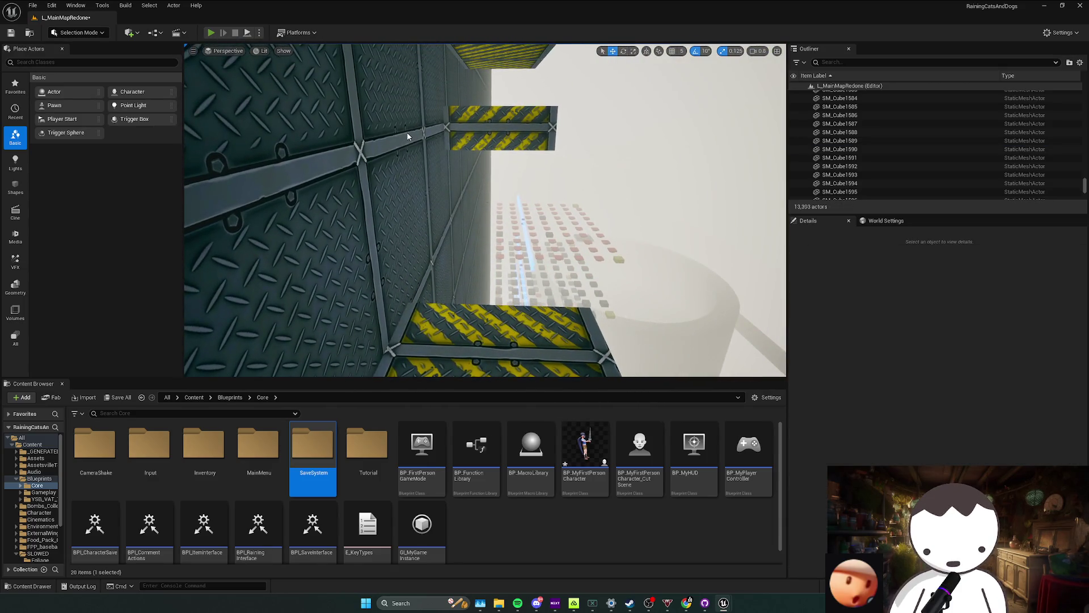
key("alt+p")
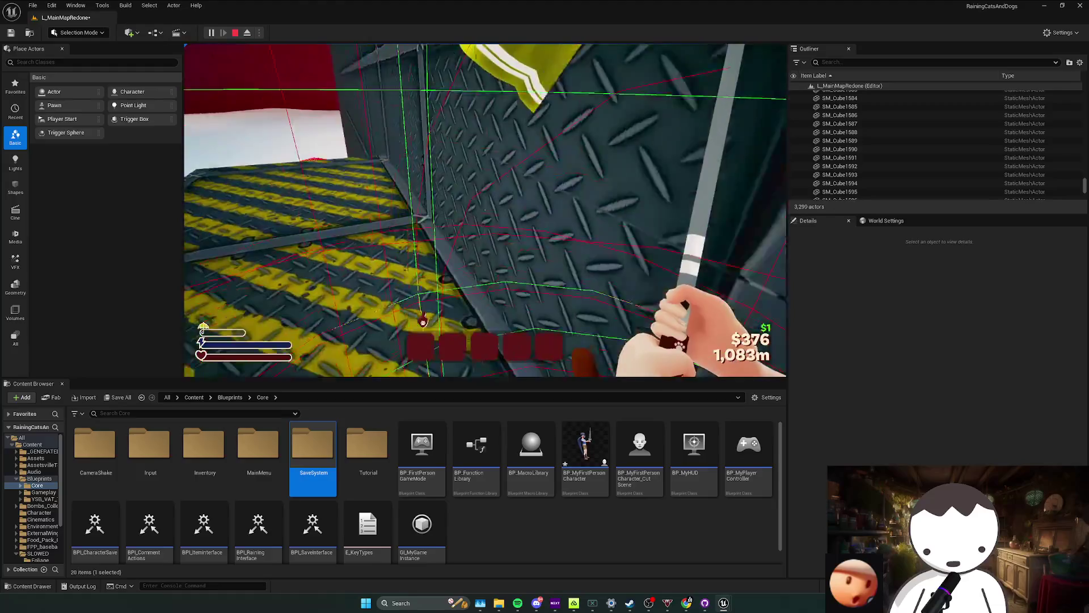
double_click(585, 447)
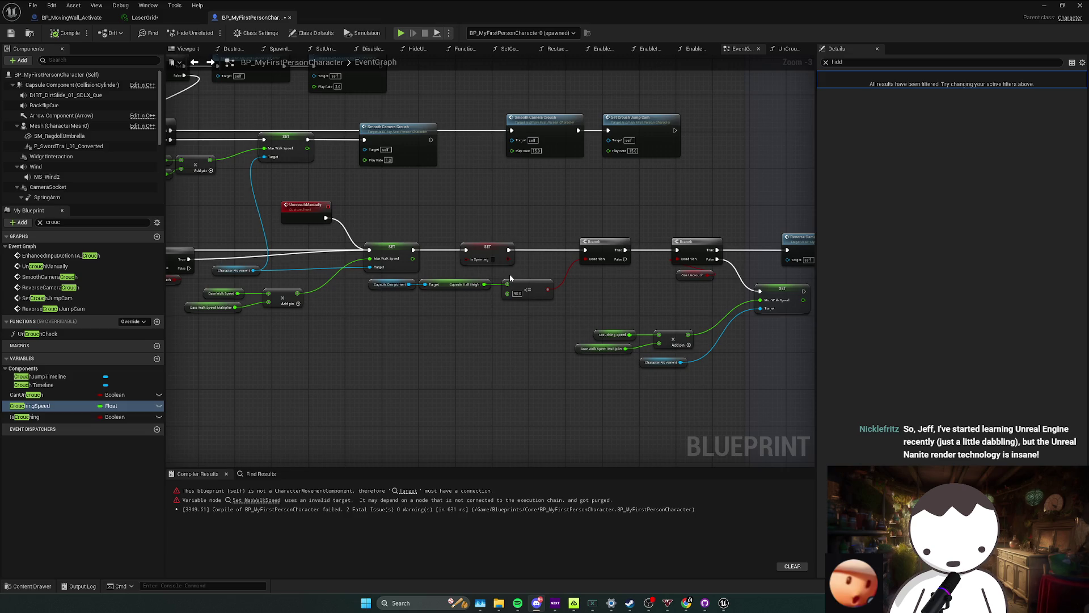
Switch from the Blueprint editor to the Twitch Stream Manager in Chrome.
key("alt+Tab")
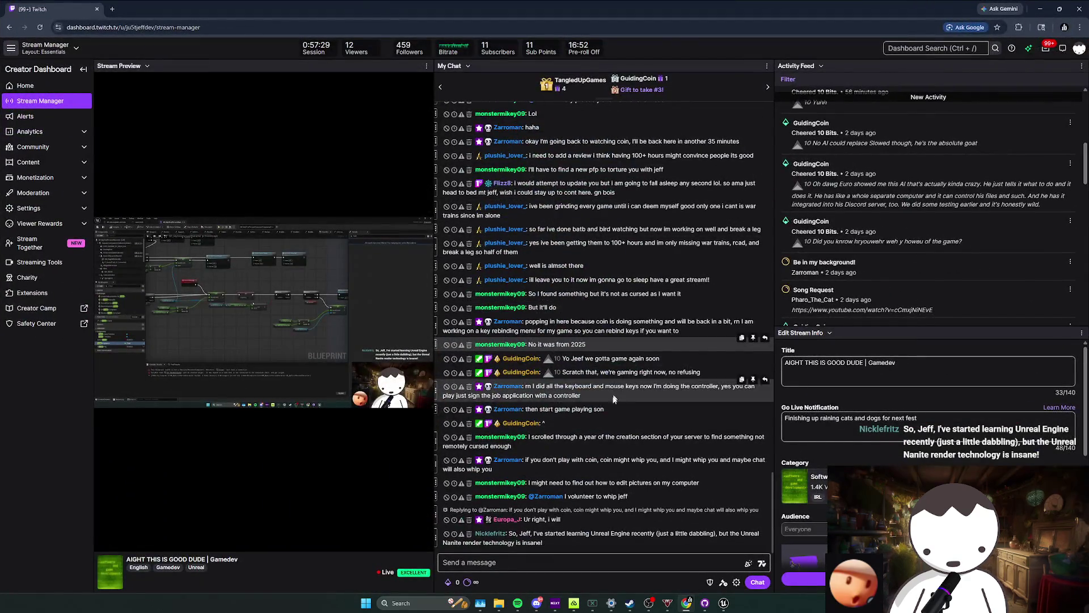
left_click_drag(640, 436, 511, 446)
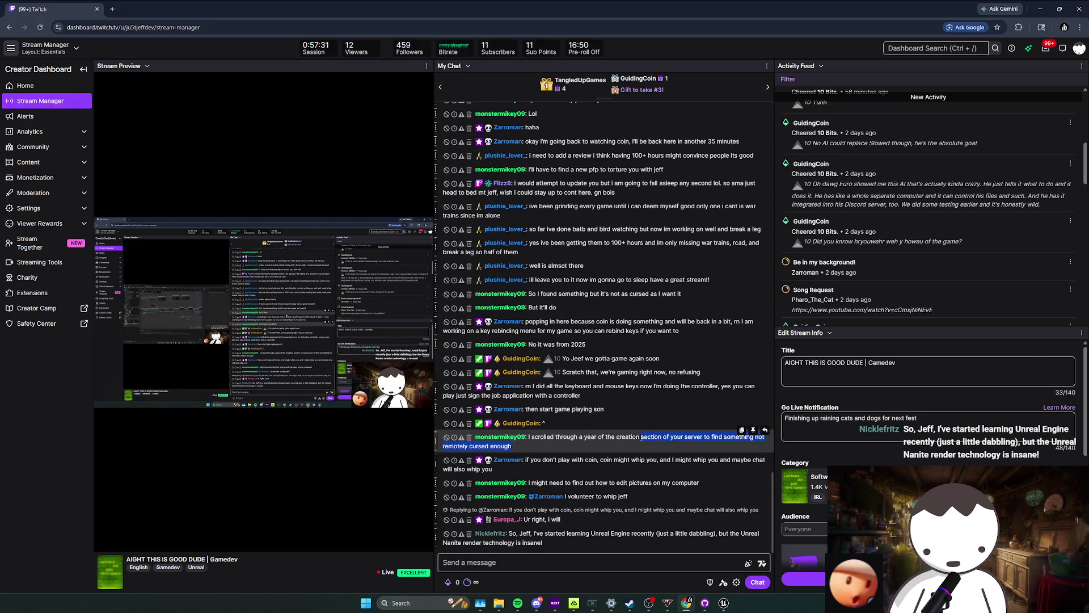
mouse_move(640, 437)
left_mouse_down()
mouse_move(556, 439)
mouse_move(569, 439)
left_mouse_up()
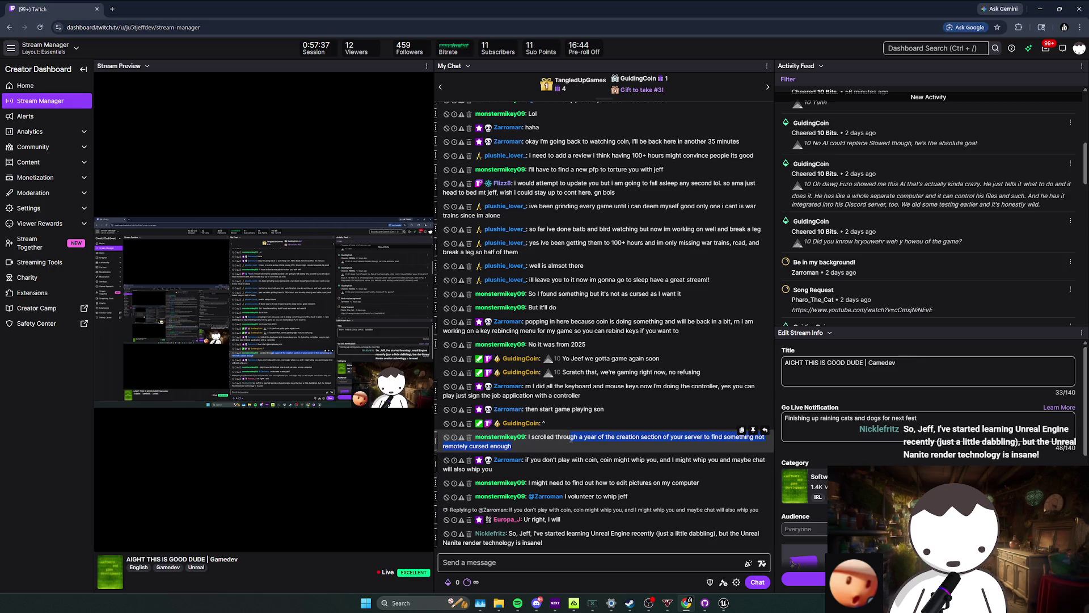
mouse_move(570, 438)
left_mouse_down()
mouse_move(553, 437)
mouse_move(687, 482)
left_mouse_up()
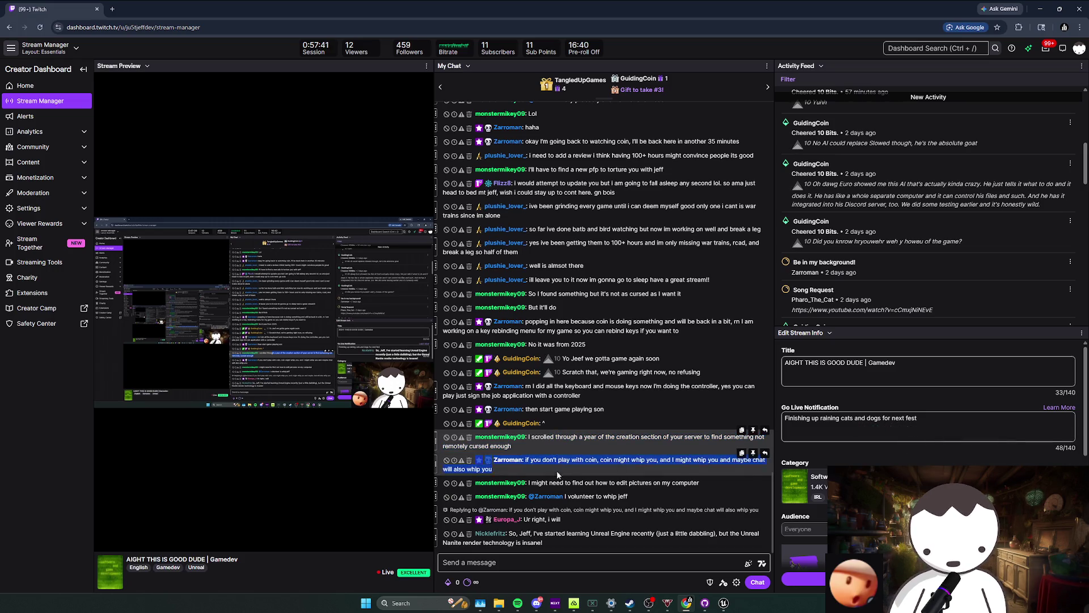
left_click(687, 482)
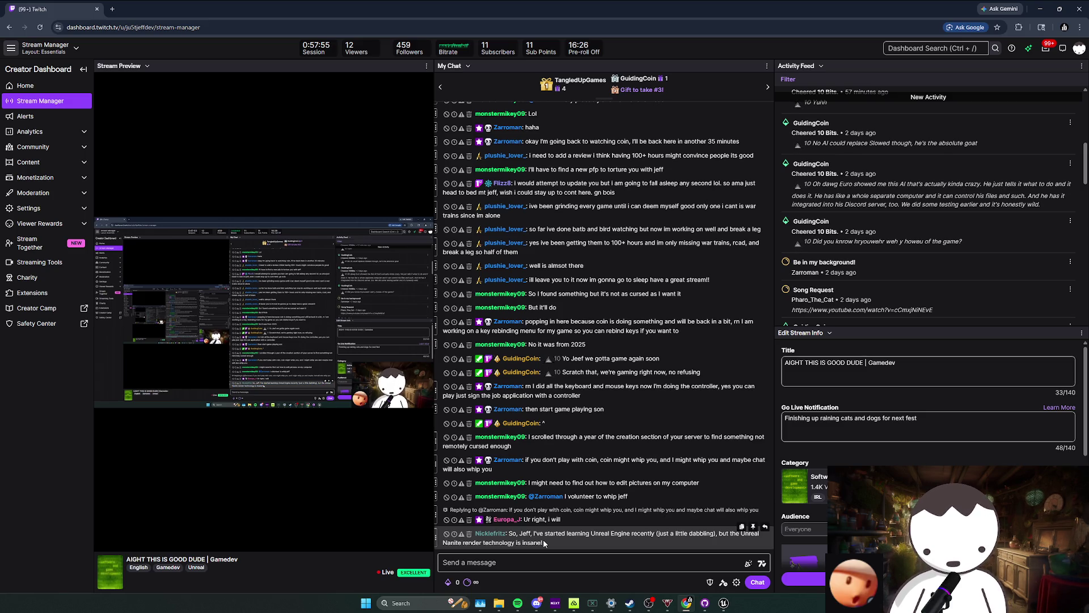
scroll(1046, 220, "up", 3)
scroll(1046, 220, "up", 2)
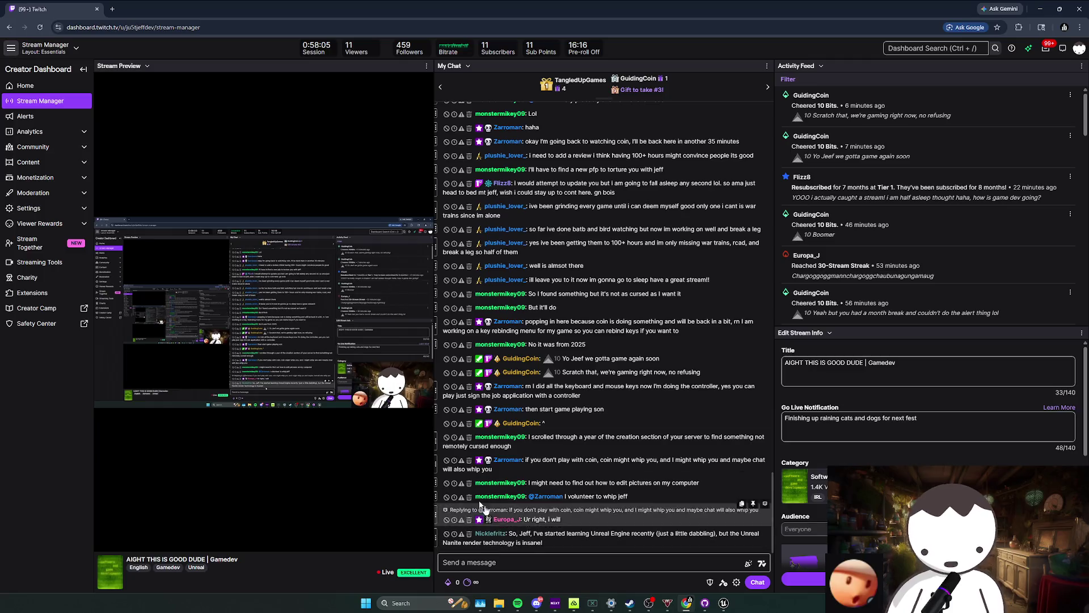
Switch from Chrome back to the Unreal Engine Blueprint editor.
key("alt+Tab")
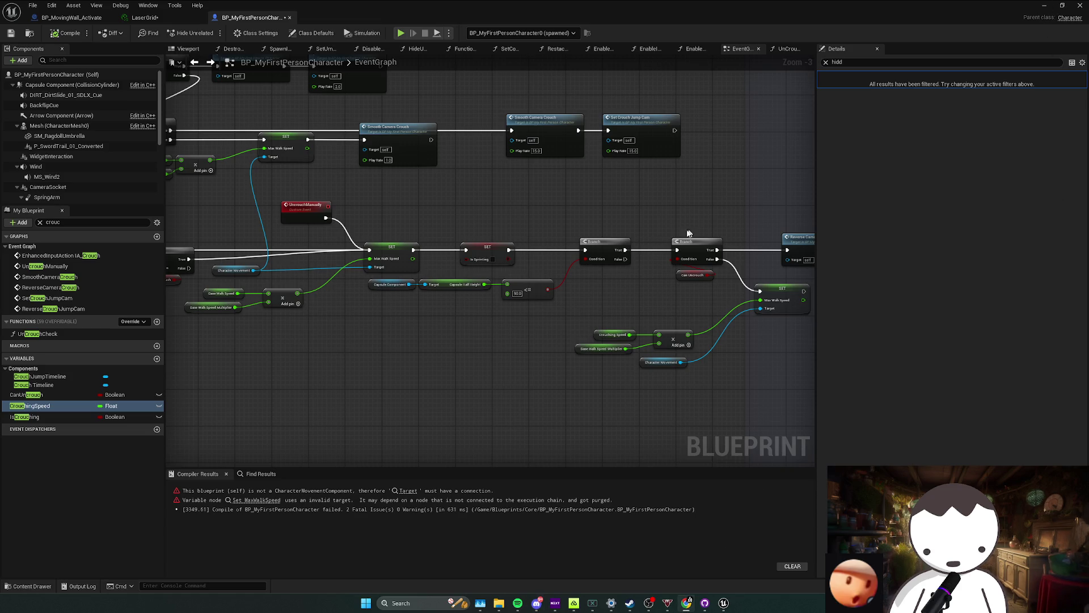
Bring the level editor forward, dismiss the message log and save the map.
left_click(1056, 7)
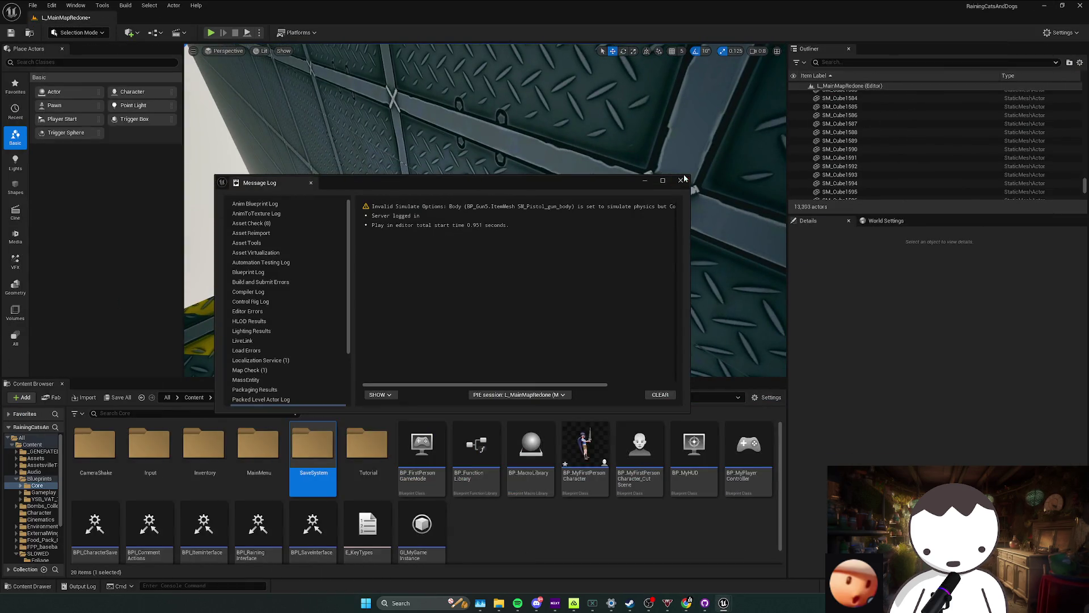
left_click(680, 179)
left_click_drag(485, 210, 511, 255)
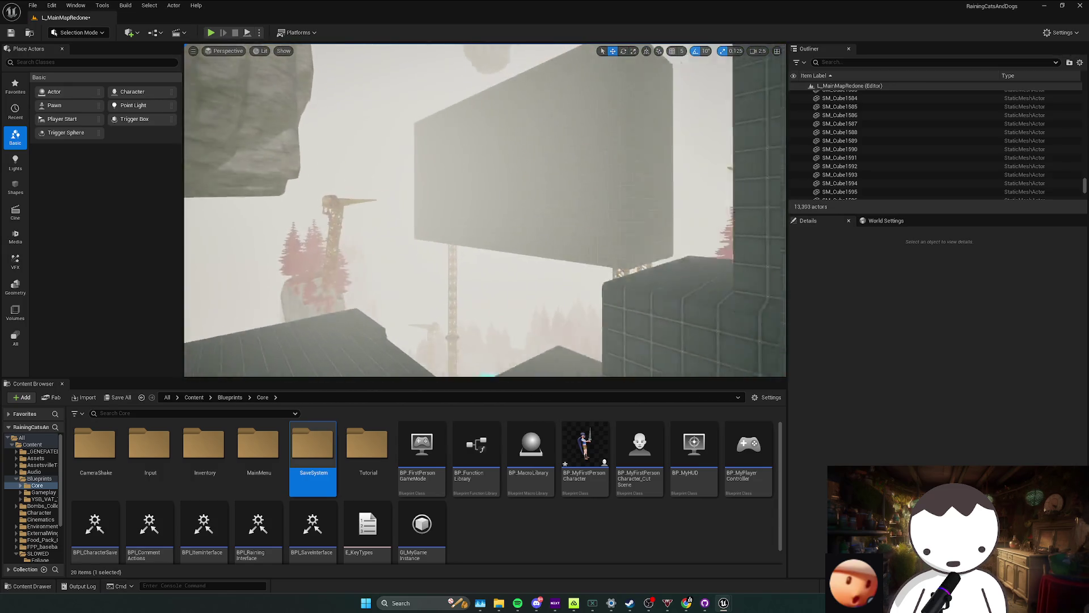
key("ctrl+s")
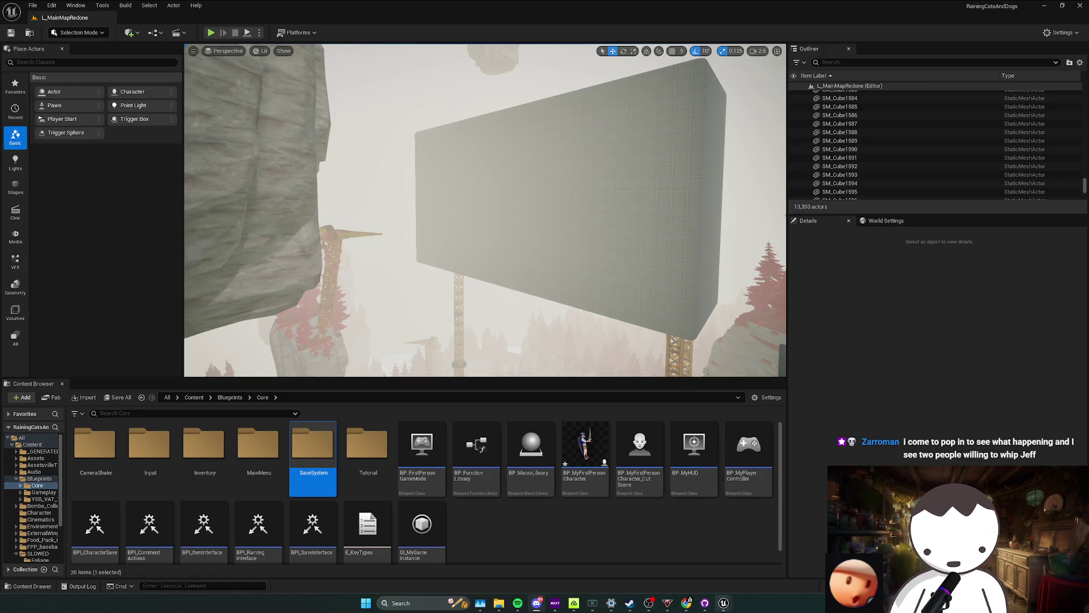
Fly the viewport over the platforms and cranes onto the yellow-striped grated floor.
left_click_drag(567, 312, 567, 222)
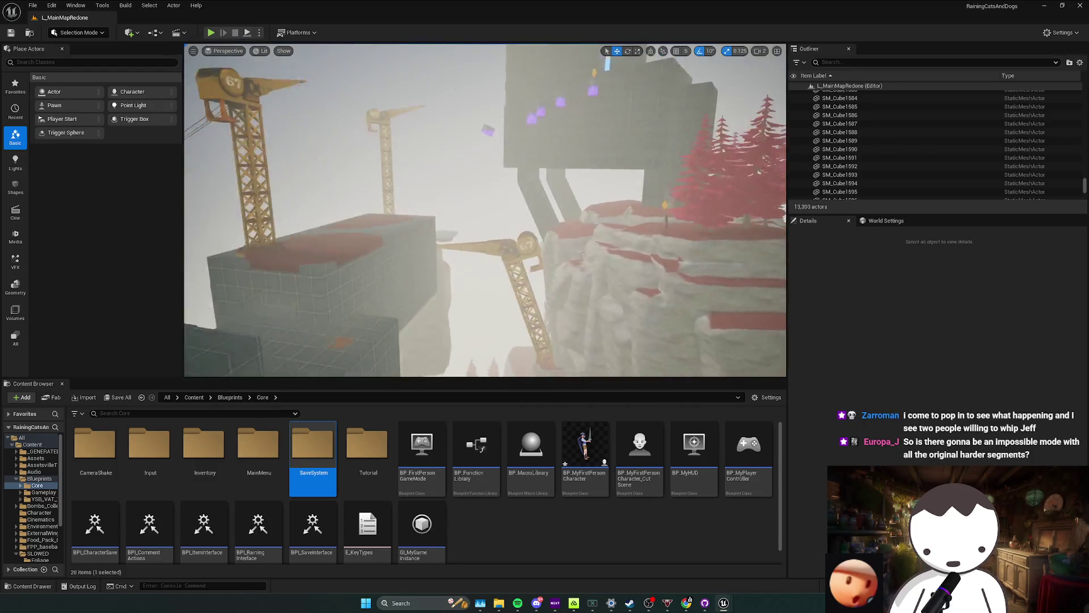
left_click_drag(567, 221, 566, 187)
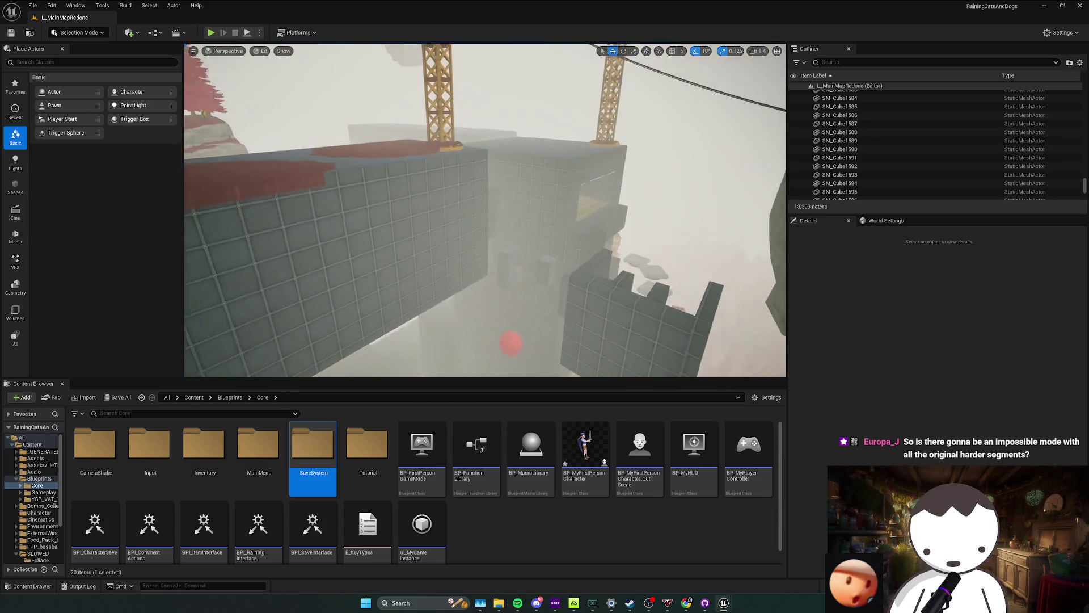
left_click_drag(567, 187, 567, 170)
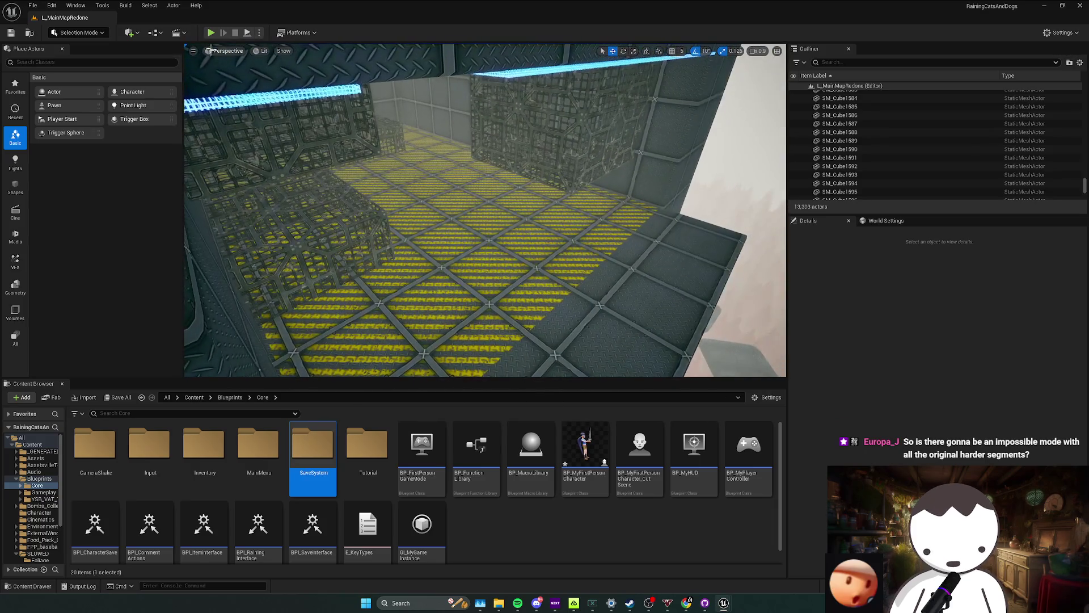
Start a fullscreen playtest and climb the player above the walls.
key("alt+p")
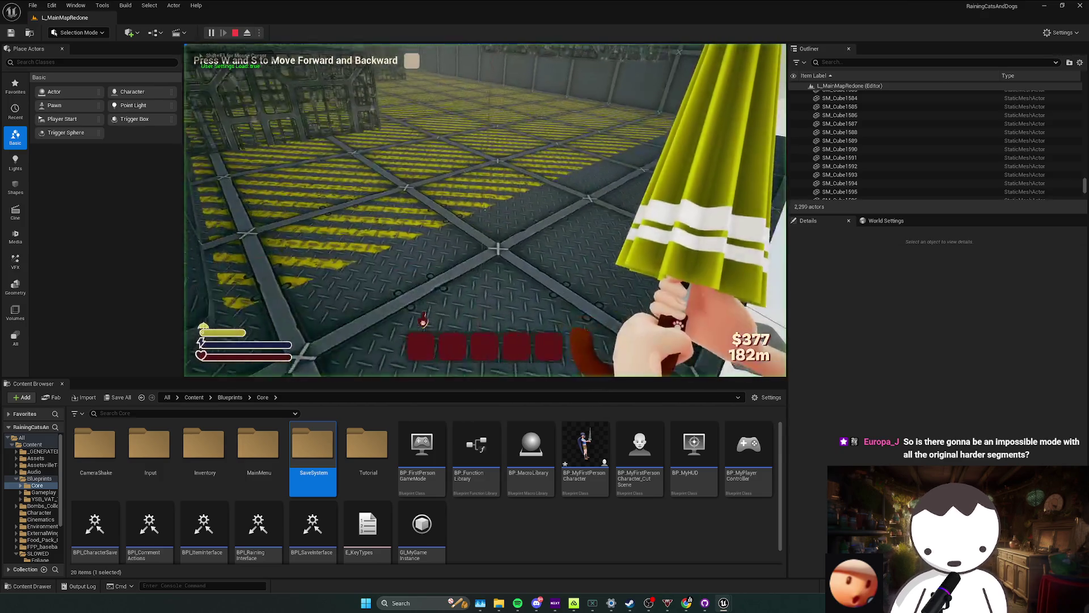
key("F11")
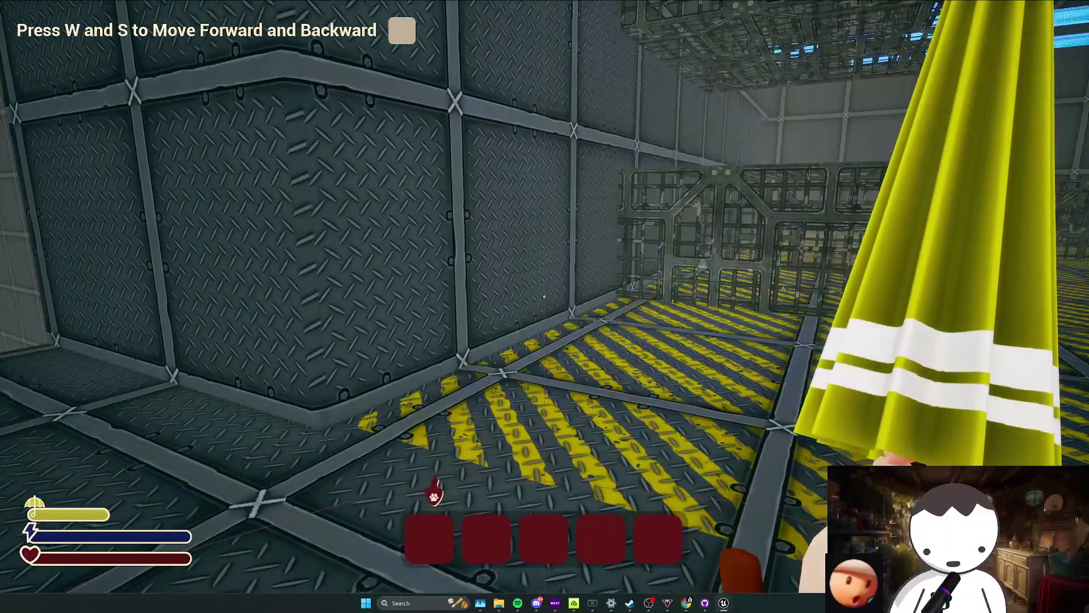
key("w")
key("w")
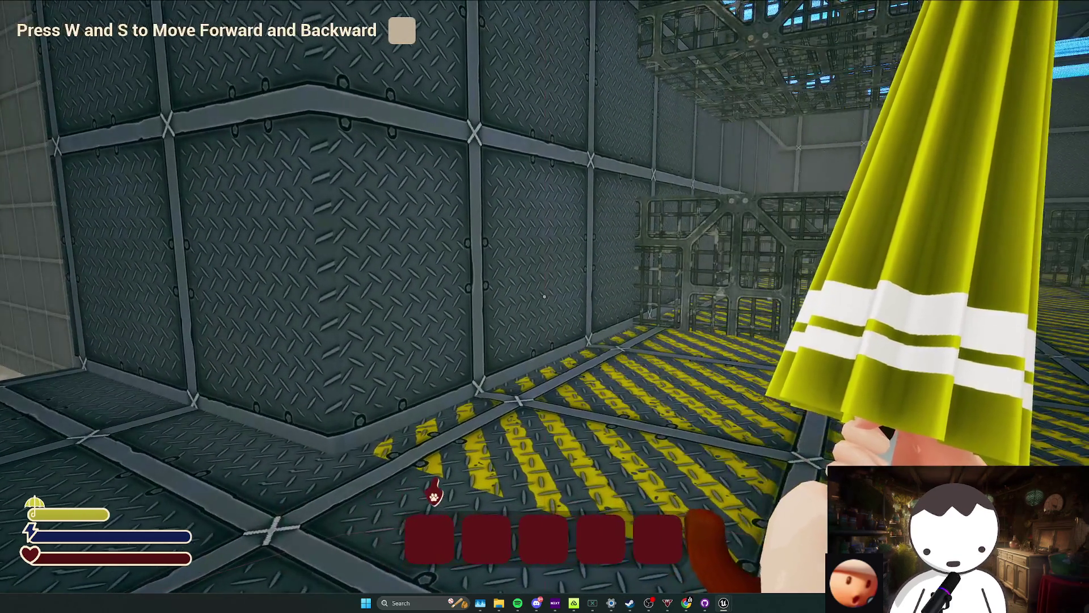
key("shift+F1")
Enable 'Automatically hide the taskbar' in Windows Taskbar settings, then resume climbing in the game.
left_click(813, 584)
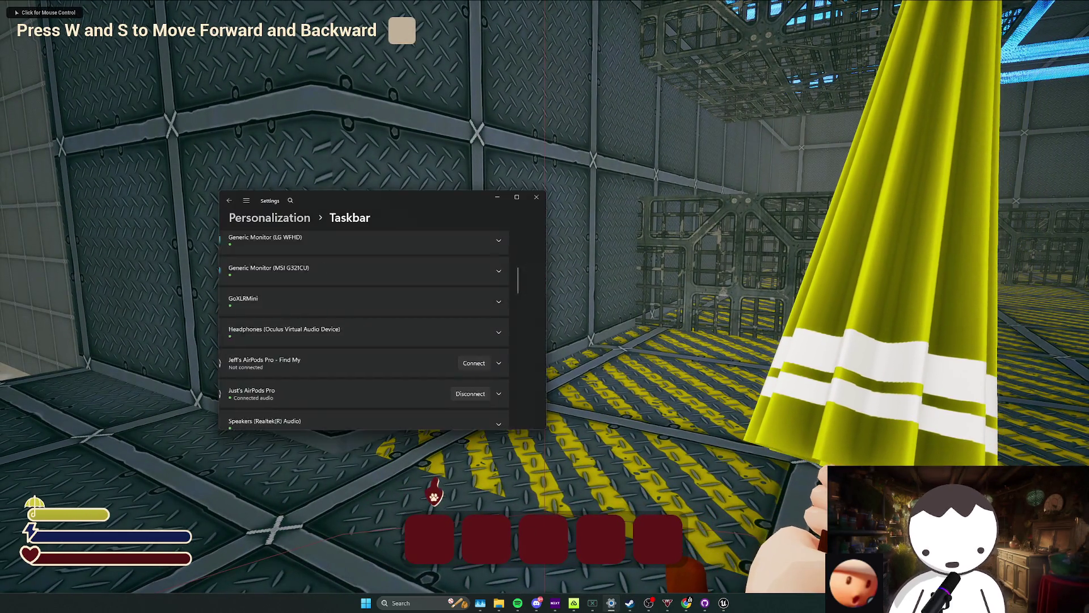
scroll(452, 318, "down", 5)
scroll(491, 333, "down", 5)
scroll(486, 345, "up", 1)
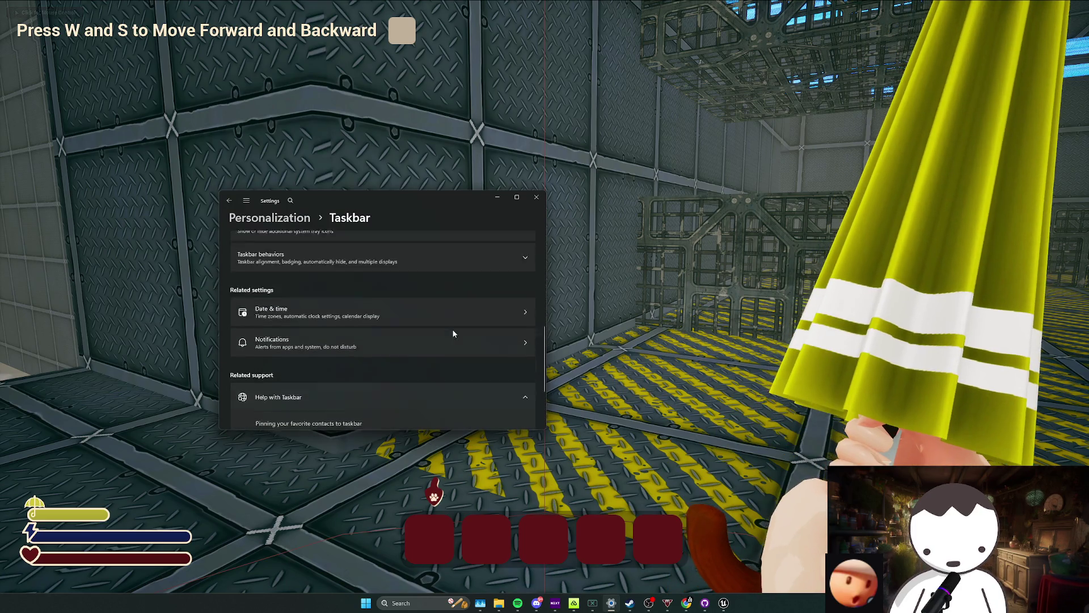
scroll(410, 335, "up", 1)
scroll(410, 335, "up", 2)
left_click(440, 345)
scroll(440, 343, "down", 1)
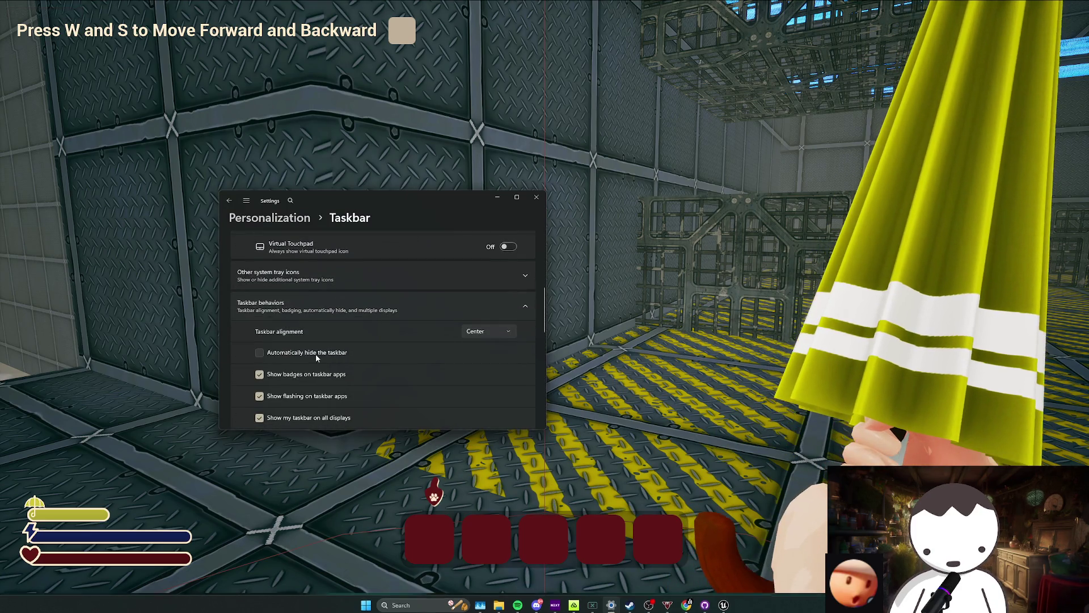
left_click(316, 355)
left_click(726, 326)
key("w")
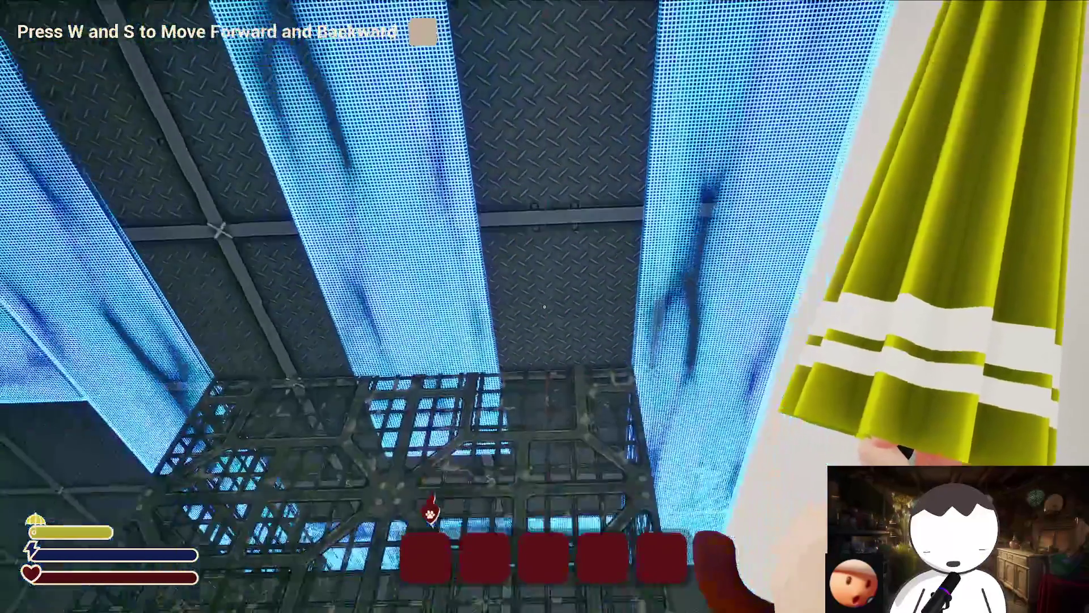
Complete the move forward/backward tutorial step, stop the playtest and leave fullscreen.
key("s")
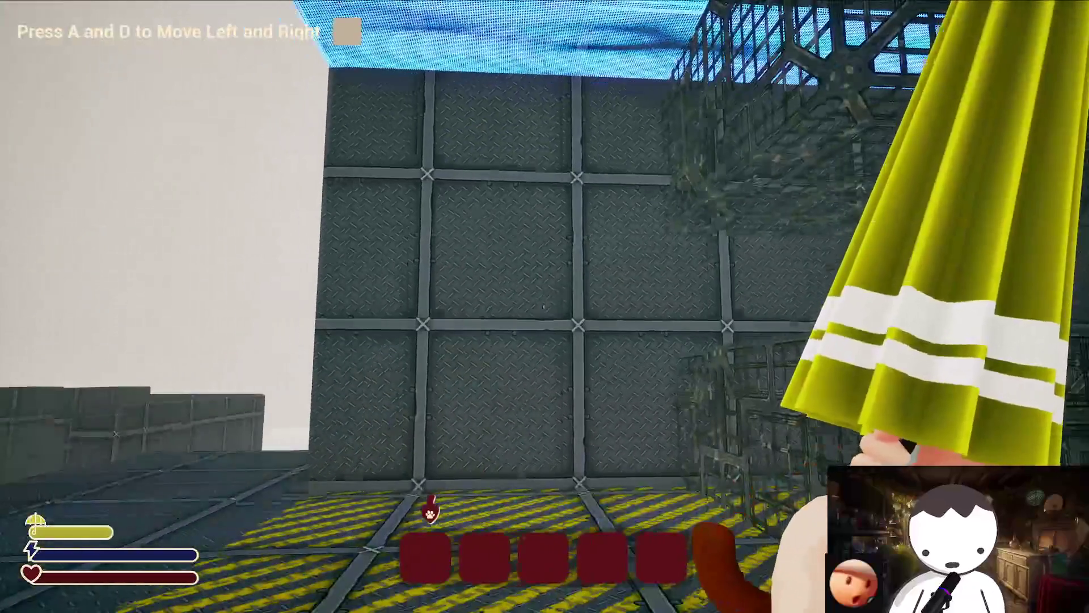
key("Escape")
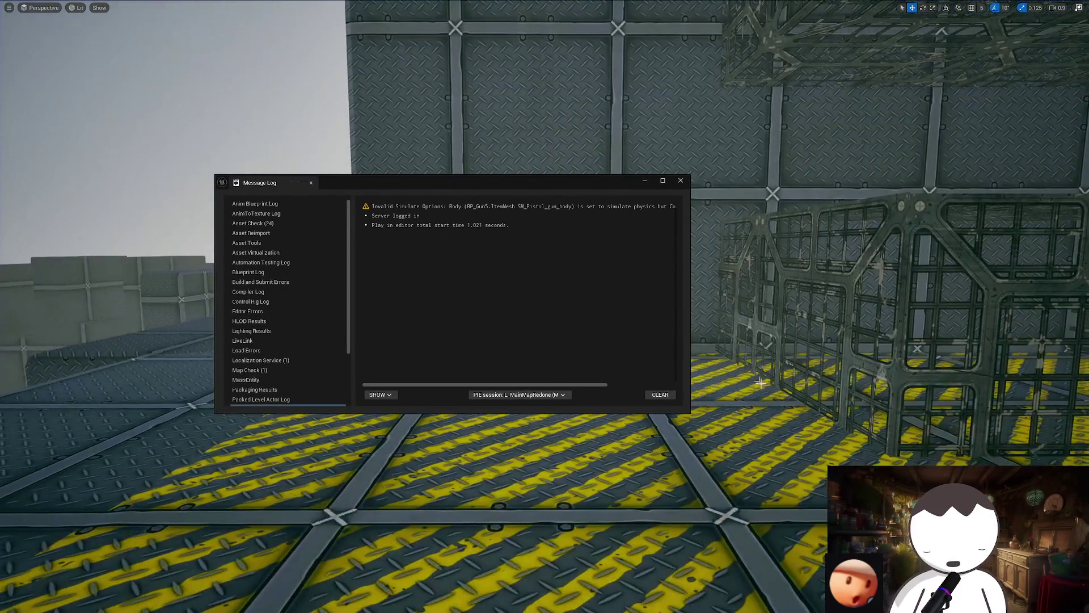
key("F11")
Turn taskbar auto-hide back off and bring the level editor forward on the red cliff.
left_click(678, 183)
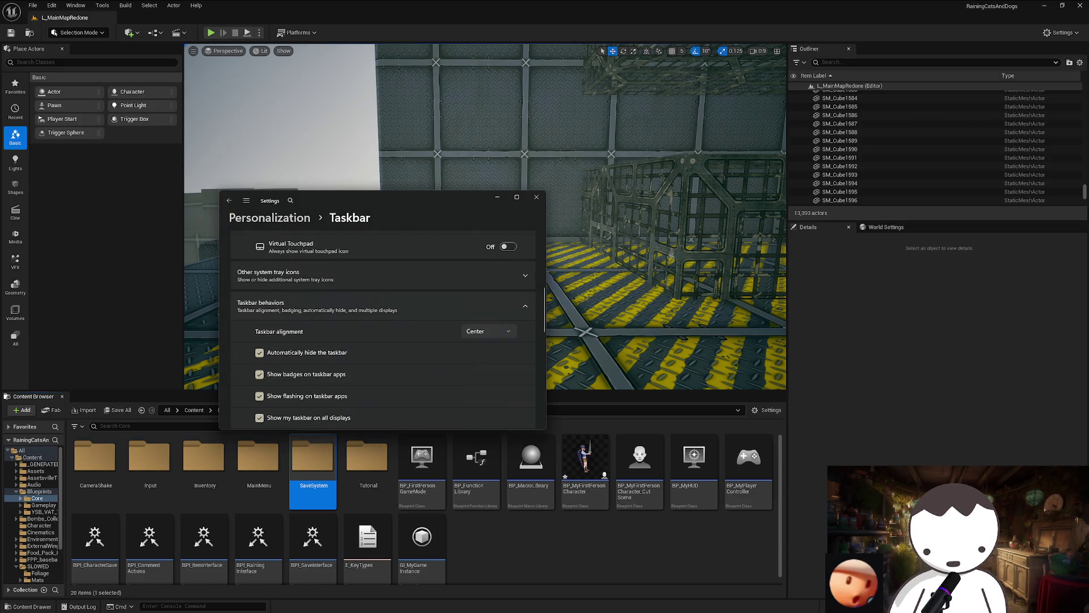
left_click(328, 354)
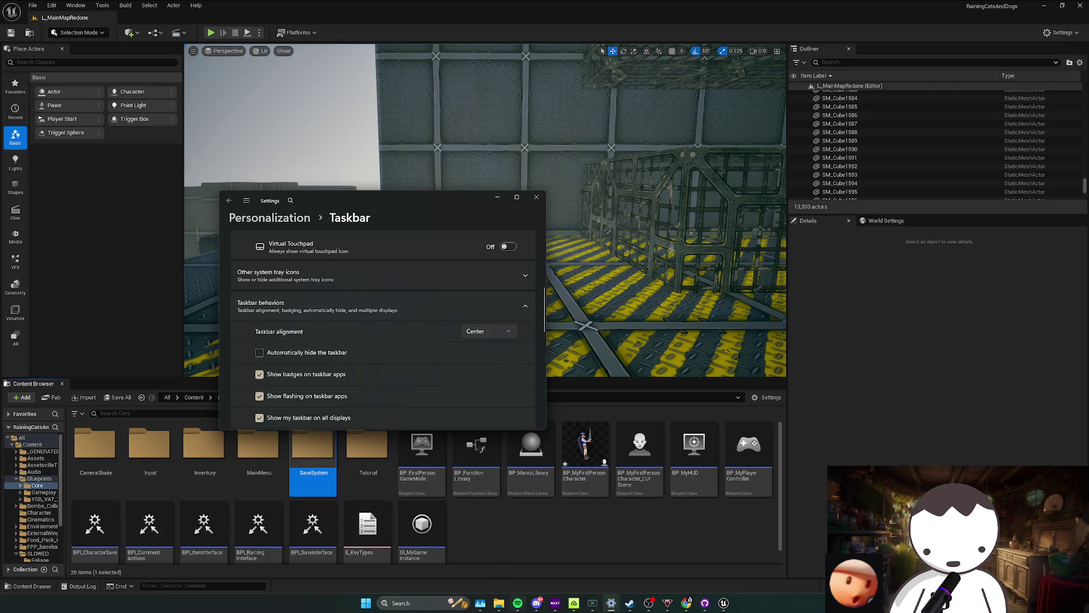
key("alt+Tab")
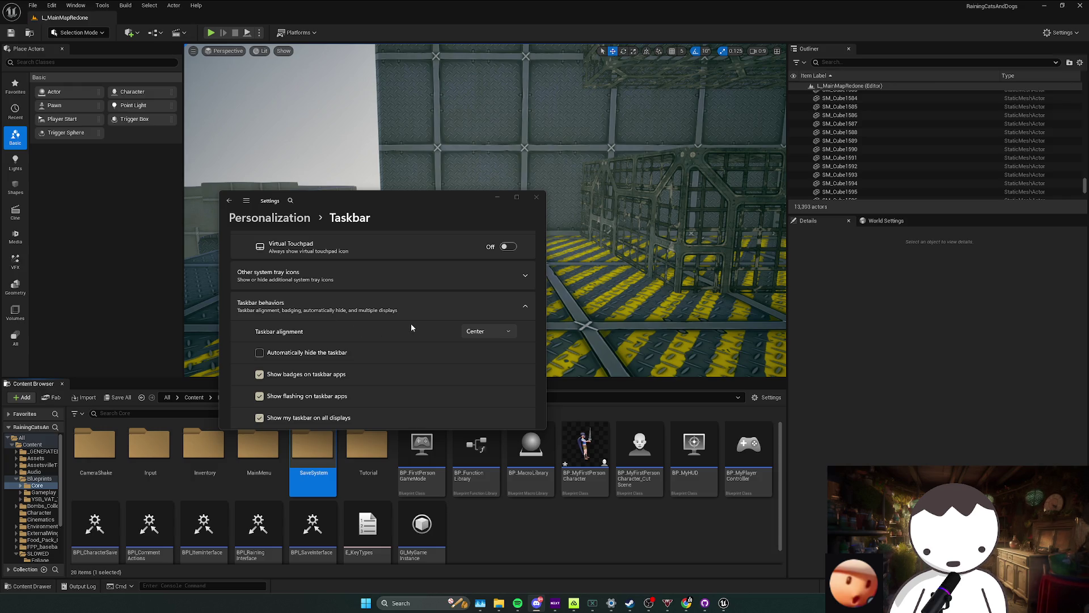
left_click(723, 604)
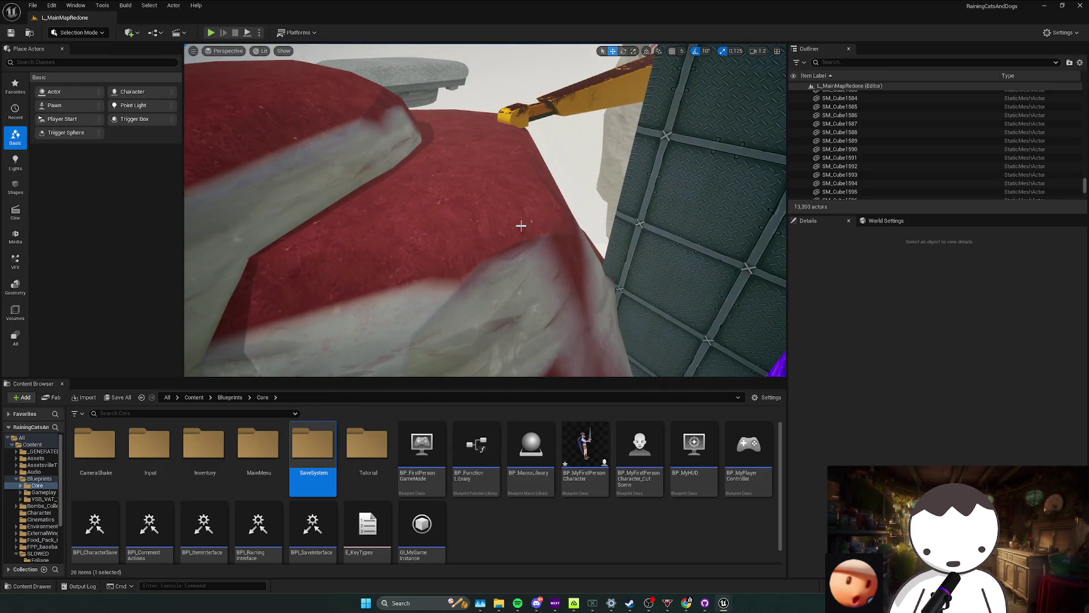
right_click(564, 243)
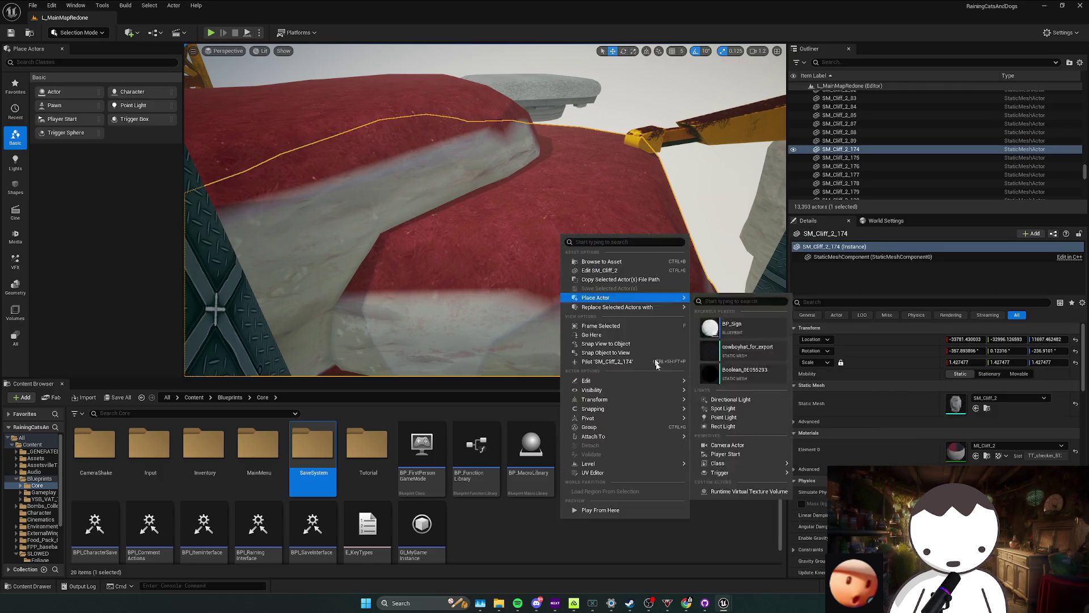
Play From Here at the cliff, stop the session and save L_MainMapRedone.
left_click(626, 508)
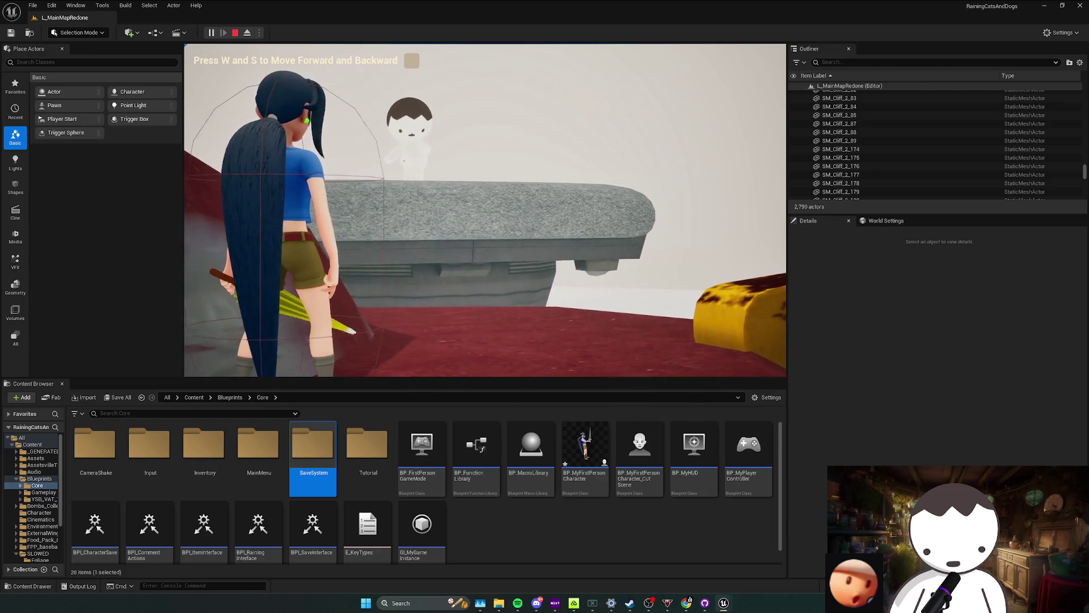
key("Escape")
left_click(680, 182)
key("ctrl+s")
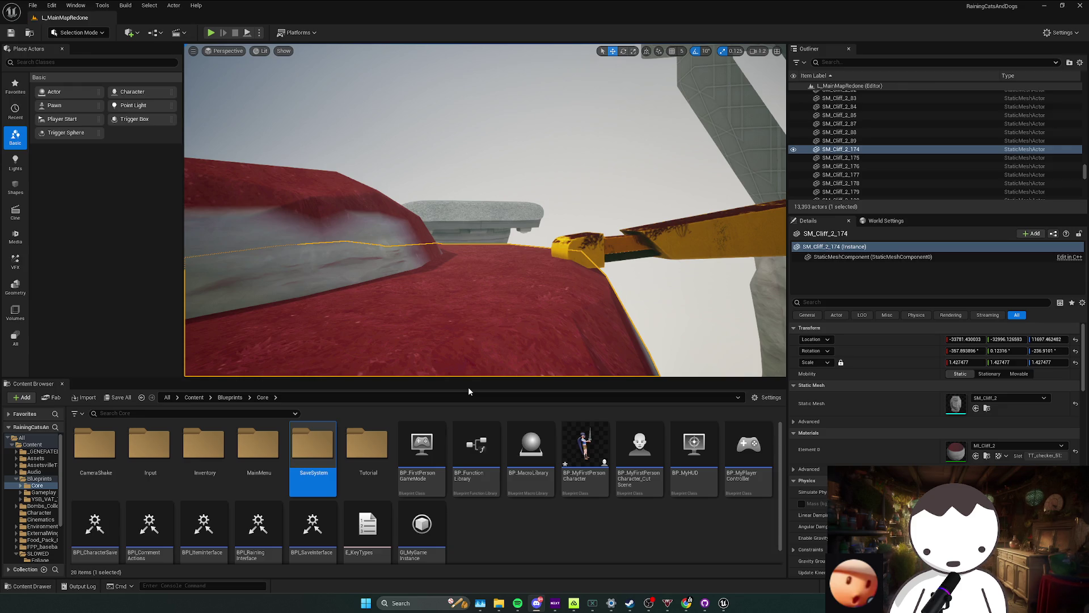
Browse the RainingCatsAndDogs project folder, then return to the level and fly toward the tower.
left_click(500, 603)
left_click_drag(598, 408, 564, 423)
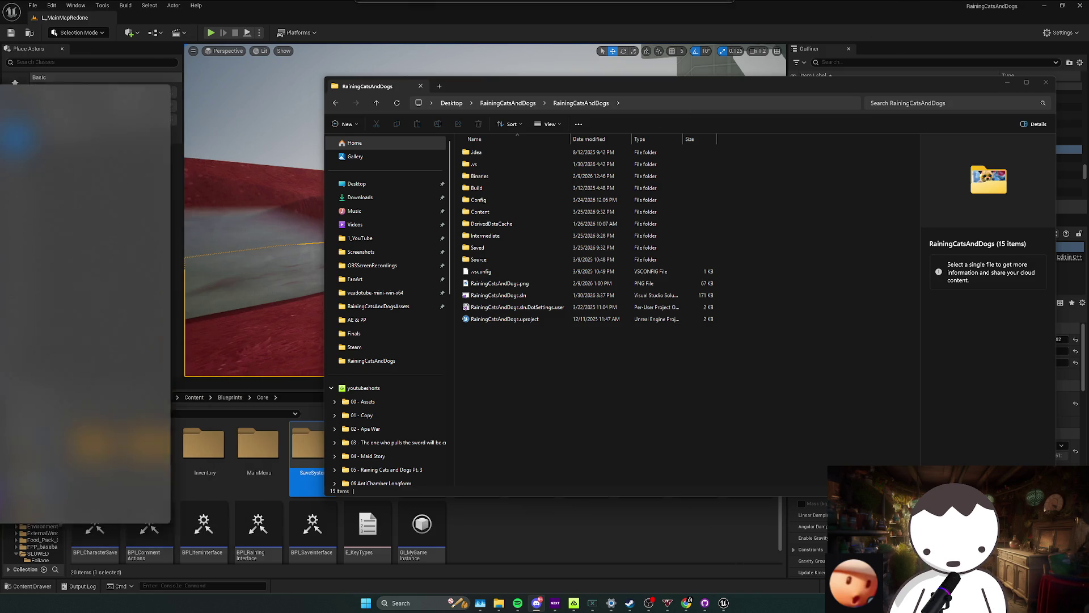
left_click(530, 505)
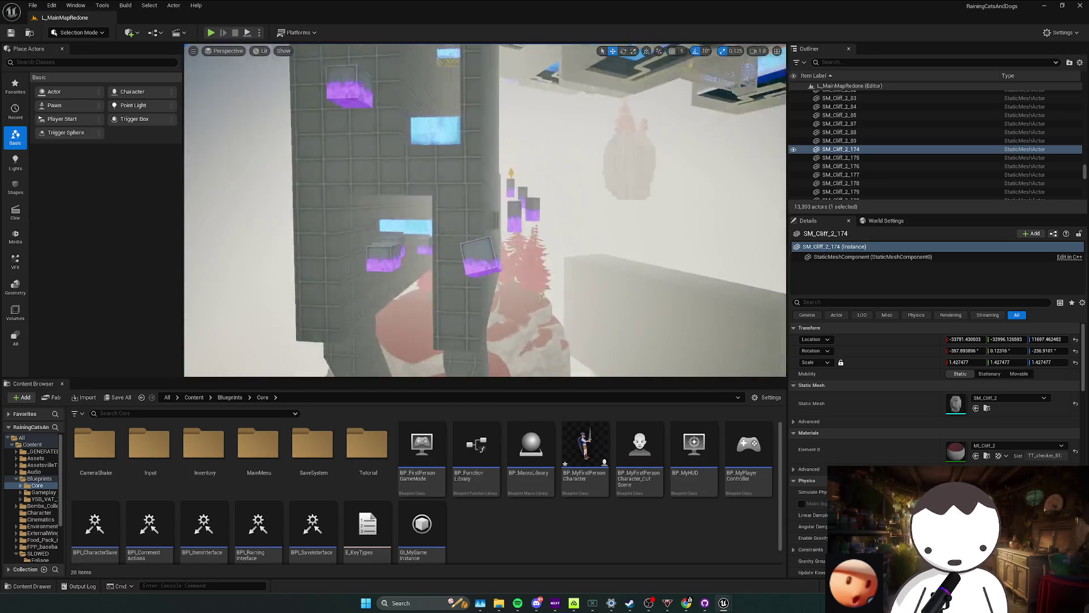
key("w")
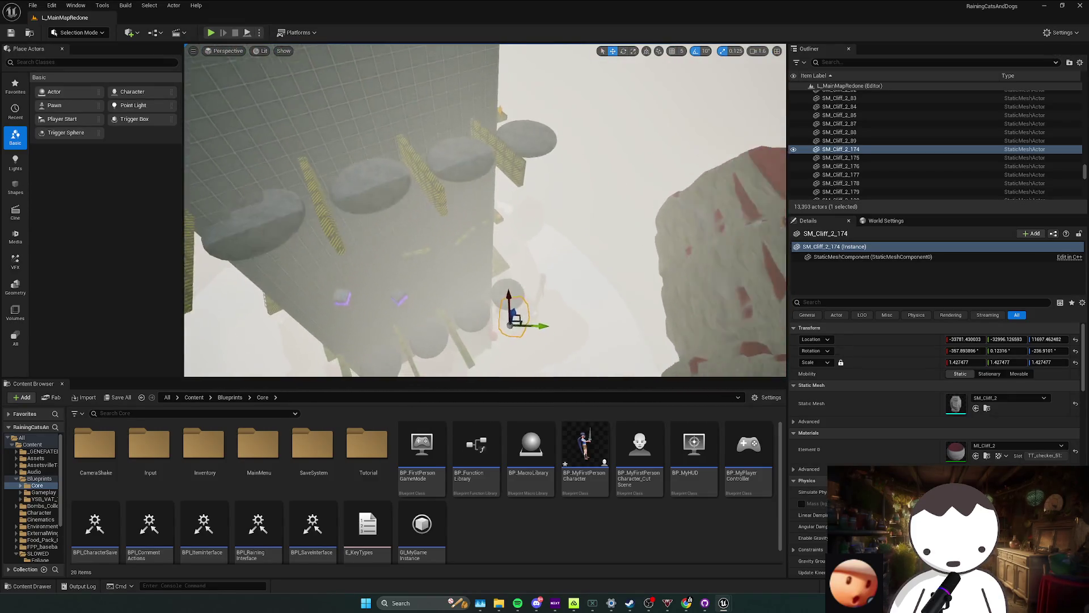
Save L_MainMapRedone and run a brief playtest inside the orange-walled enclosure, then stop it.
key("Escape")
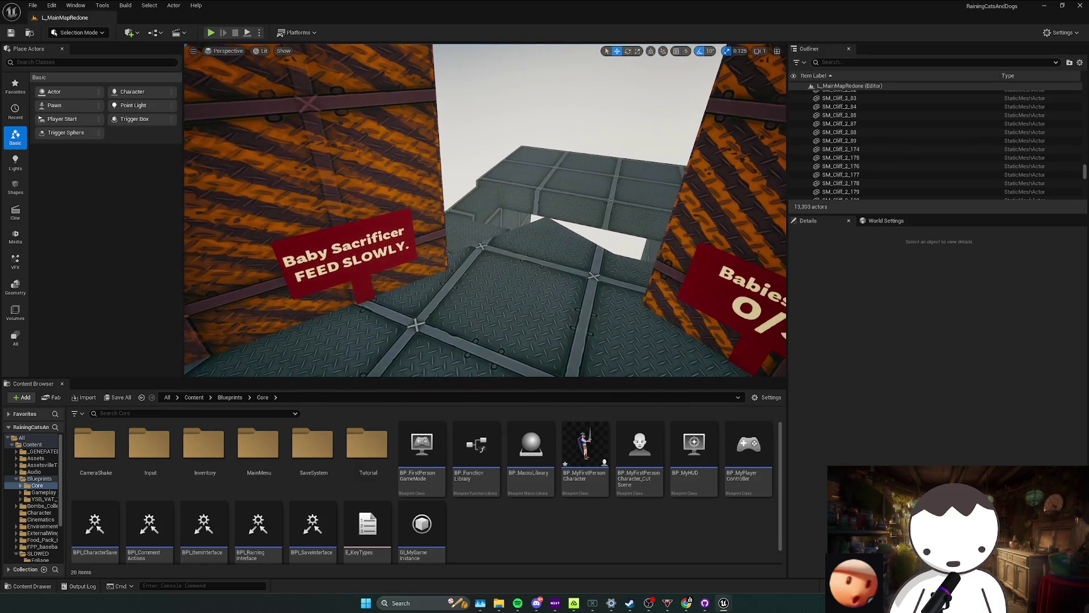
key("ctrl+s")
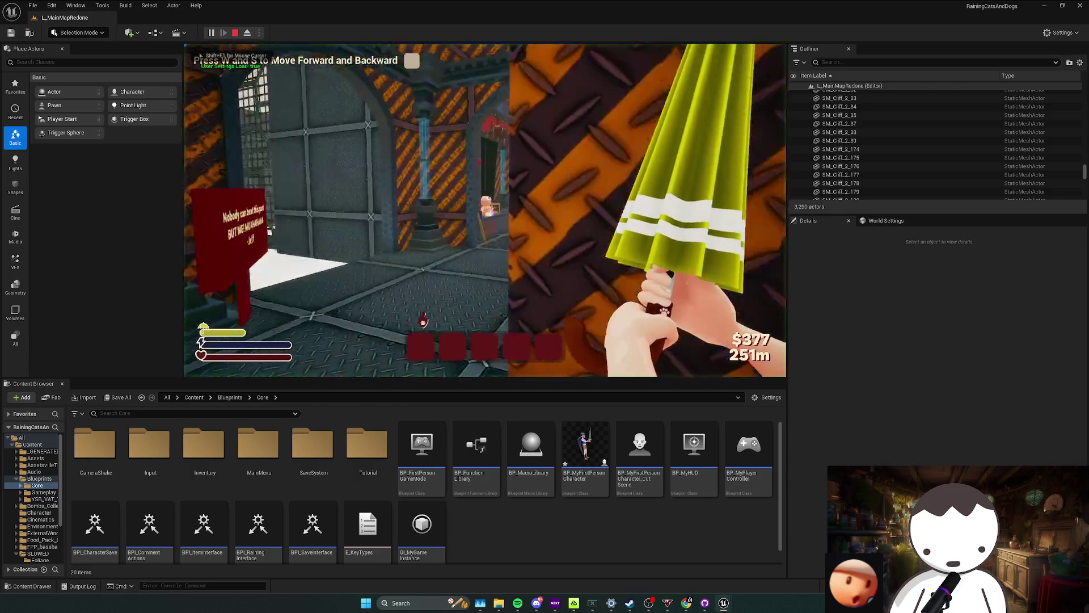
key("Escape")
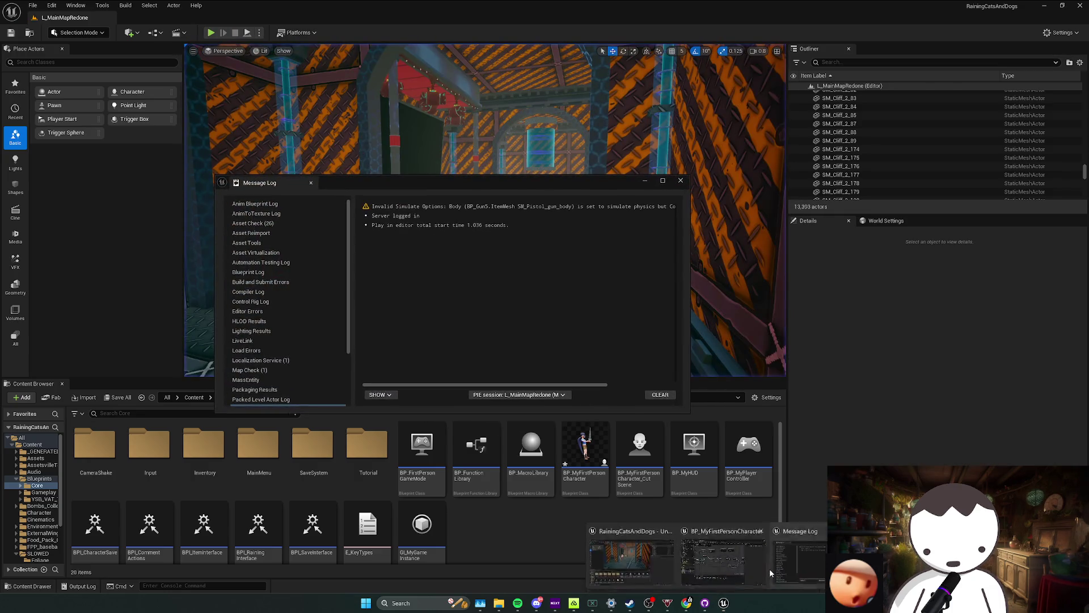
Inspect the Capsule Component's hidden-state settings in BP_MyFirstPersonCharacter, then minimize the Blueprint.
left_click(726, 587)
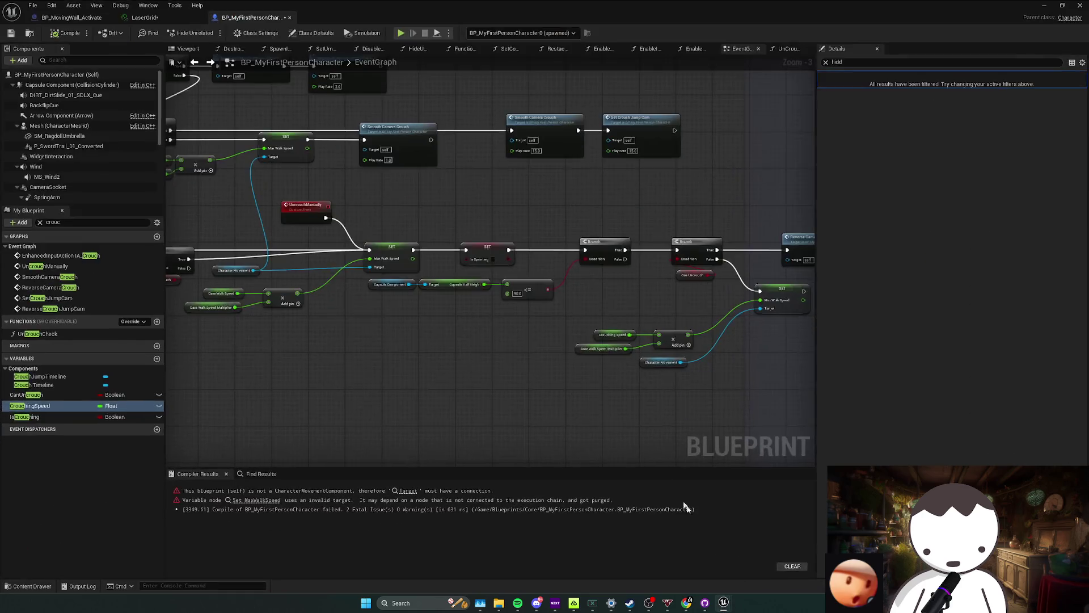
left_click(79, 82)
left_click(980, 86)
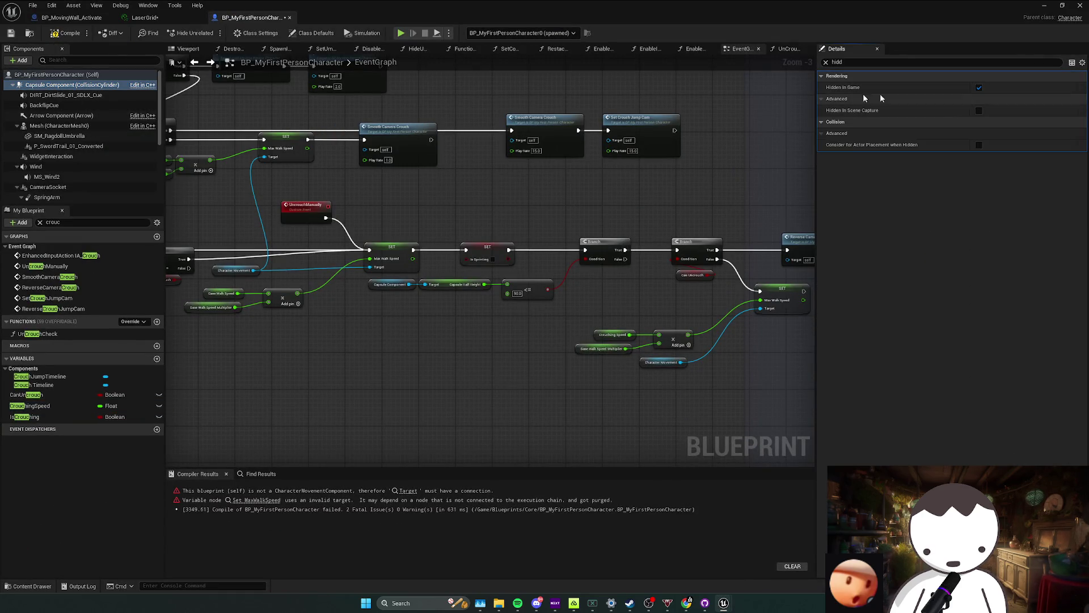
left_click(1046, 6)
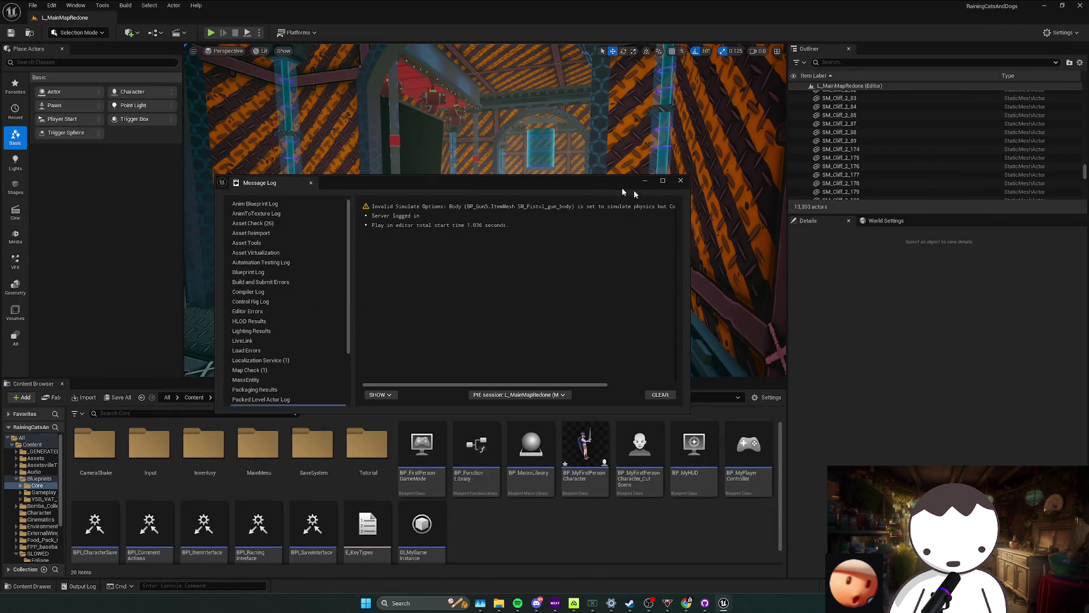
Playtest the Dope Shop menu (showing $377) and the pause screen, then end the play session.
left_click(681, 181)
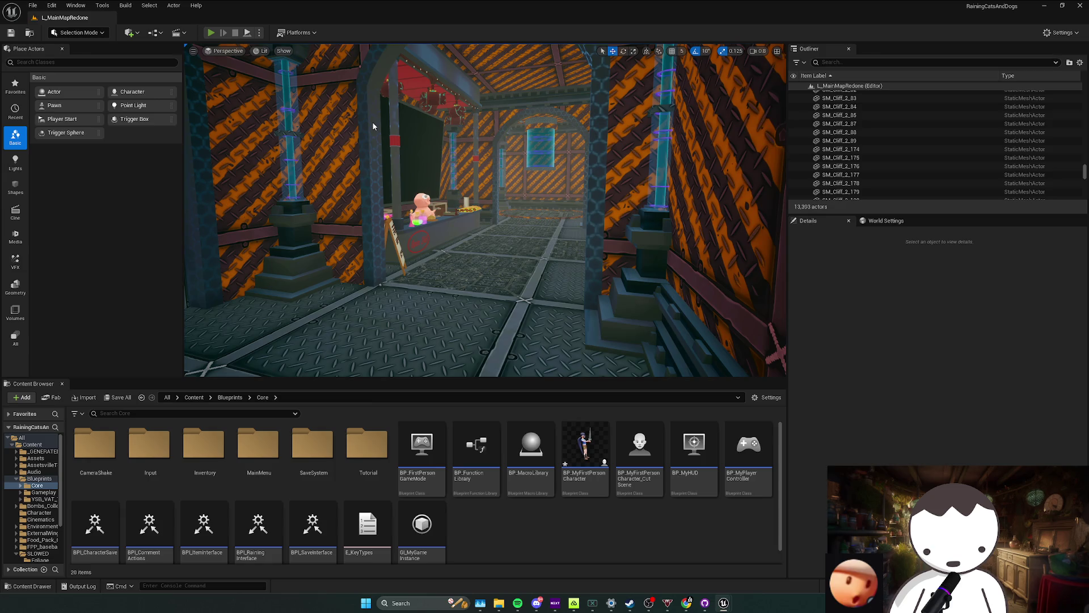
key("f")
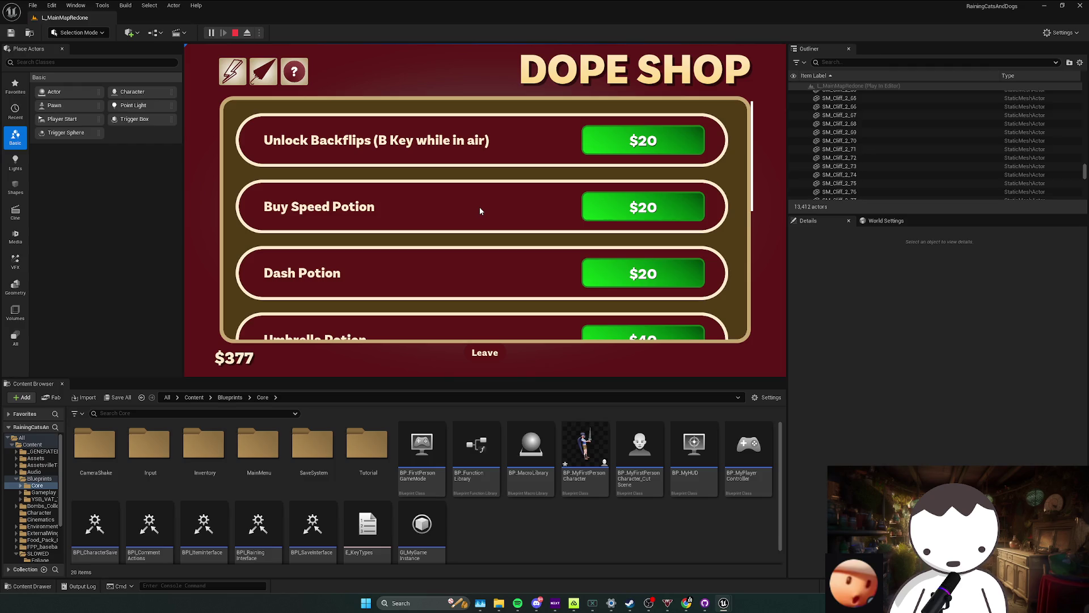
left_click(490, 353)
key("Escape")
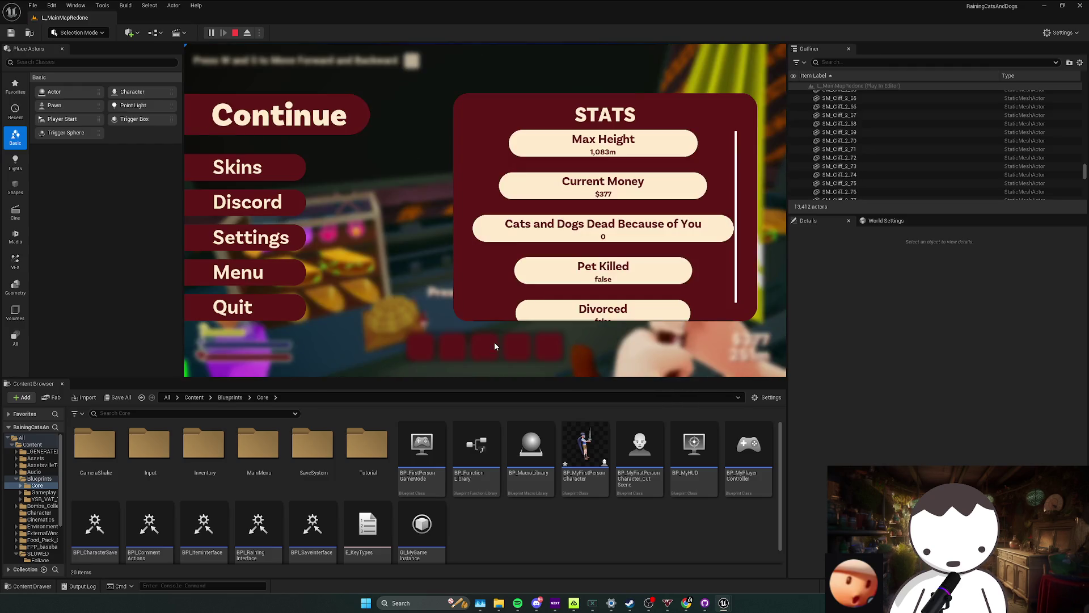
key("Escape")
key("f")
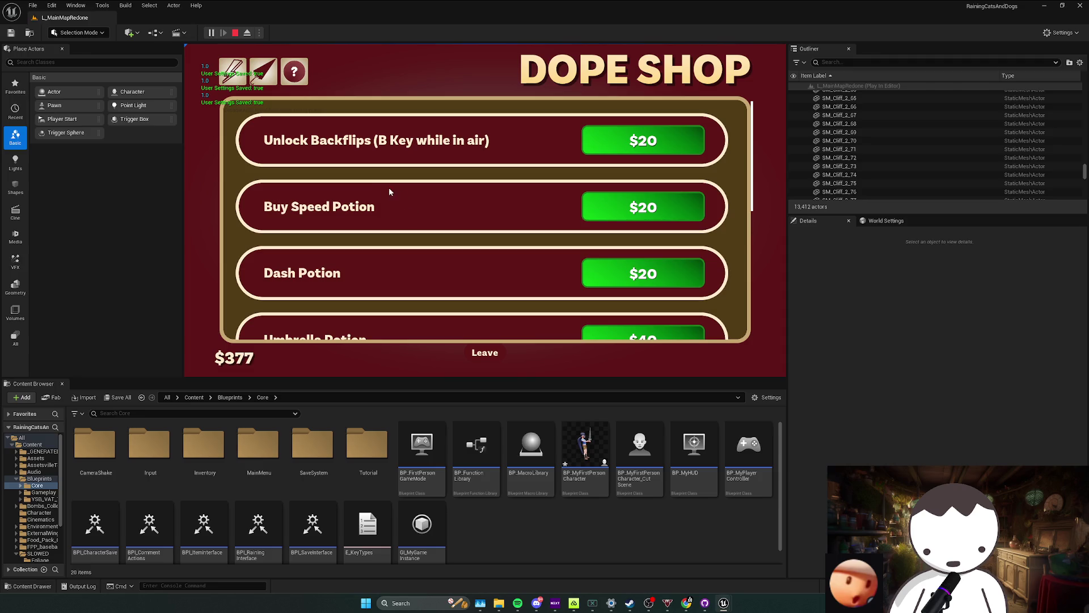
key("Escape")
Dismiss the message log, save L_MainMapRedone, and switch over to Steam.
left_click(680, 181)
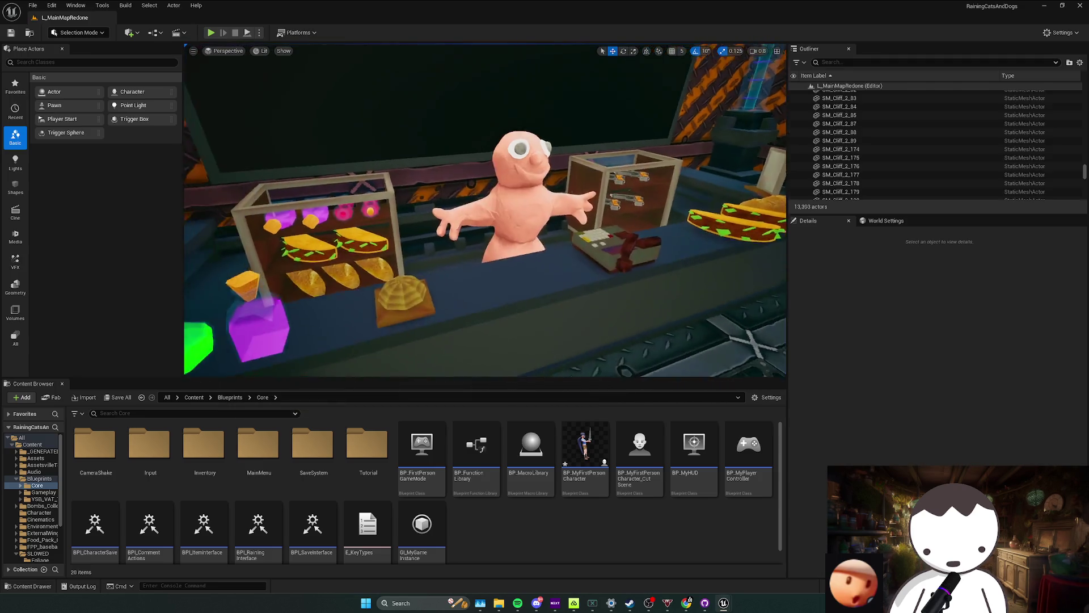
key("ctrl+s")
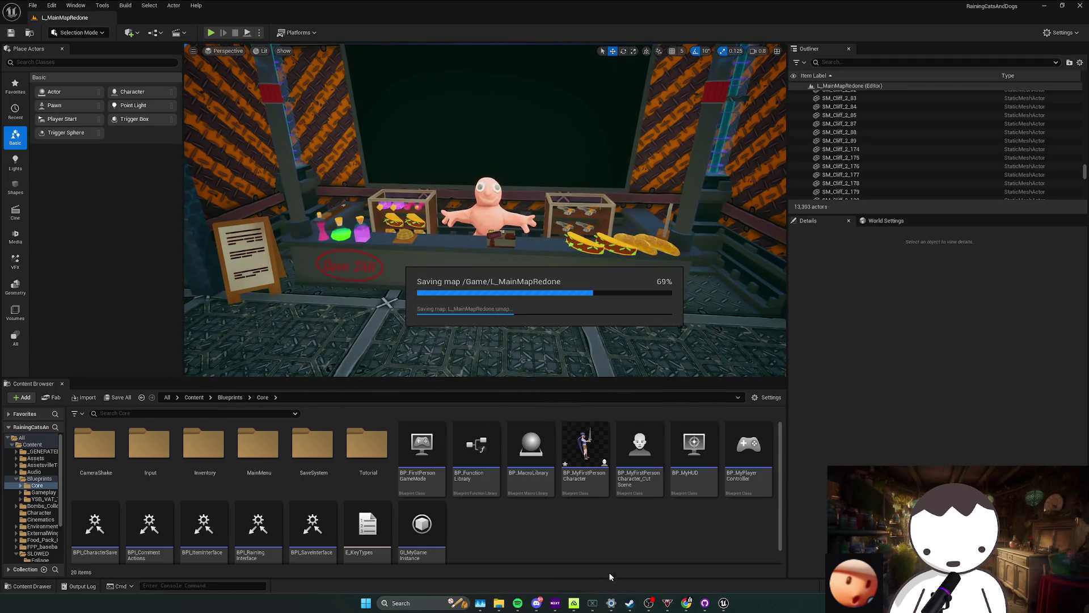
left_click(611, 603)
From the Steam library, select Raining Cats and Dogs and launch it.
left_click(82, 20)
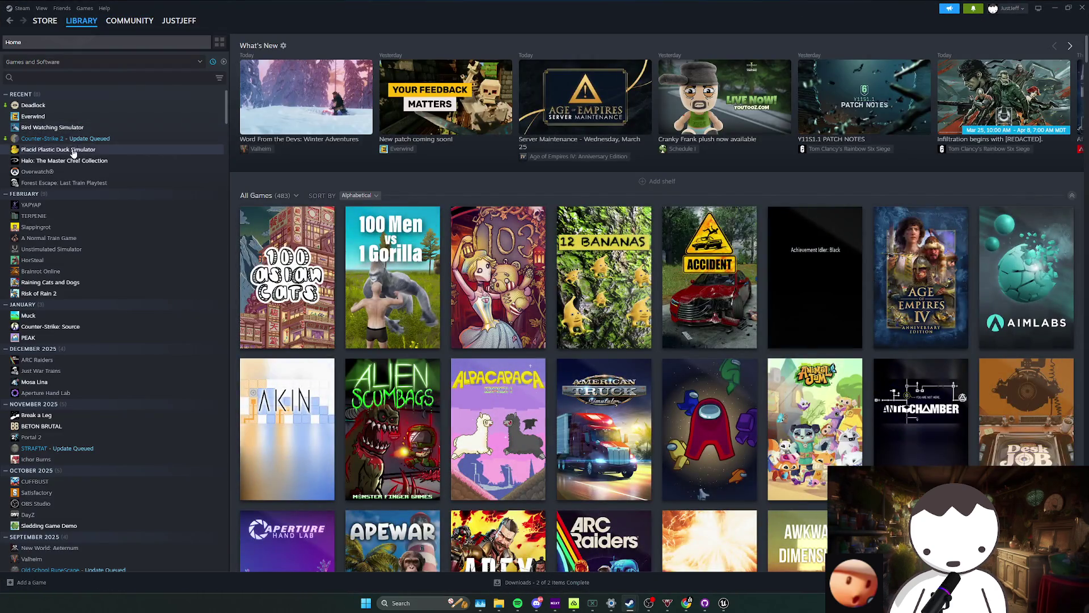
left_click(61, 138)
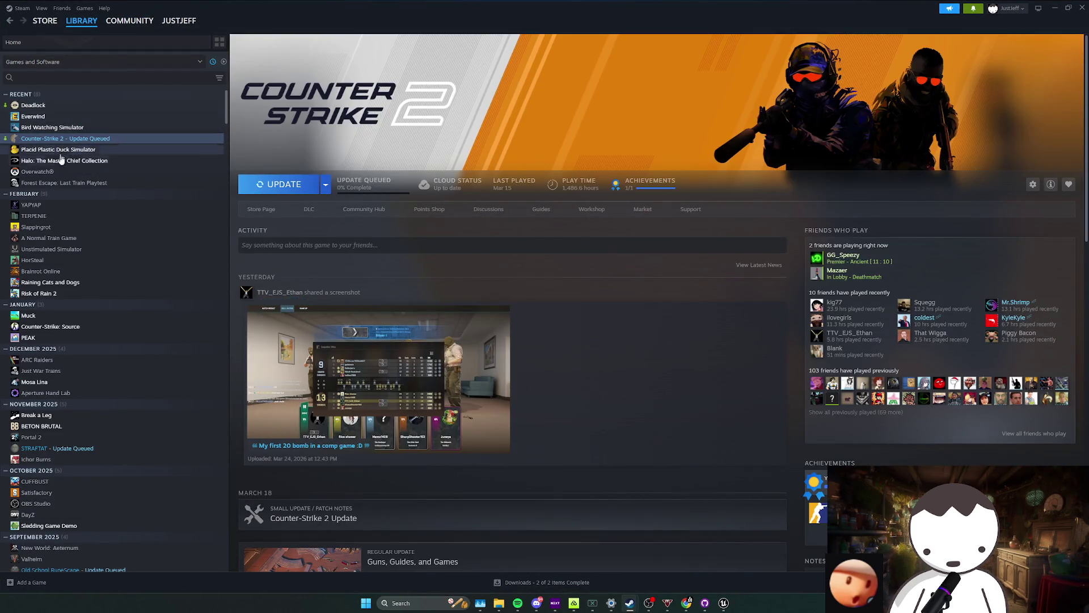
left_click(82, 285)
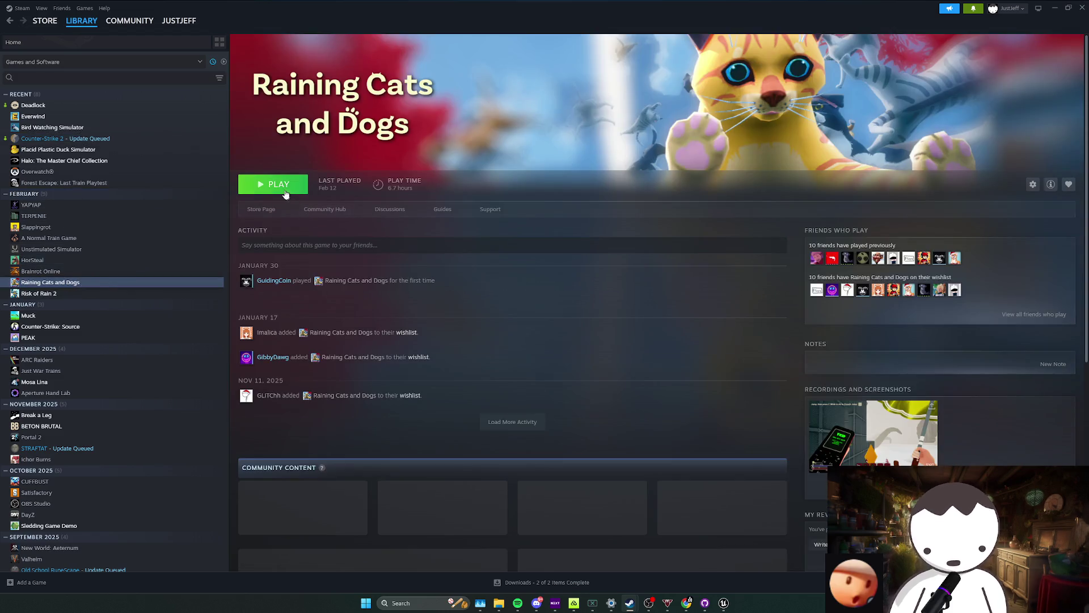
left_click(273, 184)
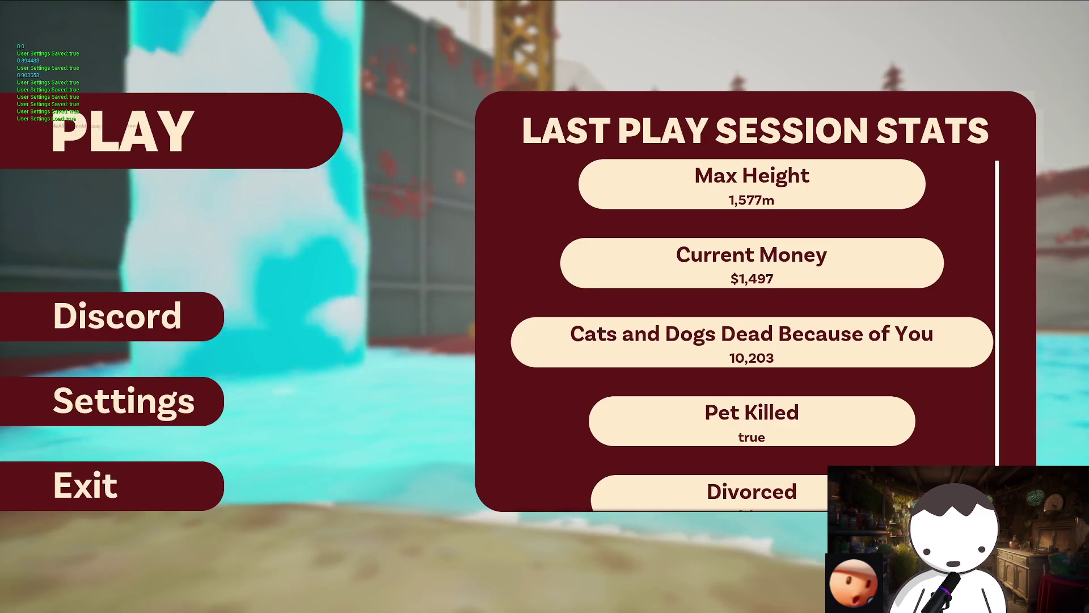
Load the Slot 1 save profile from the Load Game menu.
left_click(204, 129)
left_click(251, 326)
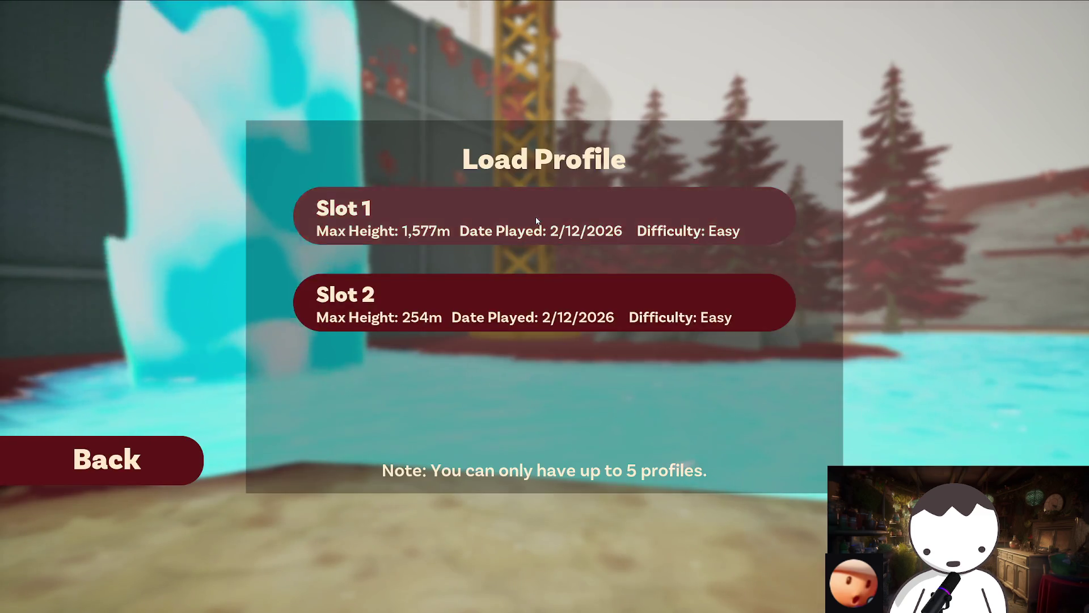
left_click(539, 218)
left_click(549, 246)
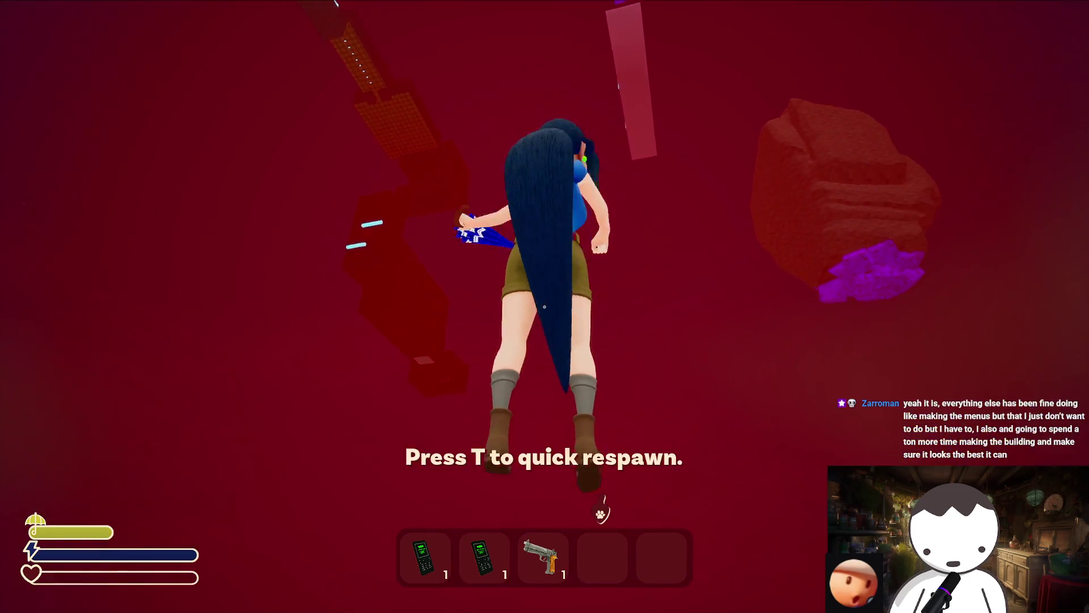
Play the crouch-jump section past the yarn balls toward the purple platforms, respawning with T, then pause.
key("t")
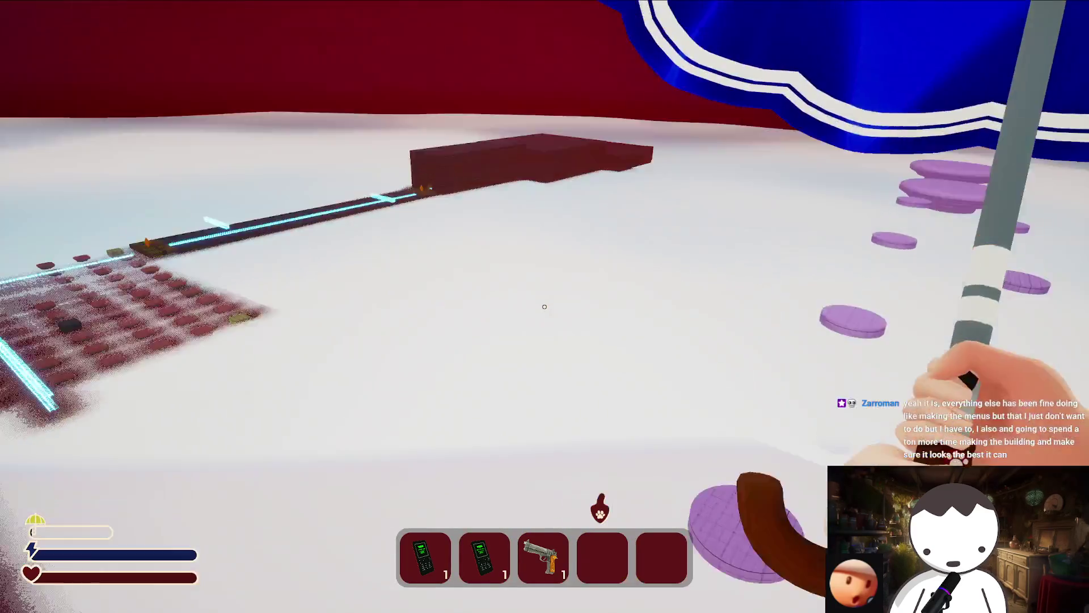
key("space")
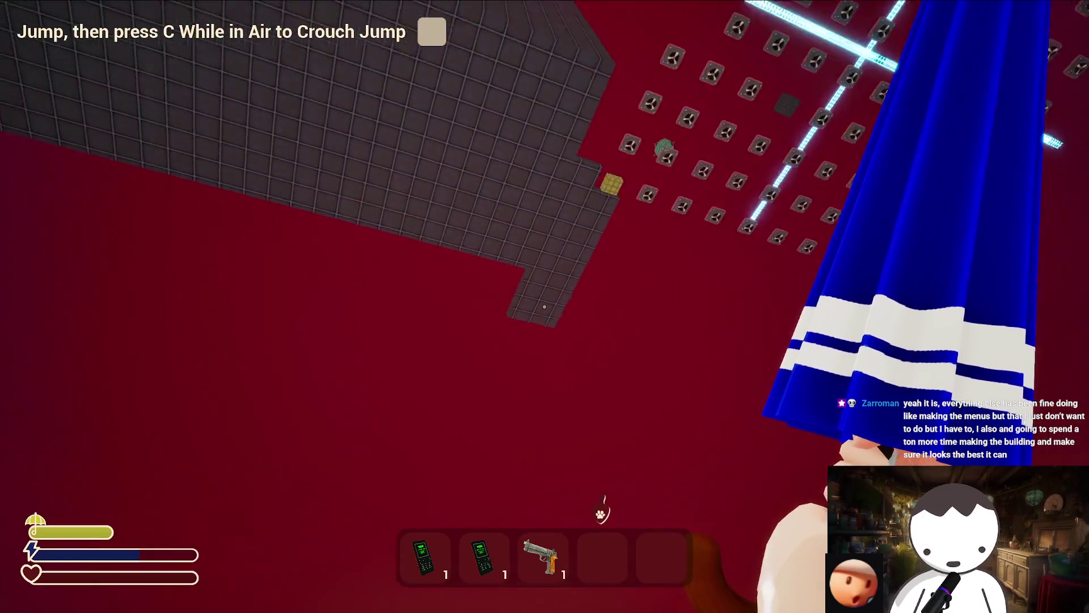
key("t")
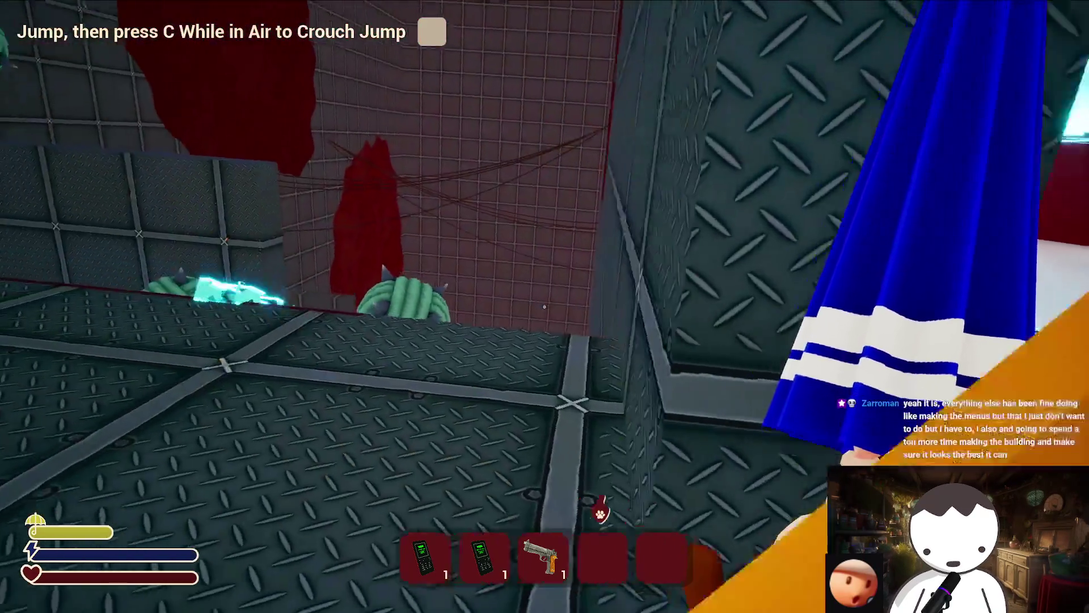
key("w")
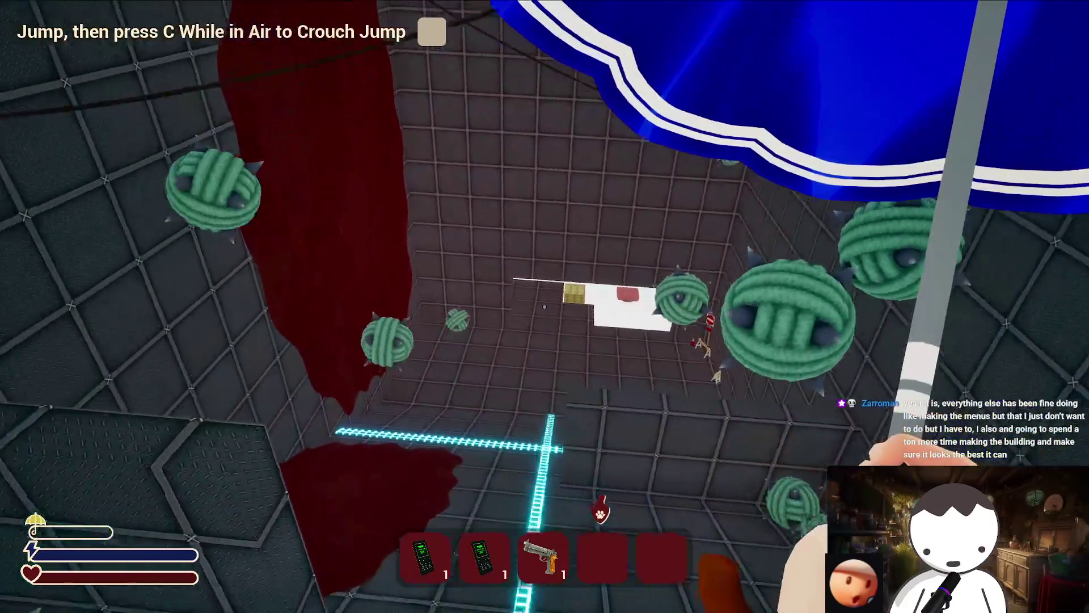
key("w")
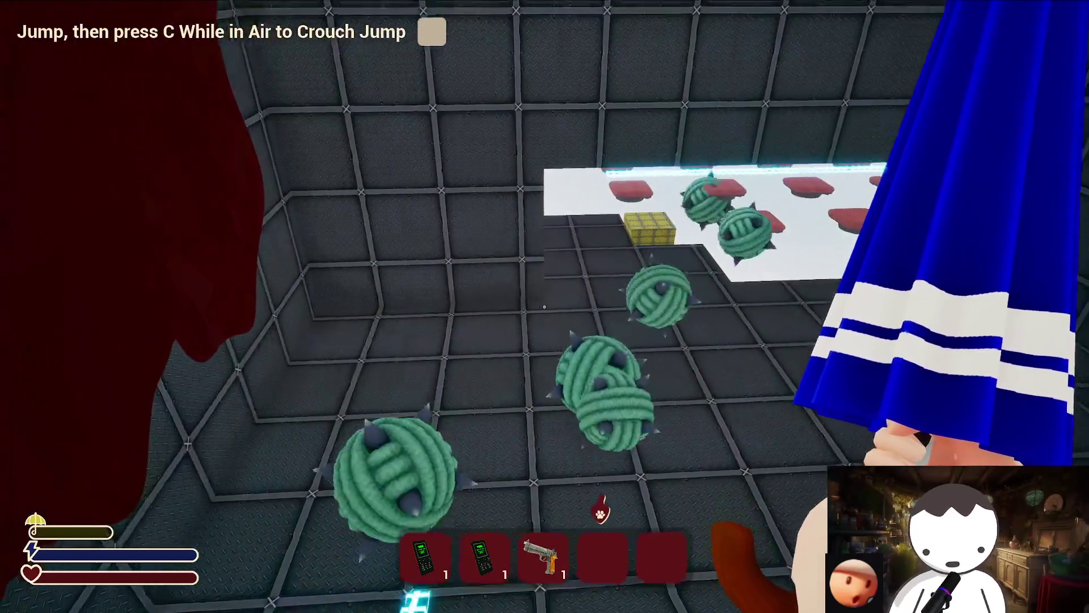
key("t")
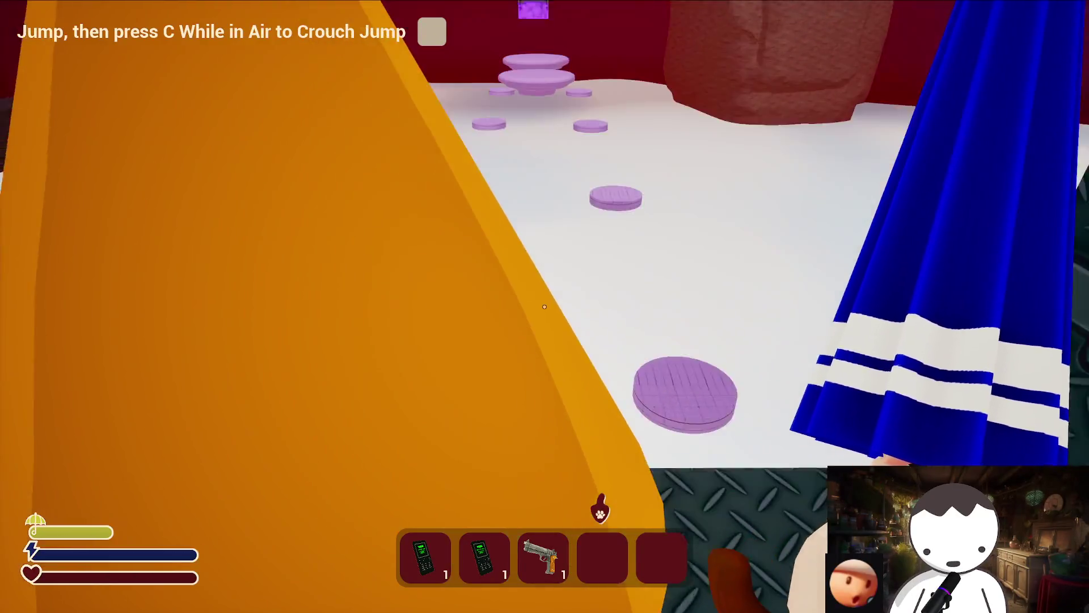
key("w")
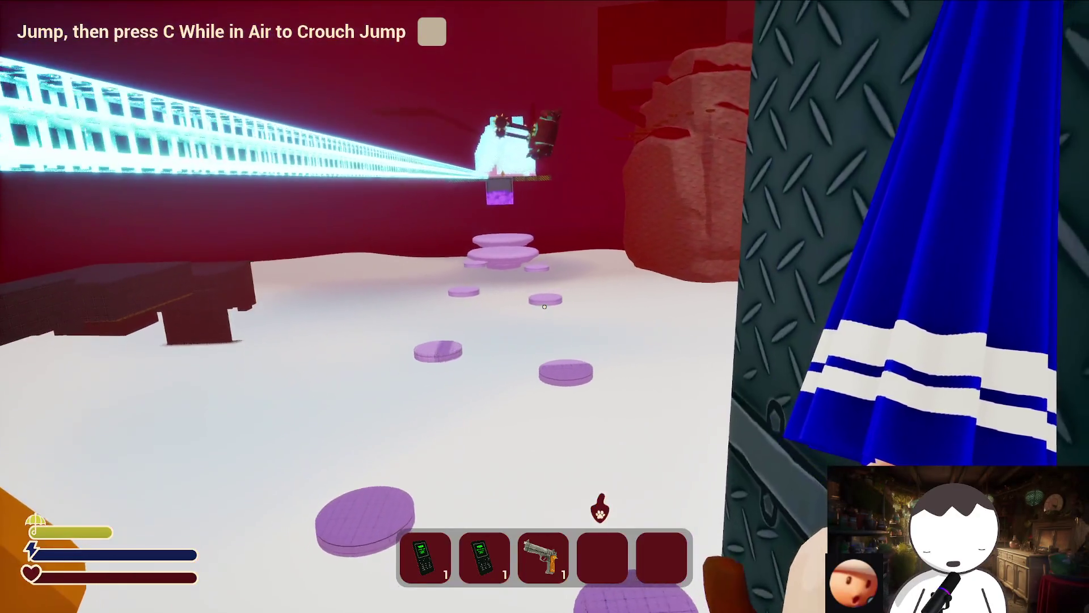
key("space")
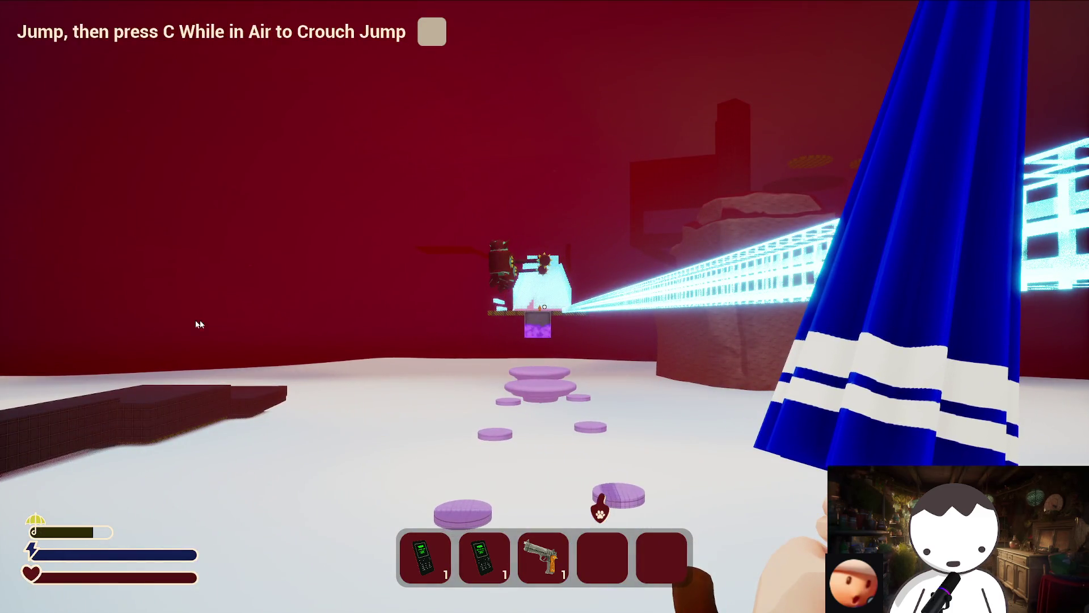
key("Escape")
Return to the main menu and load the Slot 2 save profile.
left_click(145, 426)
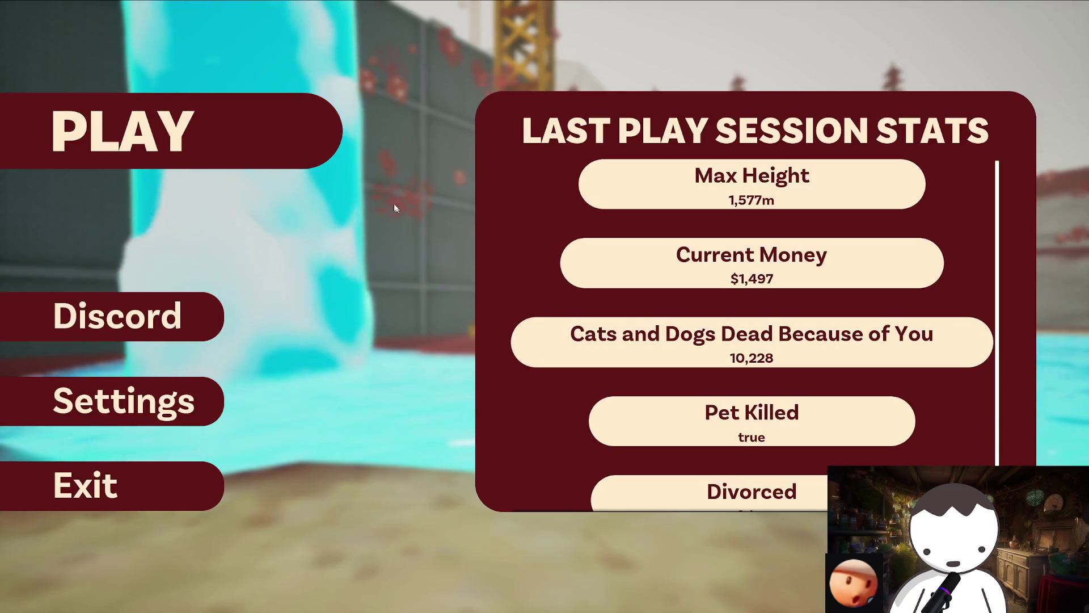
left_click(296, 157)
left_click(336, 318)
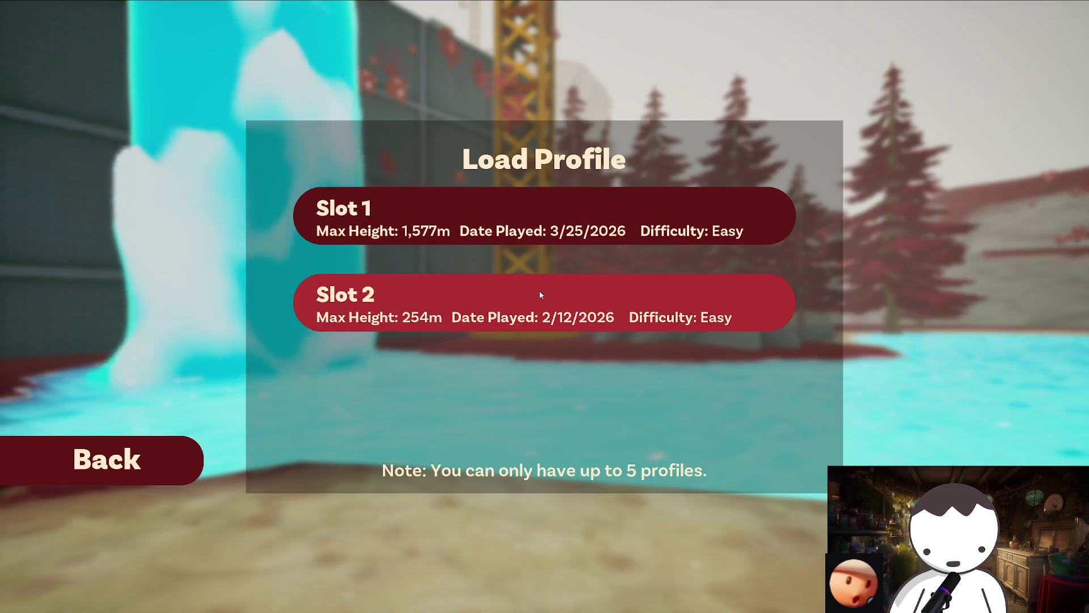
left_click(539, 296)
left_click(544, 241)
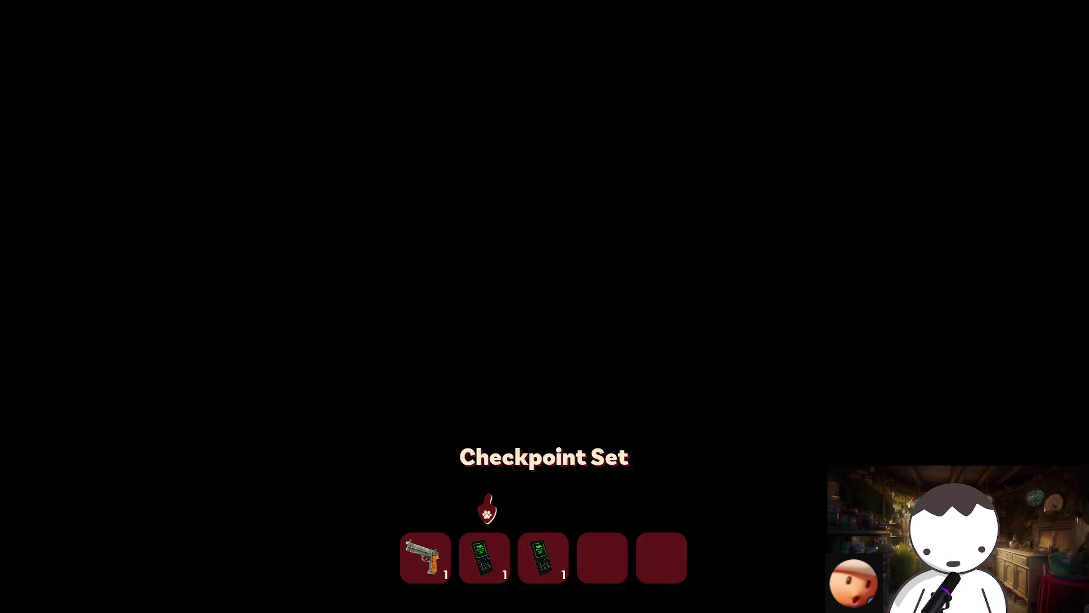
scroll(545, 307, "up", 1)
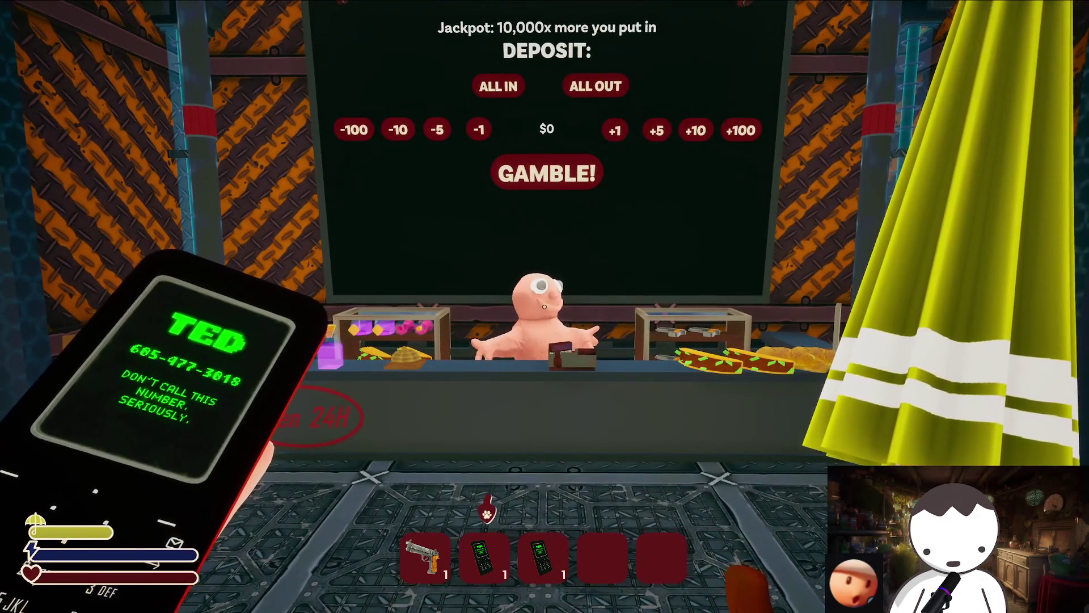
scroll(545, 307, "down", 1)
Visit the shopkeeper's Dope Shop with $107, check the pause stats, and quit back to Steam.
key("e")
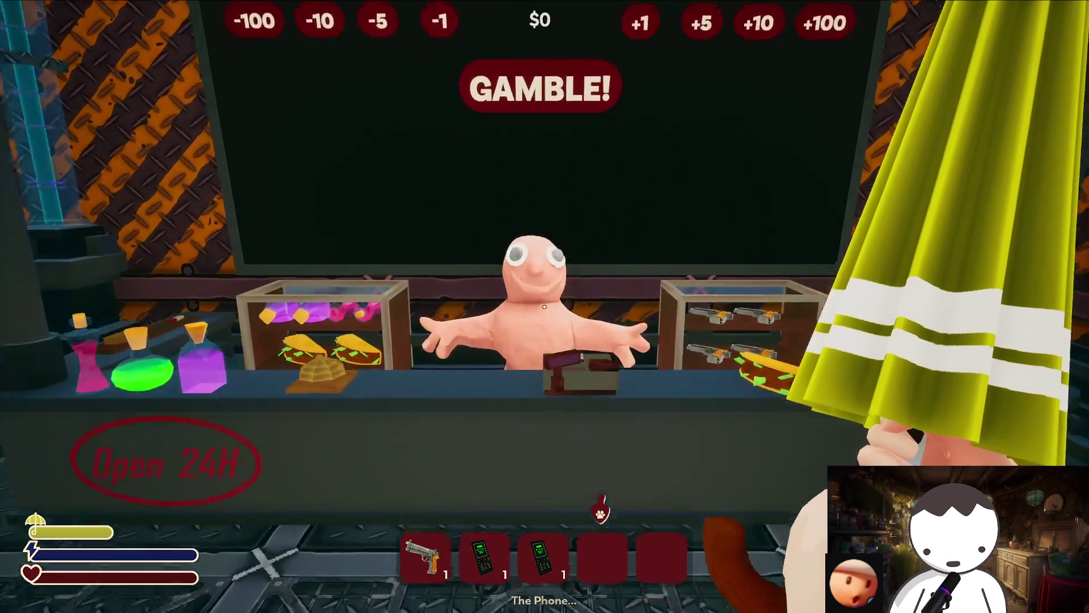
left_click(537, 304)
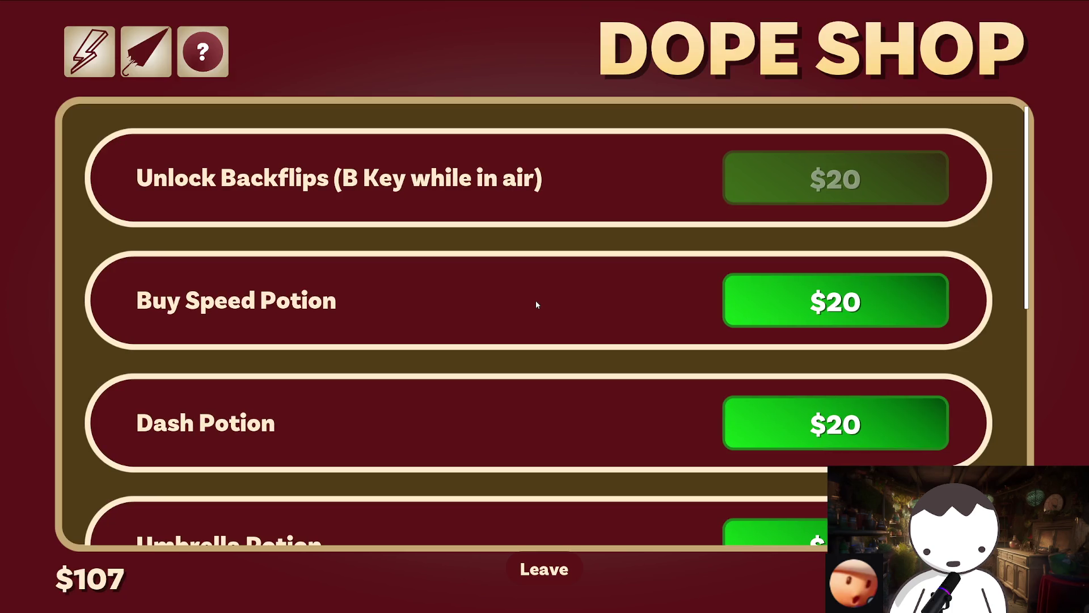
key("Escape")
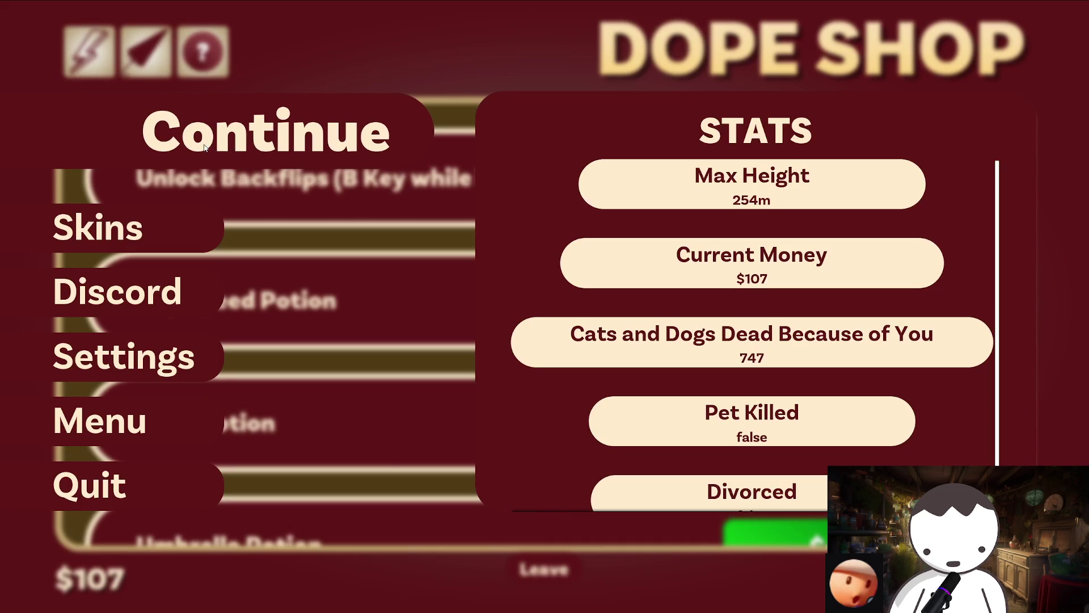
key("Escape")
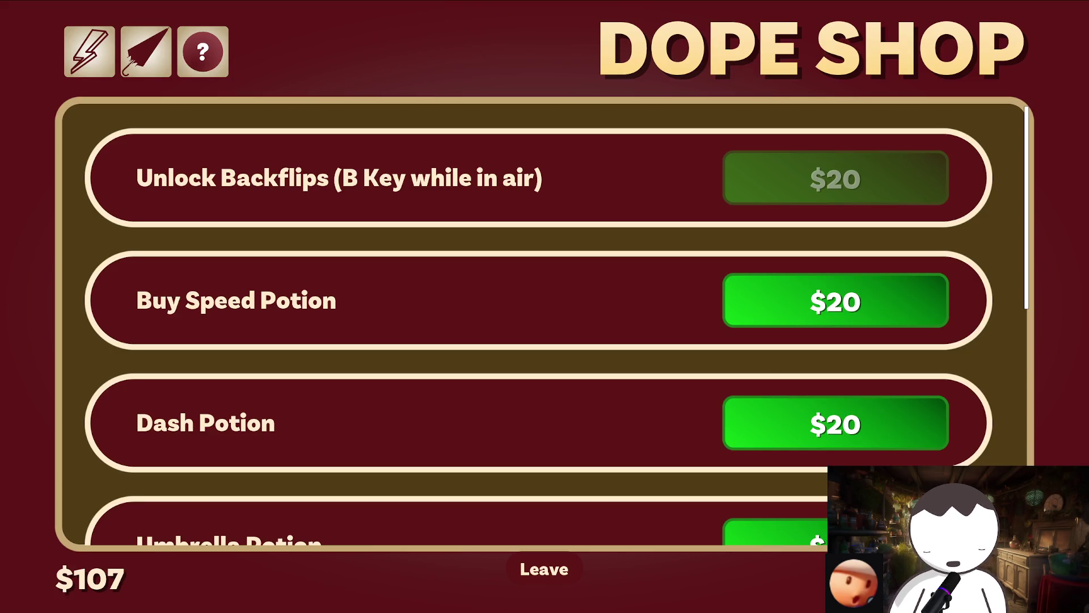
key("Escape")
left_click(117, 490)
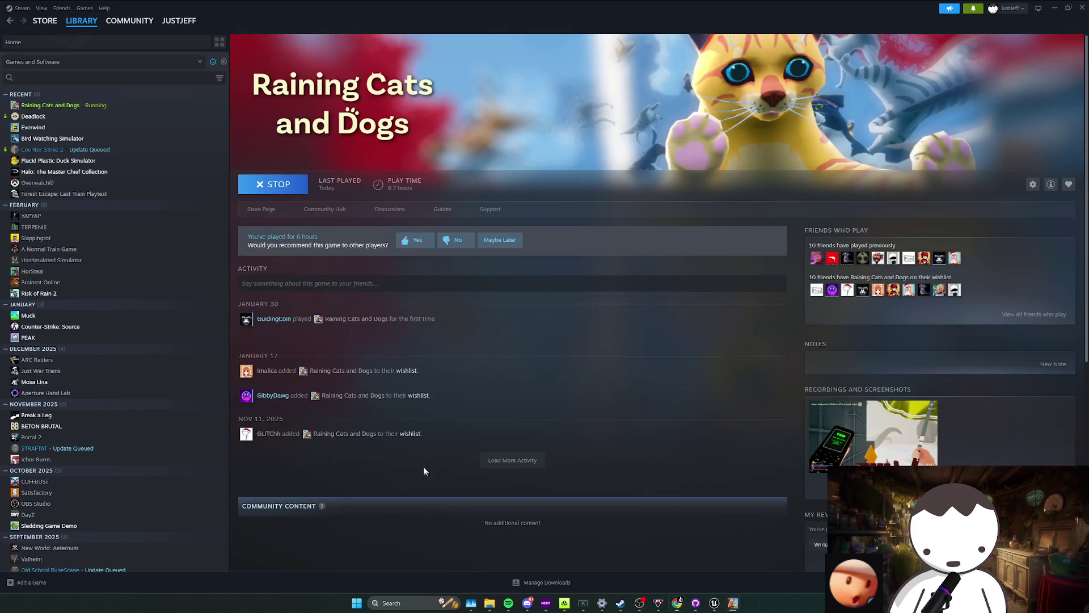
Back in Unreal Editor, save the main level and bring BP_MyFirstPersonCharacter's EventGraph to the front.
mouse_move(714, 603)
left_click(672, 554)
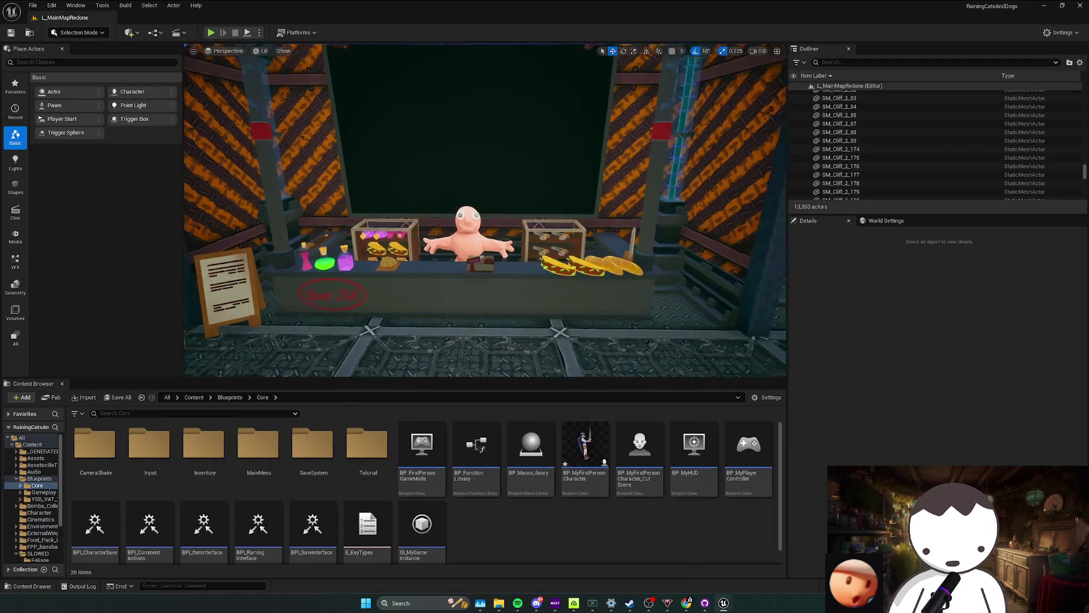
key("ctrl+s")
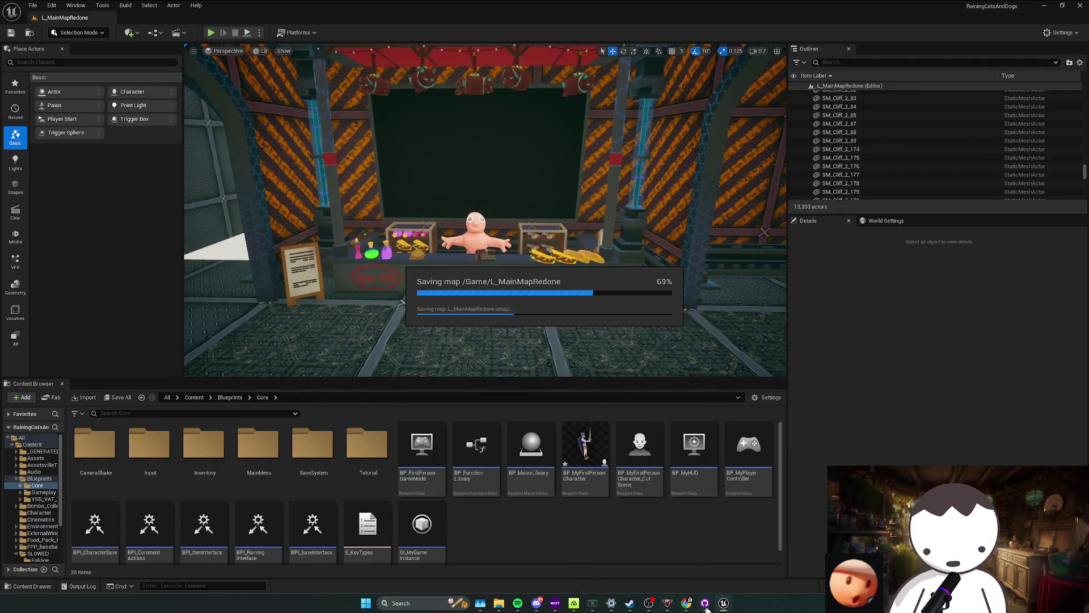
left_click(681, 557)
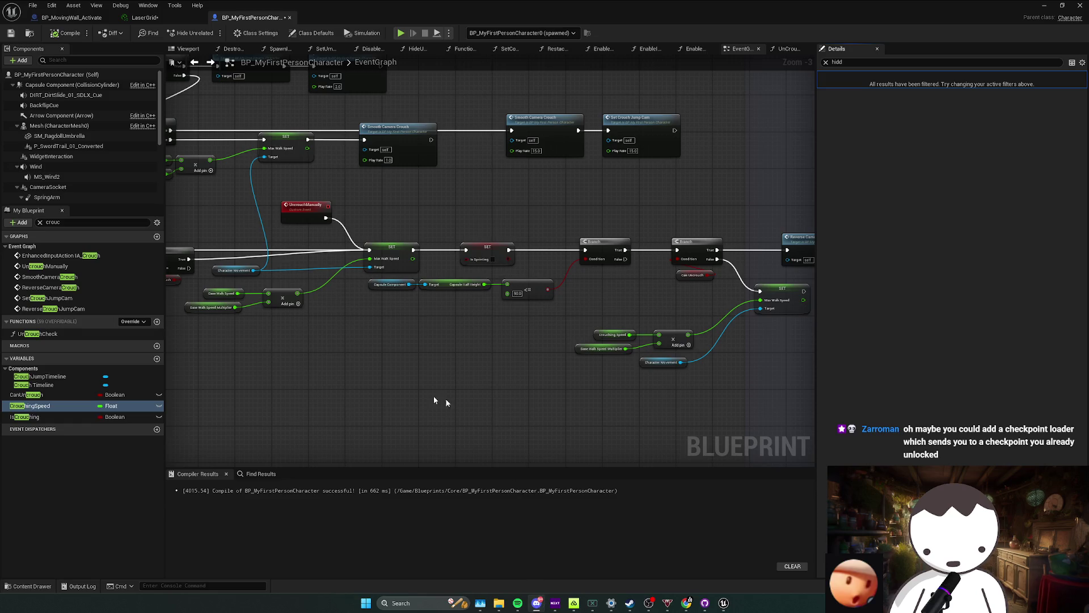
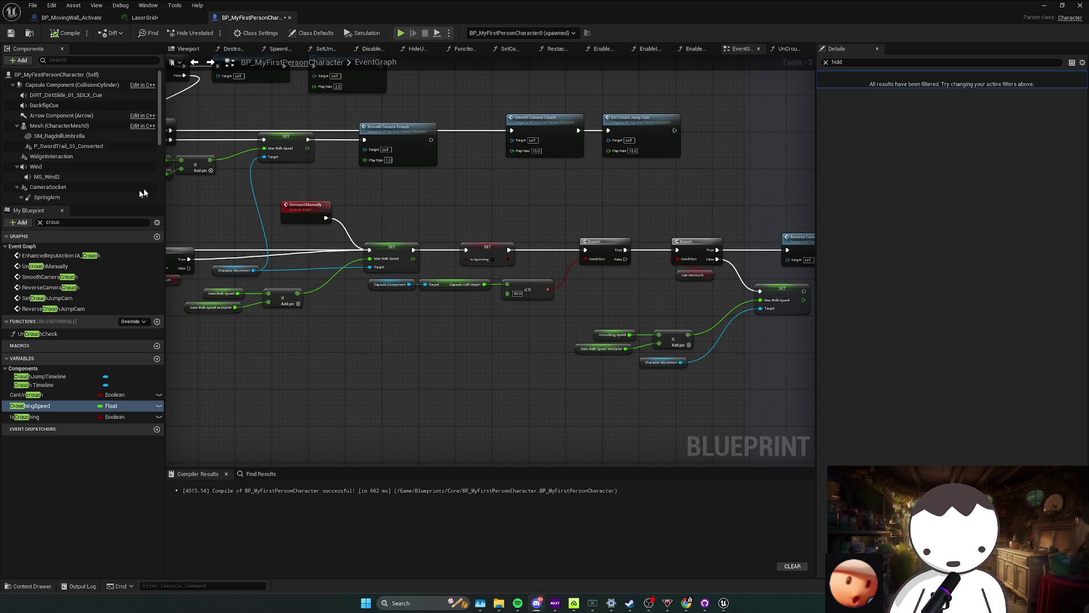
Return to the level editor, find BP_Spawner in the Outliner and open it for editing.
key("alt+Tab")
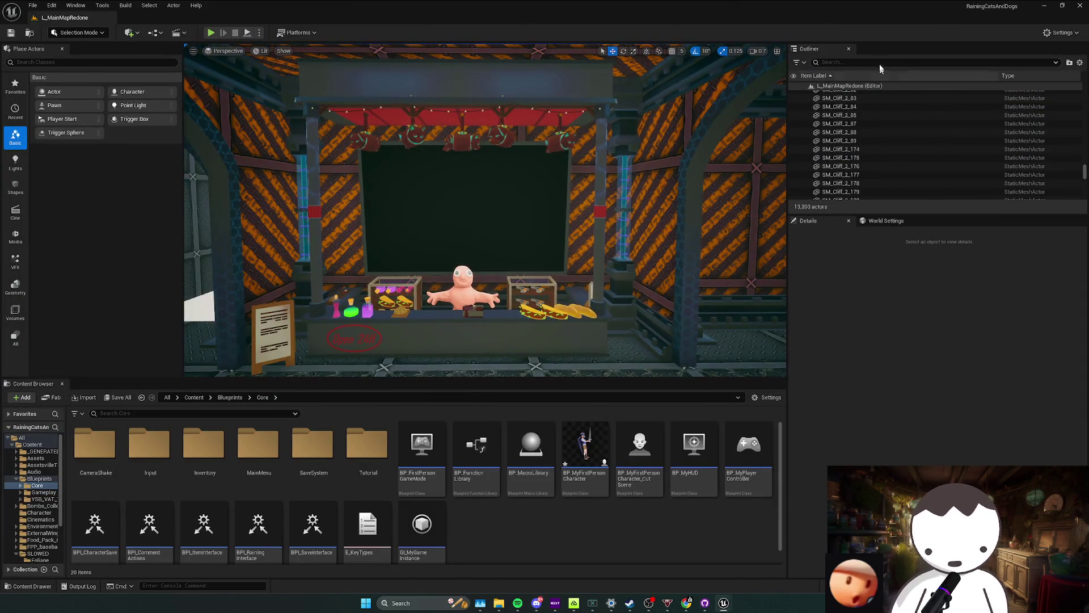
left_click(878, 57)
type("spawner")
scroll(873, 139, "down", 3)
scroll(874, 141, "down", 2)
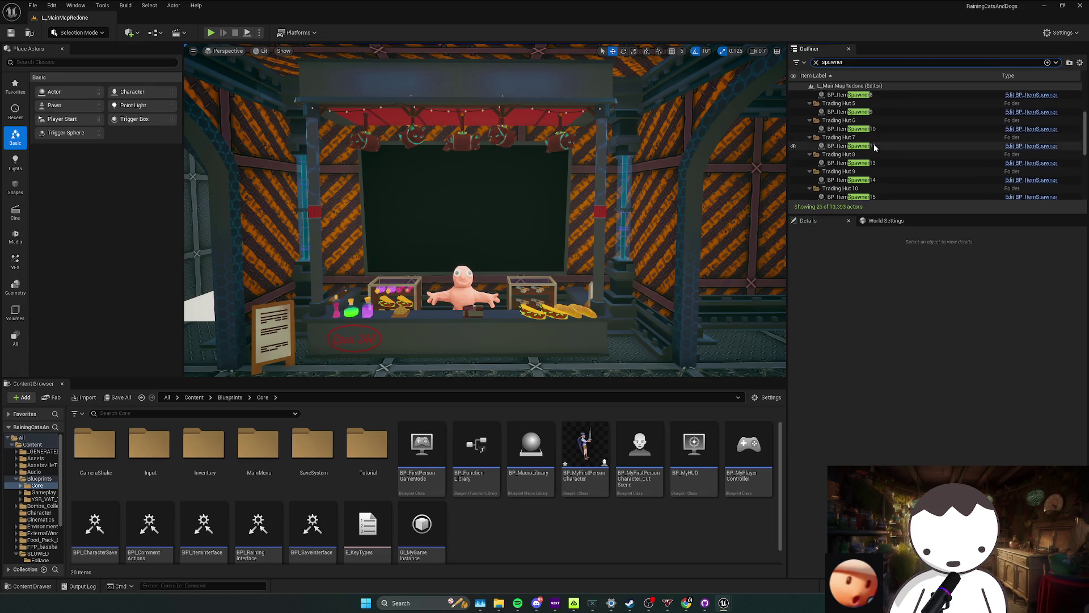
scroll(874, 141, "up", 5)
right_click(861, 103)
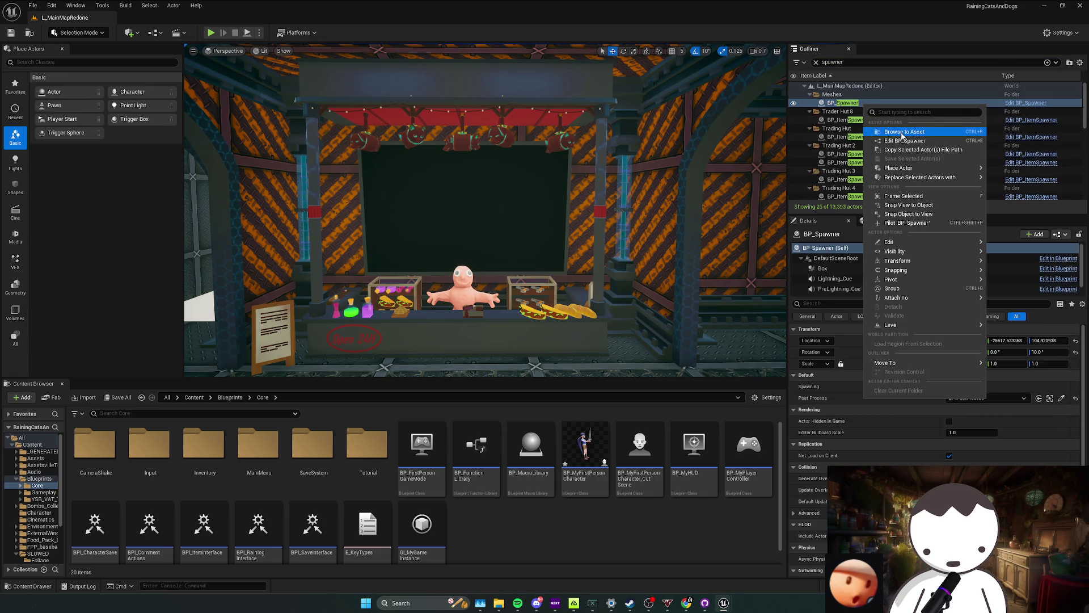
left_click(768, 143)
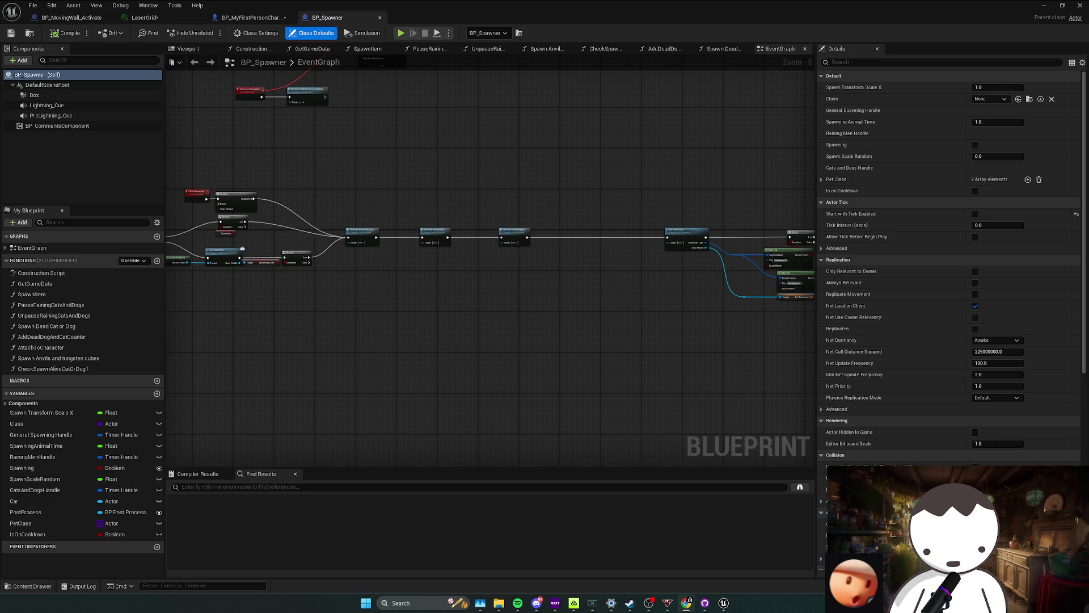
scroll(308, 317, "up", 2)
scroll(342, 310, "up", 2)
scroll(466, 312, "up", 2)
left_click(415, 267)
left_click(392, 242)
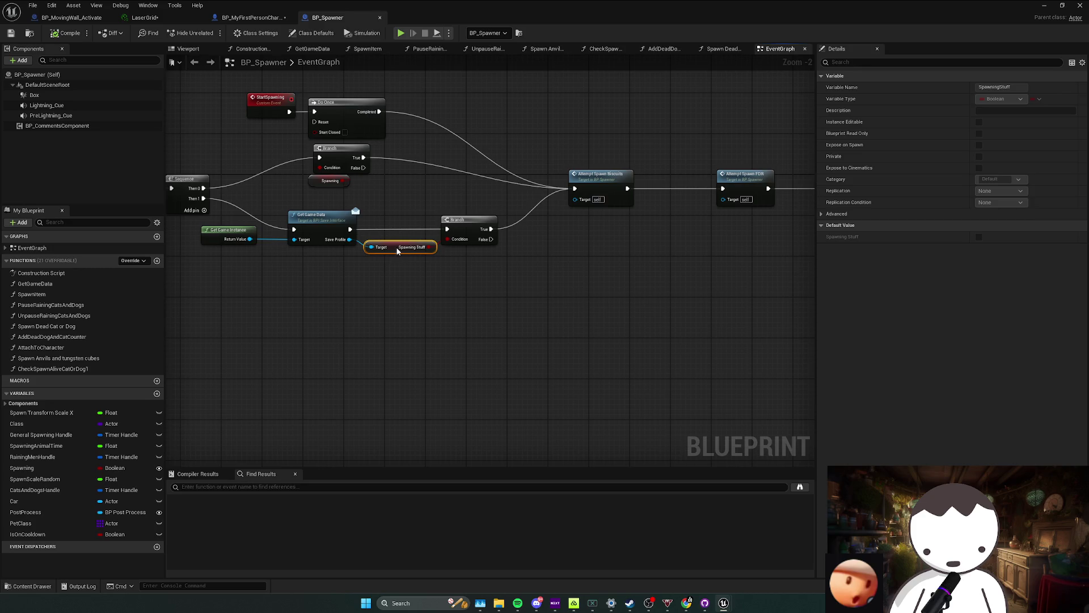
left_click(473, 235)
left_click(395, 245)
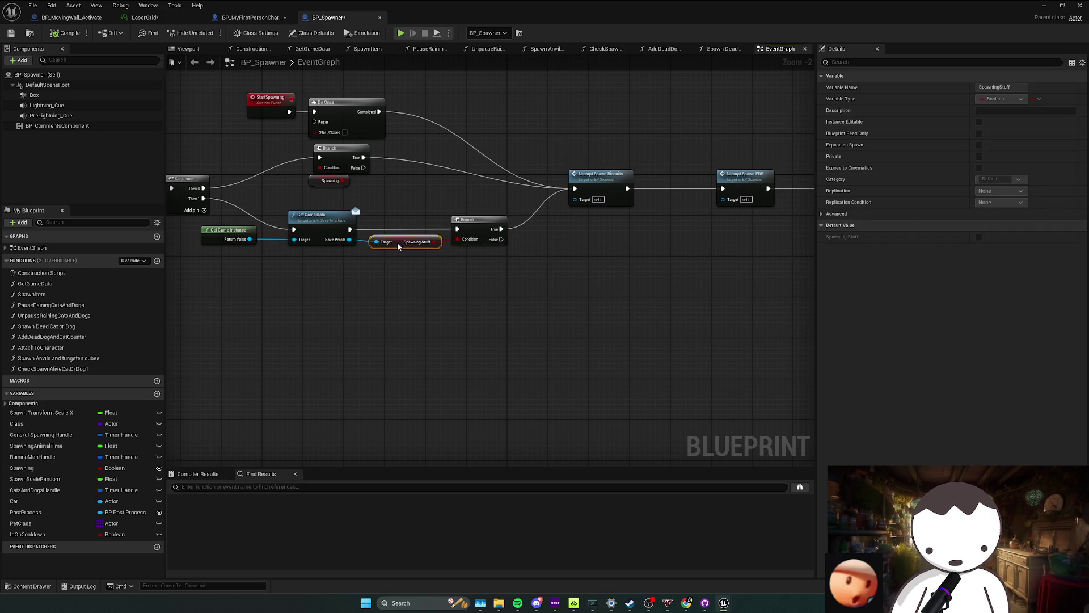
scroll(506, 275, "down", 1)
scroll(383, 276, "down", 1)
mouse_move(383, 275)
left_mouse_down()
mouse_move(554, 250)
mouse_move(409, 275)
left_mouse_up()
scroll(494, 281, "up", 1)
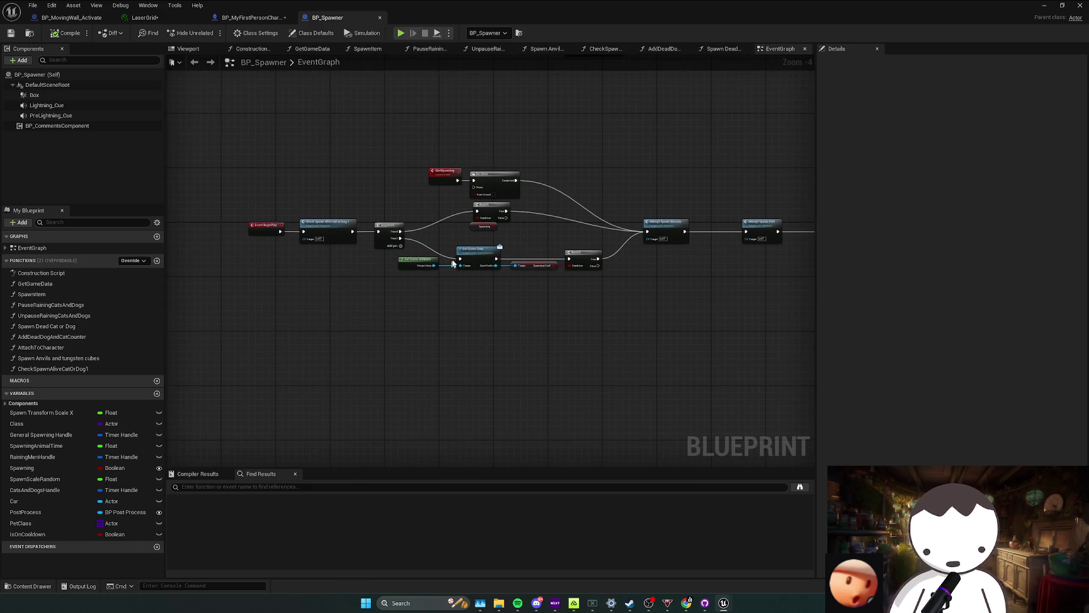
scroll(474, 239, "up", 1)
left_click(474, 239)
scroll(475, 239, "down", 1)
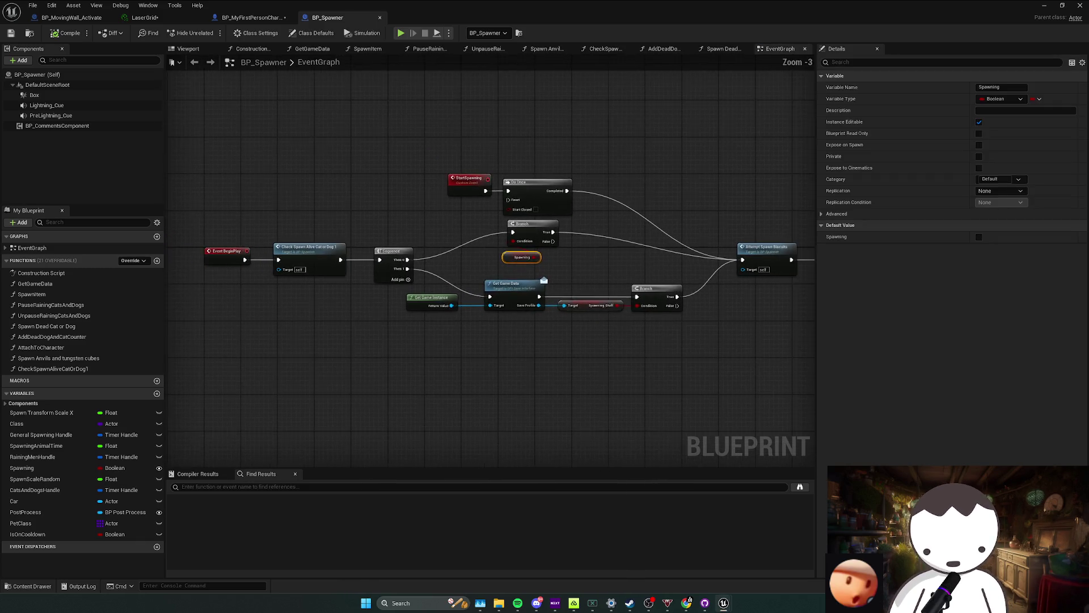
scroll(460, 294, "down", 1)
left_click(461, 294)
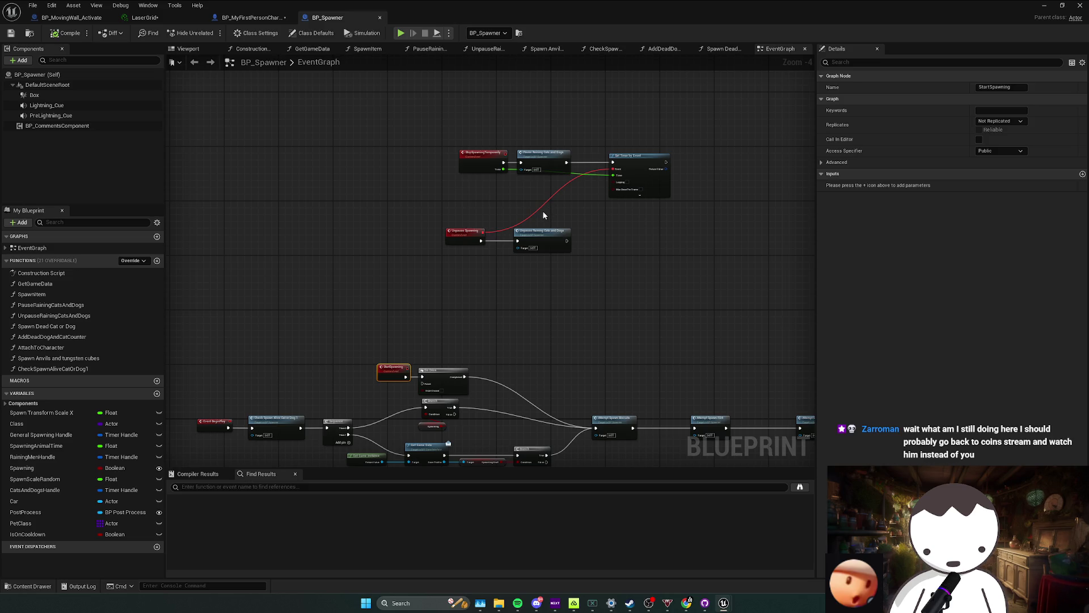
Move the top group of spawning-event nodes to the left and deselect them.
left_click_drag(347, 133, 699, 265)
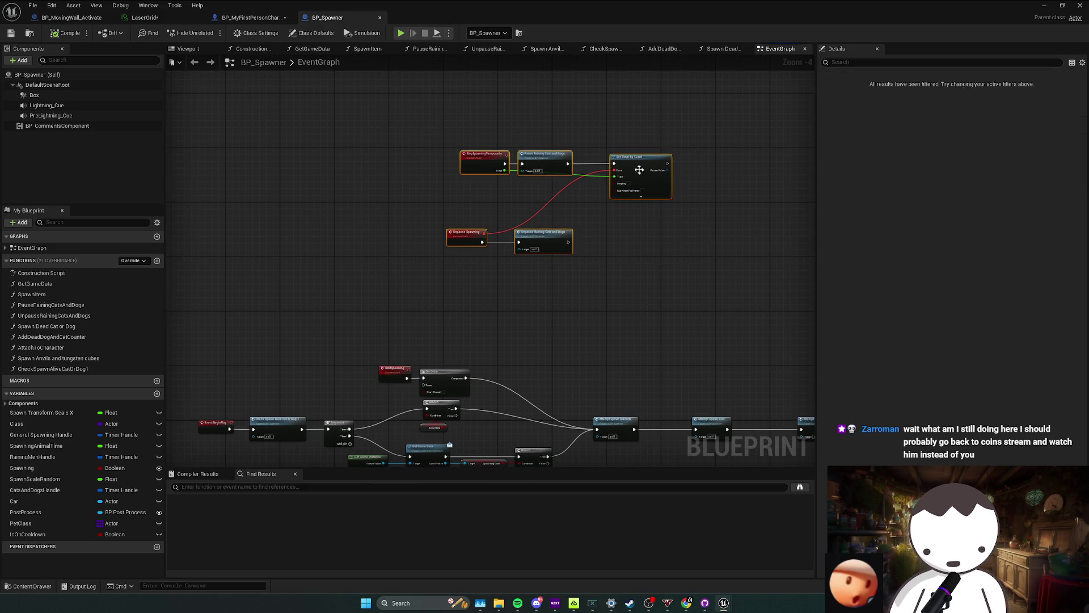
left_click_drag(643, 173, 548, 166)
left_click(502, 262)
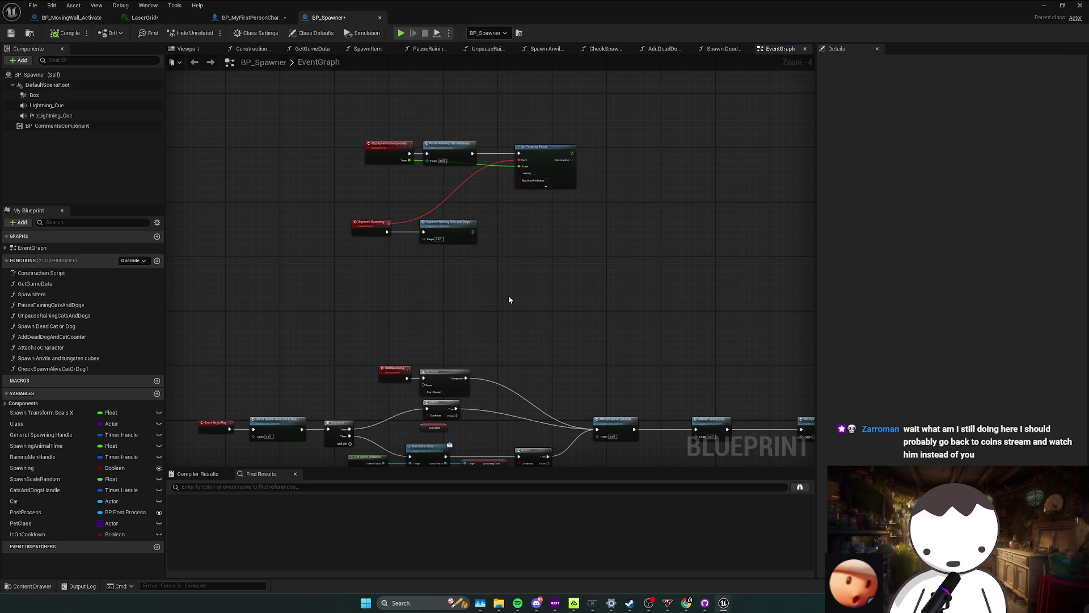
mouse_move(508, 295)
left_mouse_down()
mouse_move(604, 255)
mouse_move(535, 266)
left_mouse_up()
left_click_drag(645, 268, 489, 314)
scroll(490, 365, "up", 2)
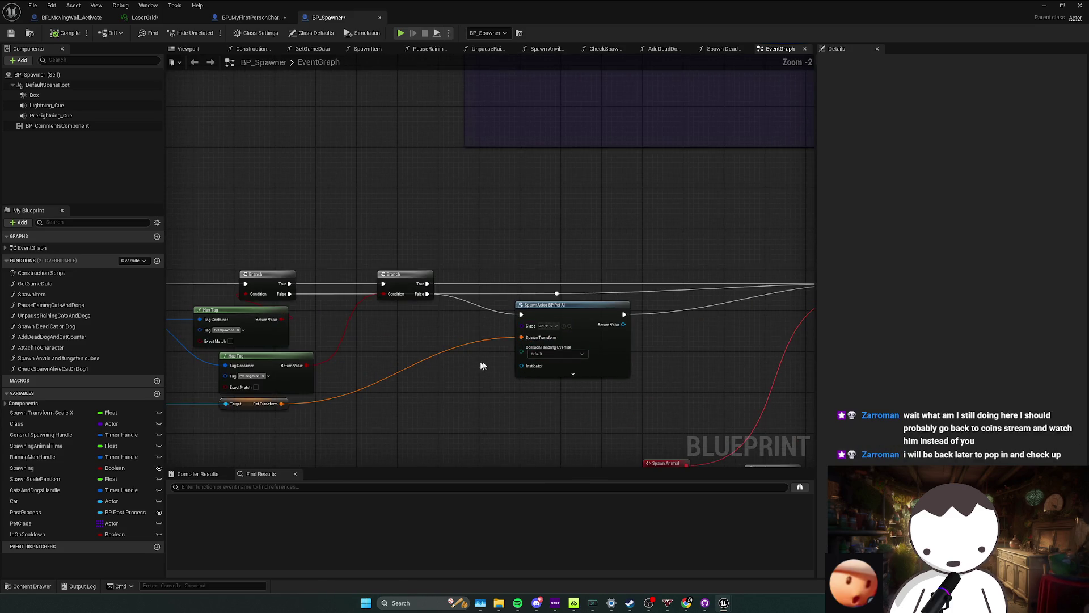
scroll(452, 312, "down", 2)
scroll(554, 353, "down", 2)
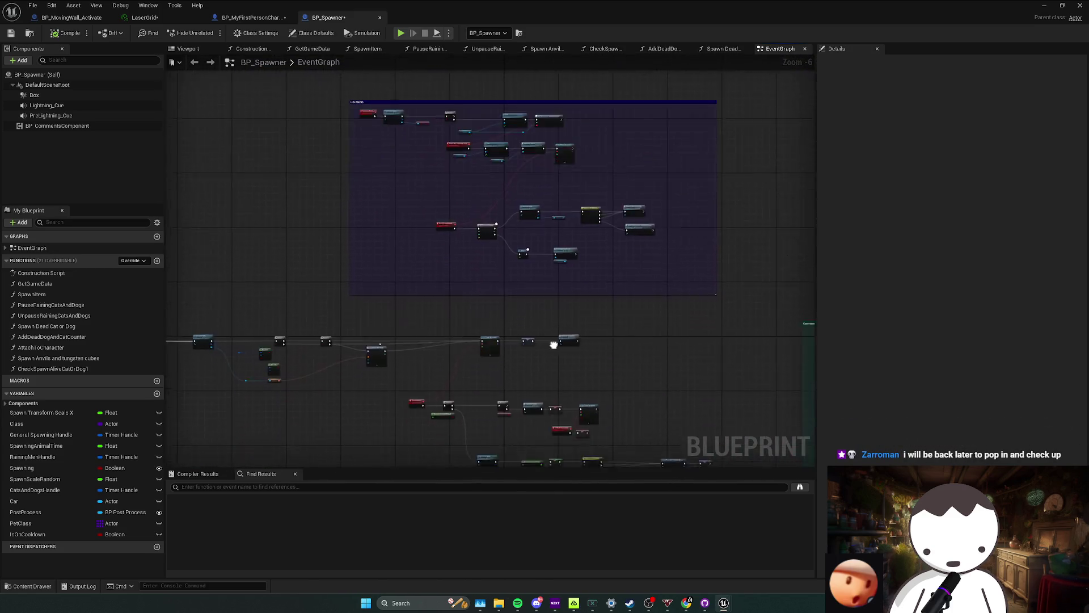
scroll(558, 275, "up", 1)
scroll(530, 313, "up", 1)
scroll(554, 309, "up", 1)
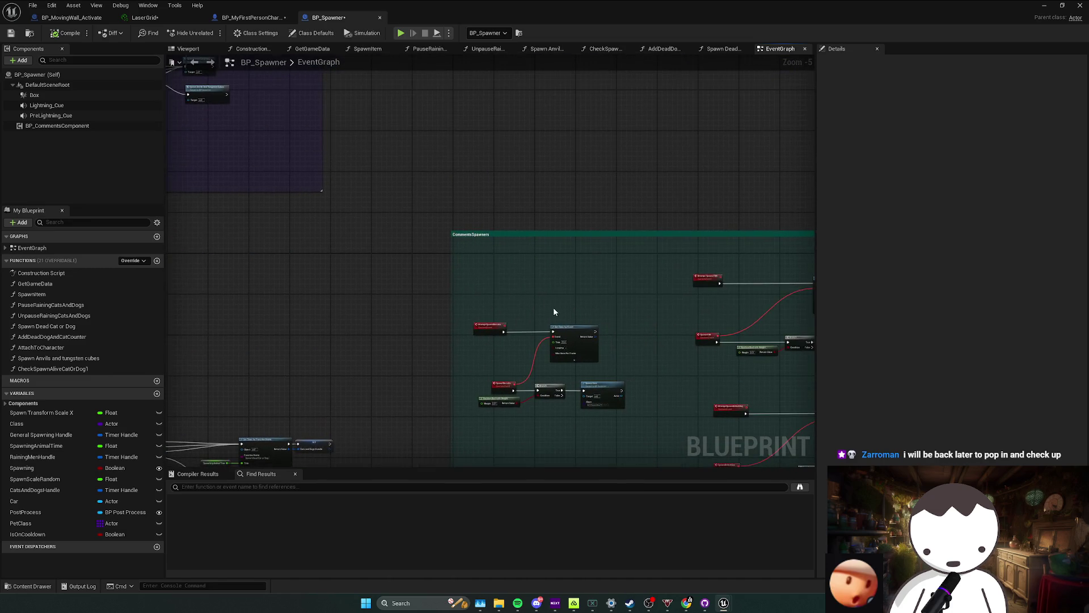
Review the green, purple and LIGHTNING comment boxes and the timer and cooldown nodes.
left_click_drag(554, 309, 417, 224)
mouse_move(376, 273)
left_mouse_down()
mouse_move(814, 273)
mouse_move(442, 315)
left_mouse_up()
scroll(503, 329, "down", 5)
scroll(503, 329, "down", 3)
scroll(366, 255, "up", 2)
scroll(364, 258, "up", 2)
mouse_move(365, 257)
left_mouse_down()
mouse_move(509, 264)
mouse_move(545, 343)
left_mouse_up()
scroll(345, 250, "up", 1)
left_click_drag(558, 273, 554, 401)
scroll(531, 246, "up", 2)
scroll(528, 245, "up", 1)
mouse_move(432, 207)
left_mouse_down()
mouse_move(396, 205)
mouse_move(425, 308)
mouse_move(314, 186)
left_mouse_up()
scroll(377, 203, "up", 1)
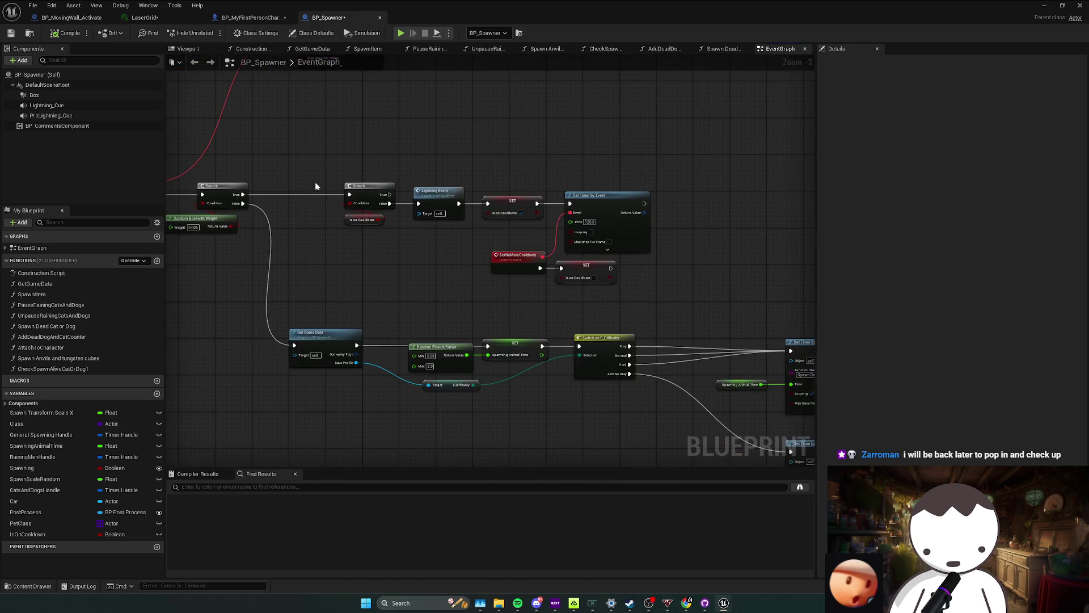
left_click_drag(536, 243, 602, 293)
left_click(451, 229)
Nudge the lower Set Timer by Function Name node slightly beside the difficulty switch.
left_click_drag(451, 230, 389, 191)
mouse_move(515, 350)
left_mouse_down()
mouse_move(454, 310)
mouse_move(478, 311)
left_mouse_up()
mouse_move(546, 306)
left_mouse_down()
mouse_move(501, 293)
mouse_move(572, 365)
left_mouse_up()
left_click_drag(607, 325, 592, 330)
left_click(562, 299)
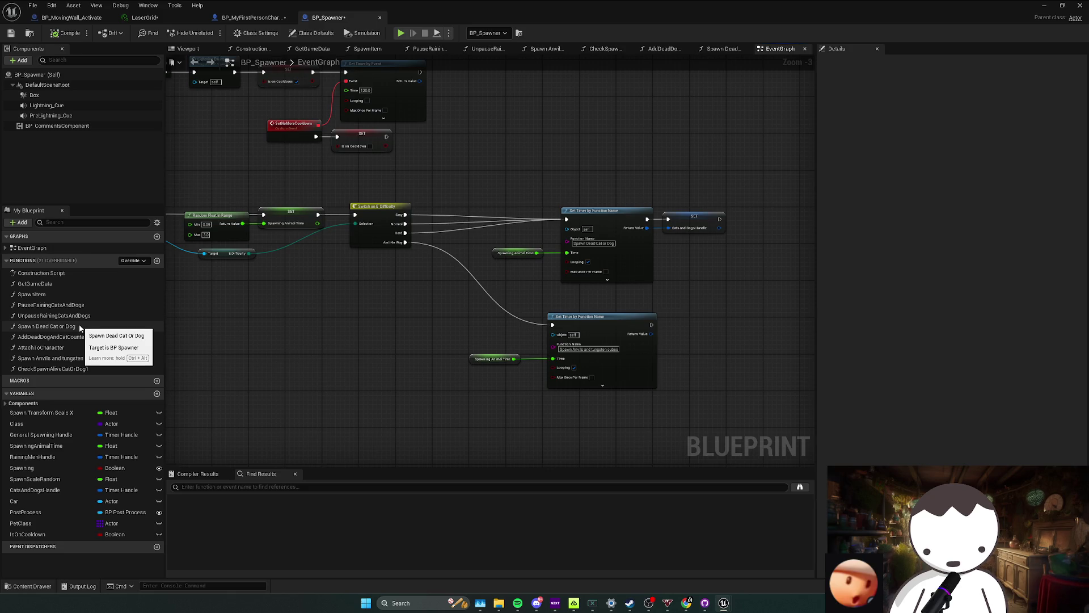
In Spawn Dead Cat or Dog, set Random Float in Range to Min -400 and Max 400.
double_click(80, 324)
scroll(467, 282, "up", 2)
scroll(466, 281, "up", 2)
left_click_drag(466, 281, 320, 342)
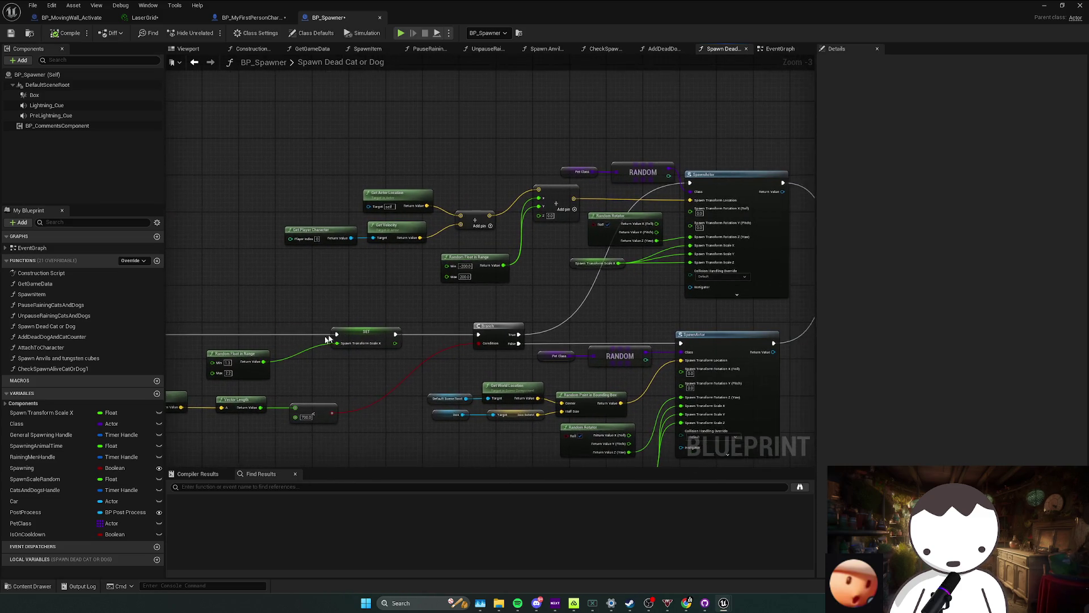
left_click_drag(504, 288, 459, 302)
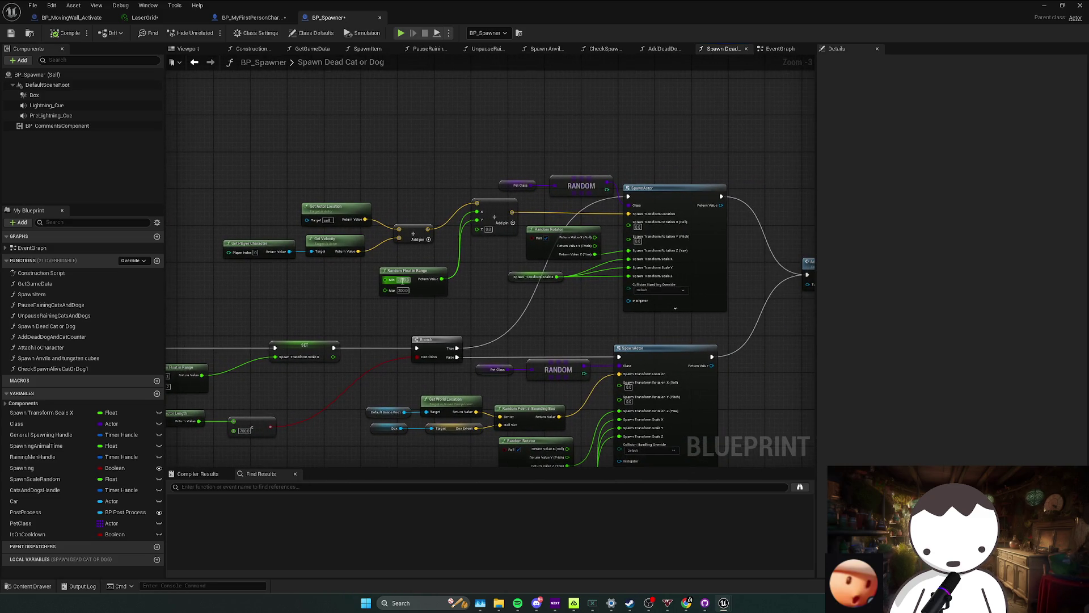
type("-200")
key("Return")
left_click_drag(412, 290, 490, 293)
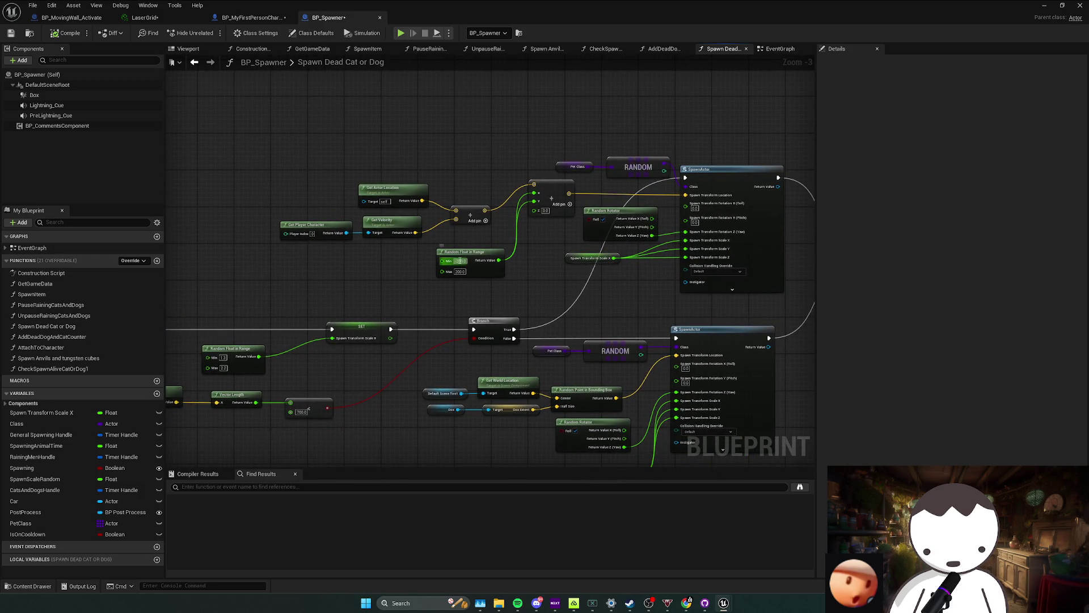
type("-400")
key("Return")
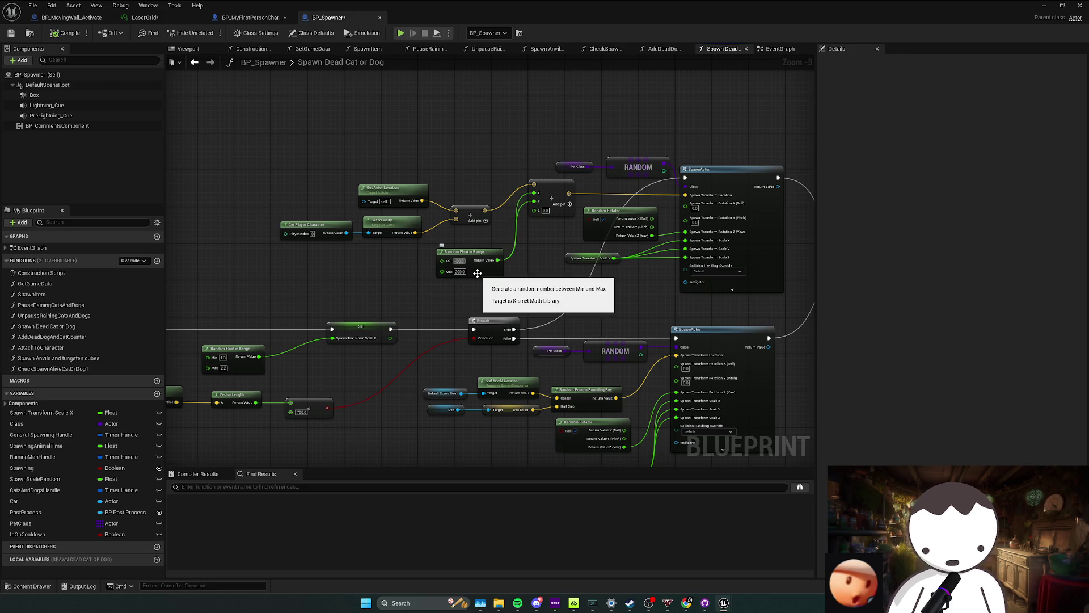
key("Tab")
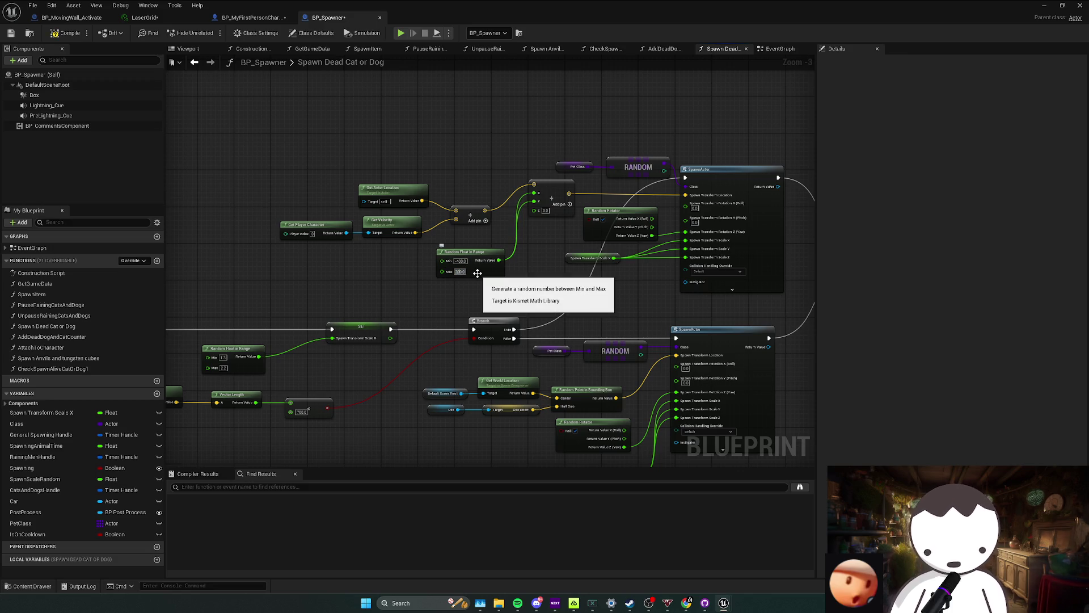
key("Return")
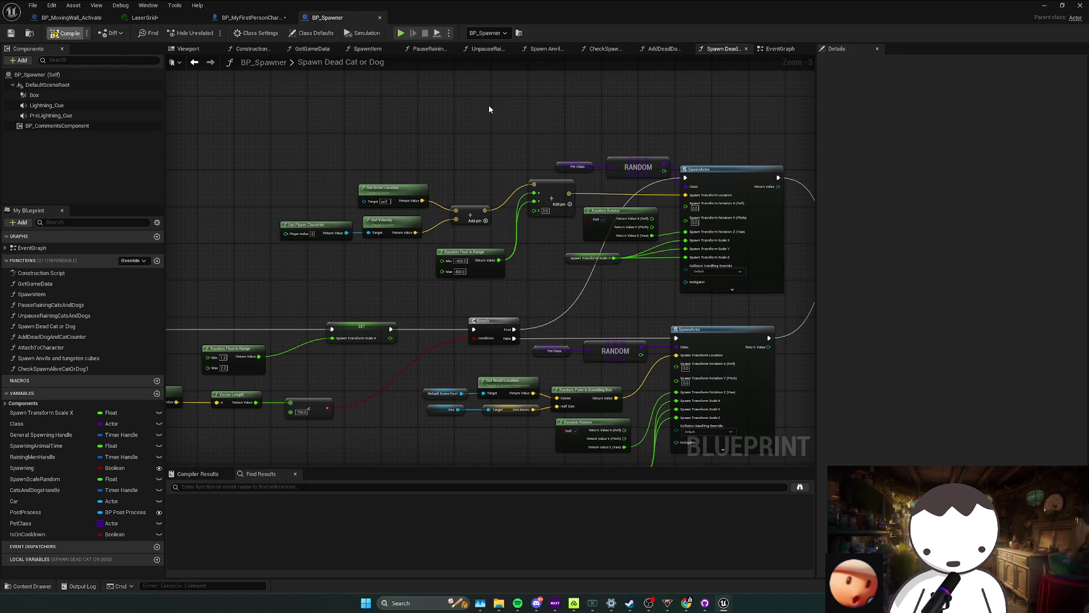
left_click(1041, 9)
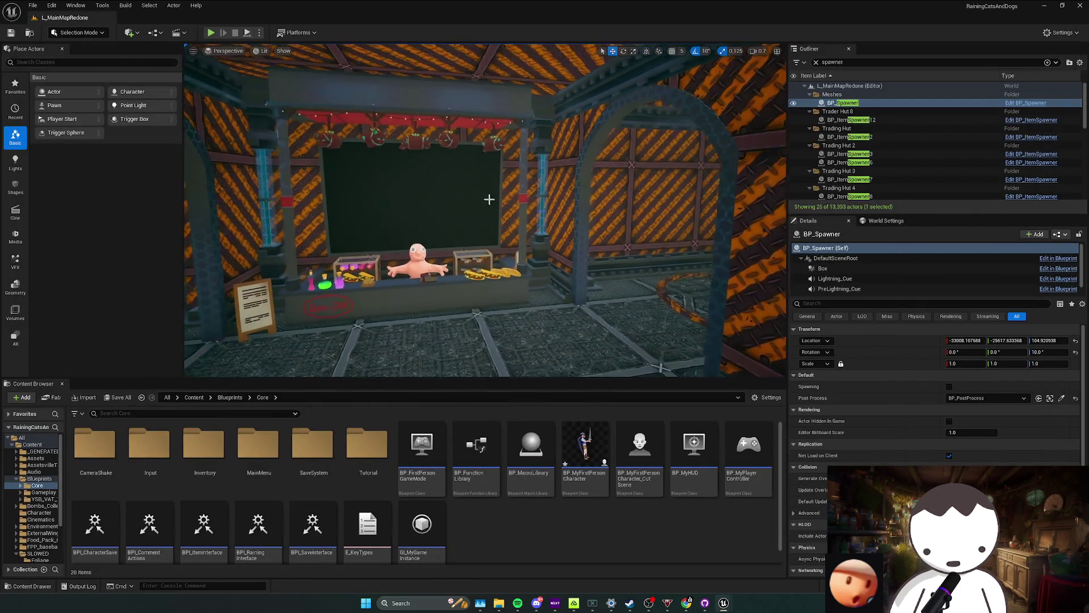
Save all changed assets including the spawner blueprint.
key("ctrl+s")
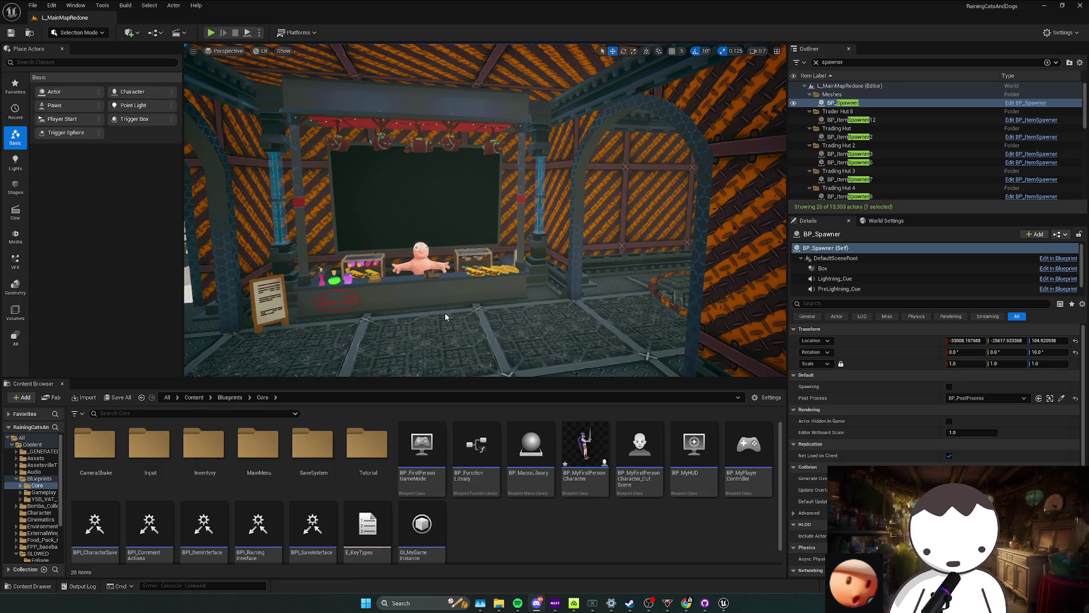
scroll(563, 184, "up", 5)
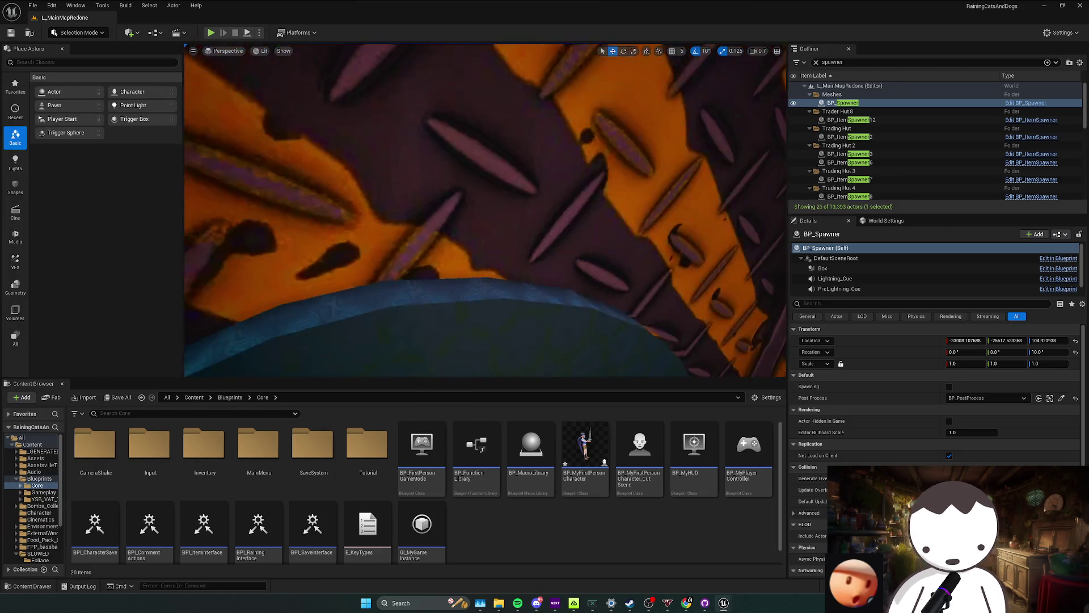
scroll(563, 185, "up", 5)
scroll(415, 235, "up", 10)
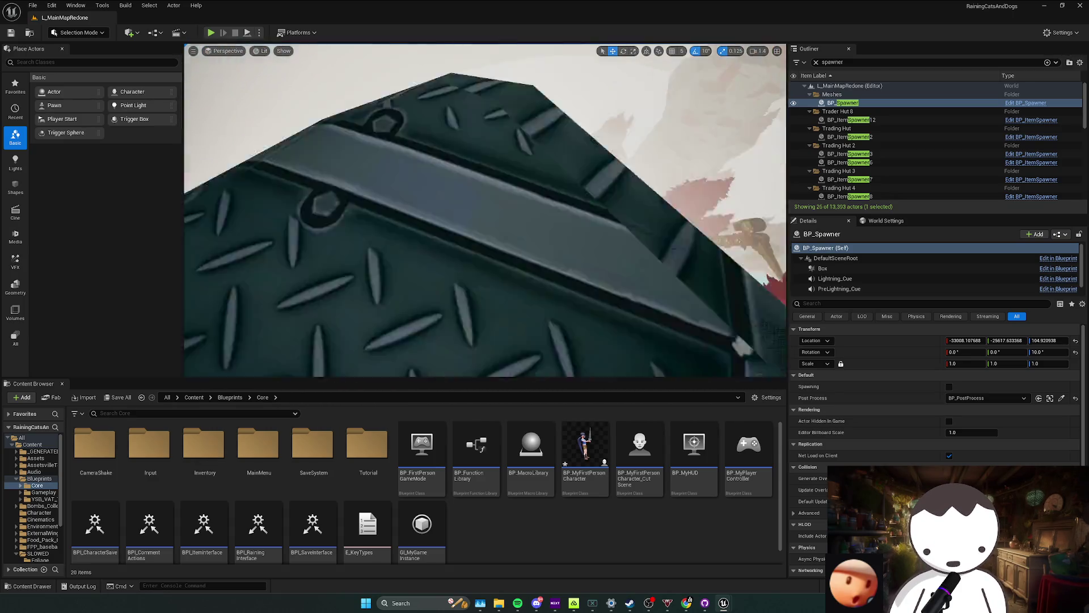
scroll(537, 267, "down", 10)
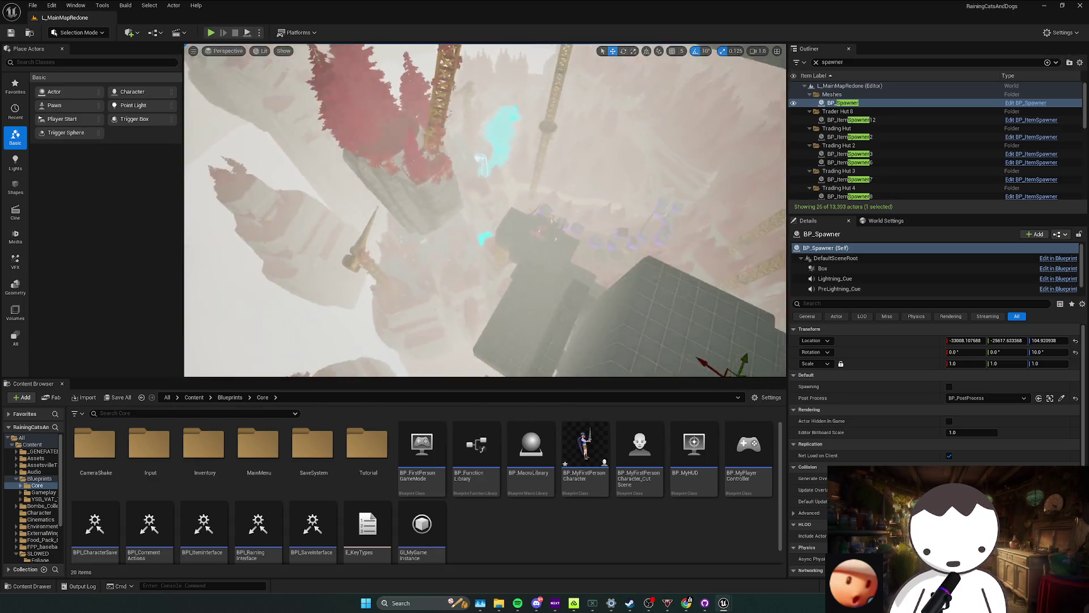
scroll(537, 269, "up", 3)
scroll(537, 268, "up", 3)
scroll(538, 268, "up", 3)
scroll(537, 268, "up", 3)
scroll(485, 210, "up", 3)
scroll(485, 211, "up", 3)
scroll(485, 209, "up", 3)
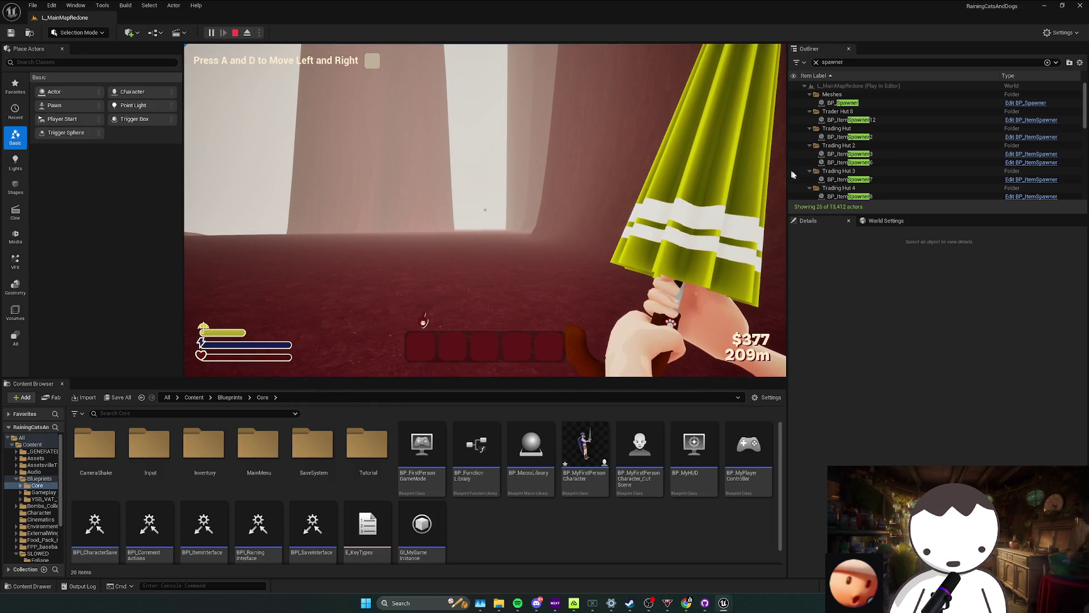
Stop the play session and clear the Outliner search filter.
key("Escape")
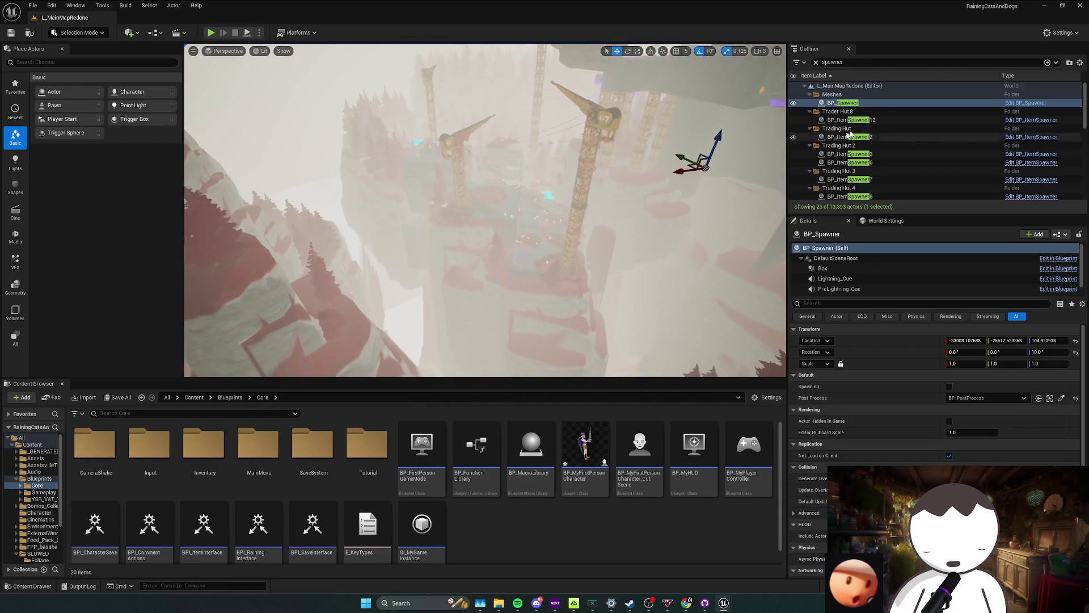
key("BackSpace")
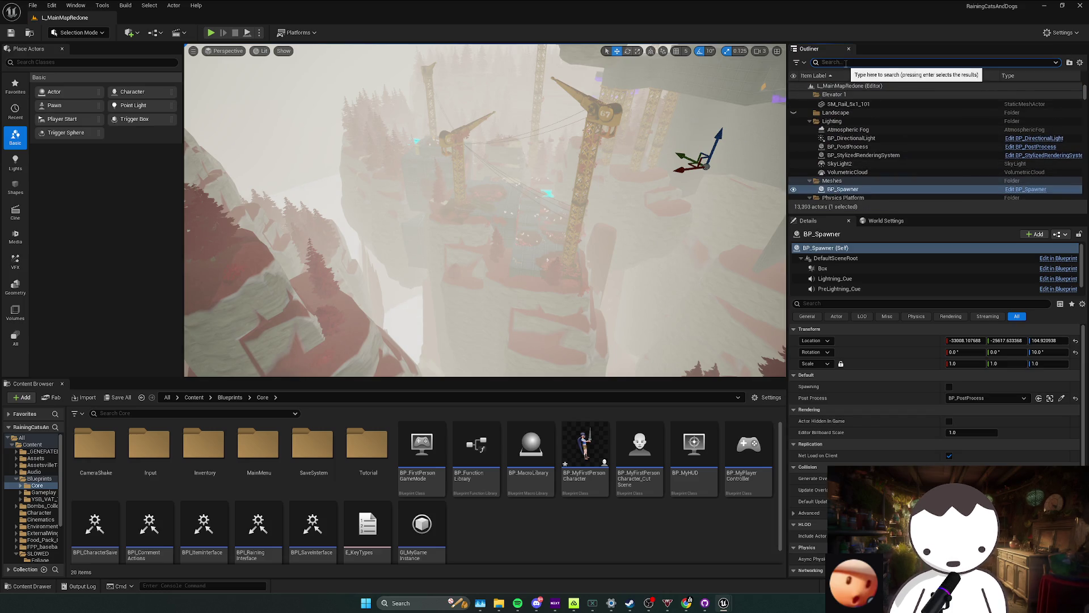
type("kill")
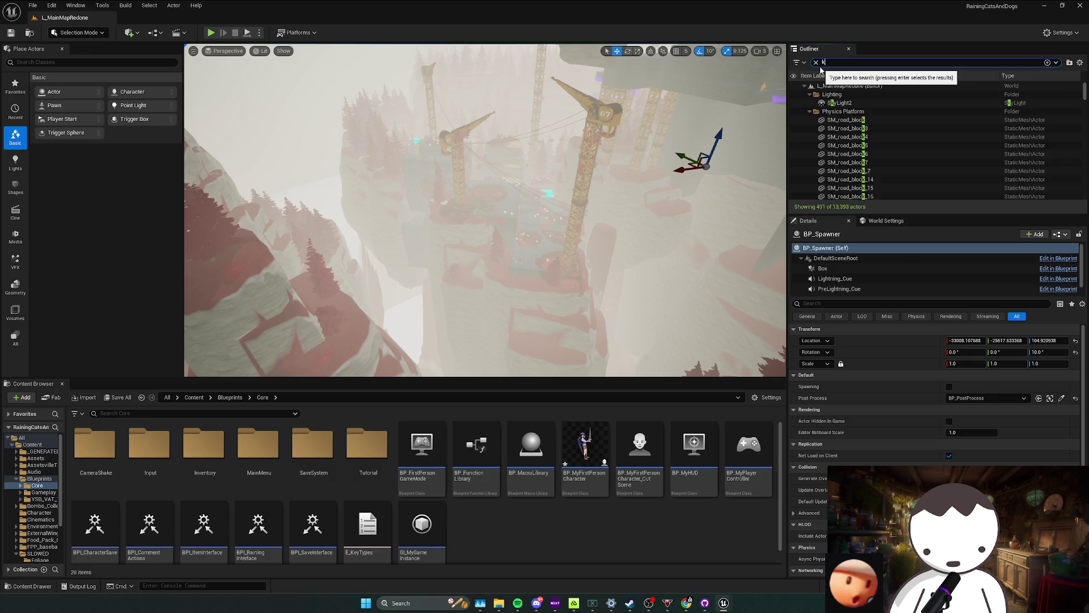
Browse to BP_CloudAndKill's asset folder and drag a BP_KillCharacter actor into the level.
left_click(856, 102)
right_click(858, 103)
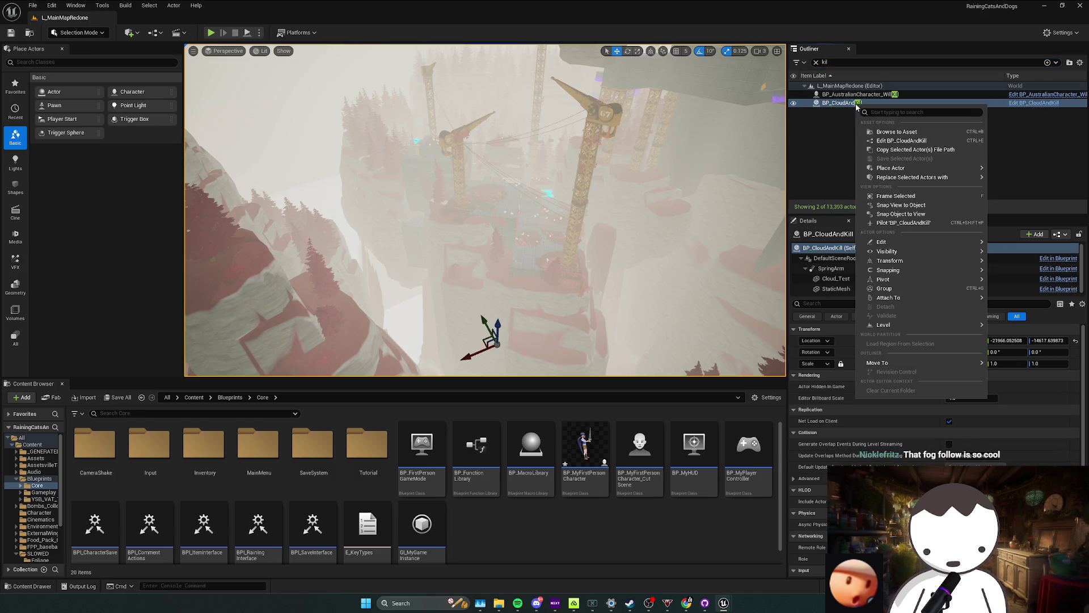
left_click(890, 132)
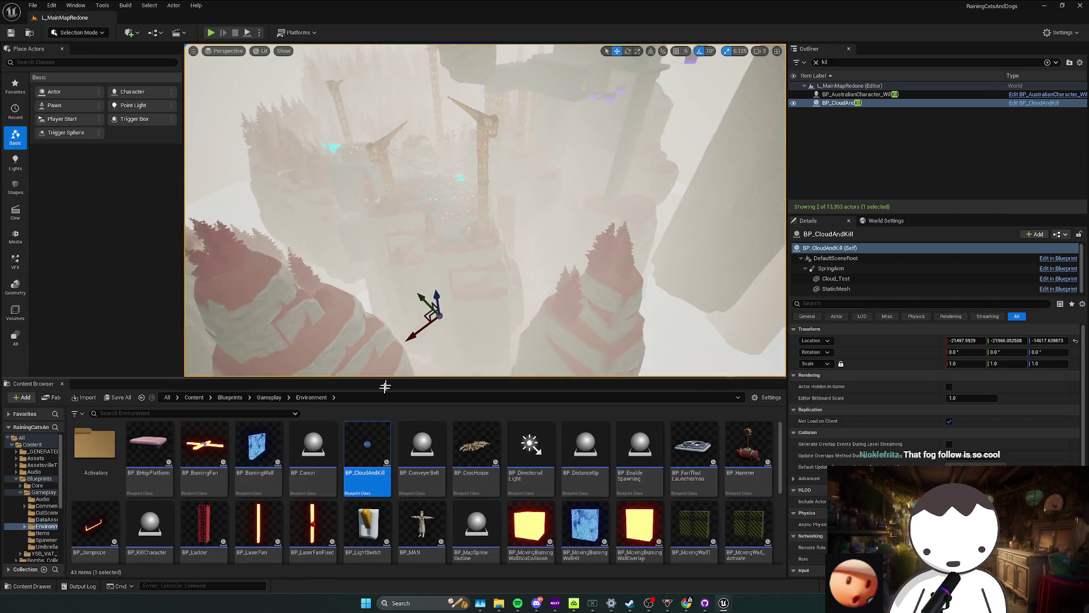
scroll(160, 528, "down", 1)
left_click_drag(160, 528, 851, 119)
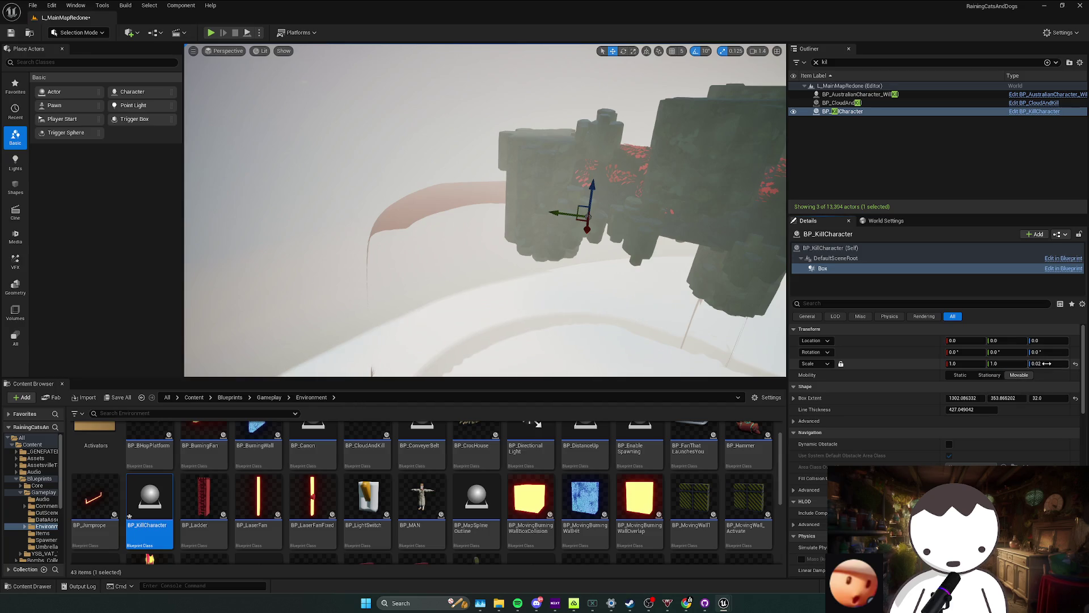
Unlock the scale axes, enlarge the kill actor's Box Z scale and inspect the slab.
left_click(841, 364)
left_click(1038, 363)
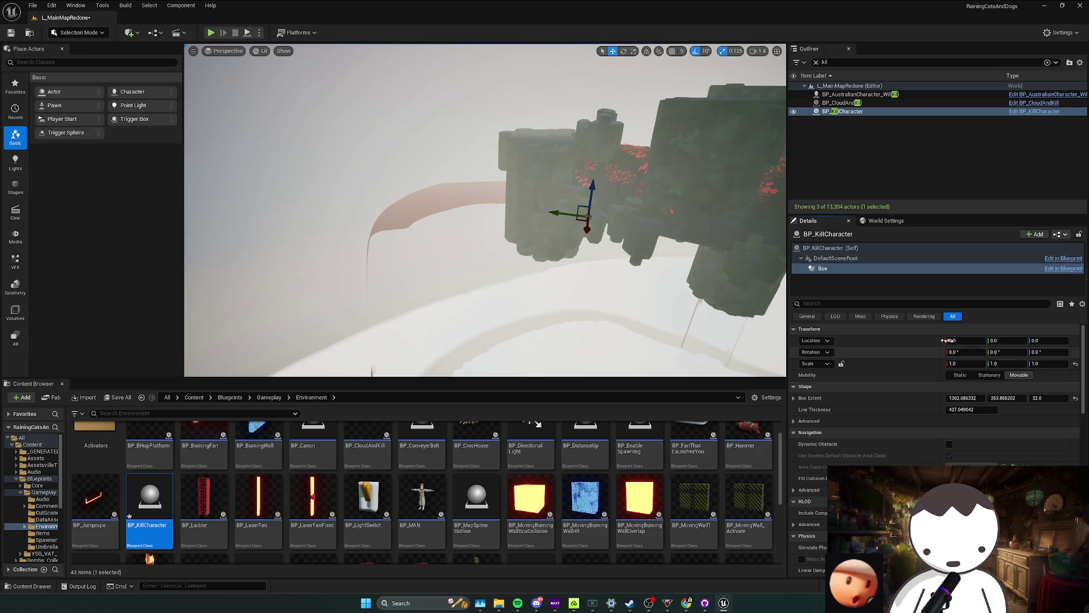
left_click_drag(582, 277, 582, 255)
left_click(830, 248)
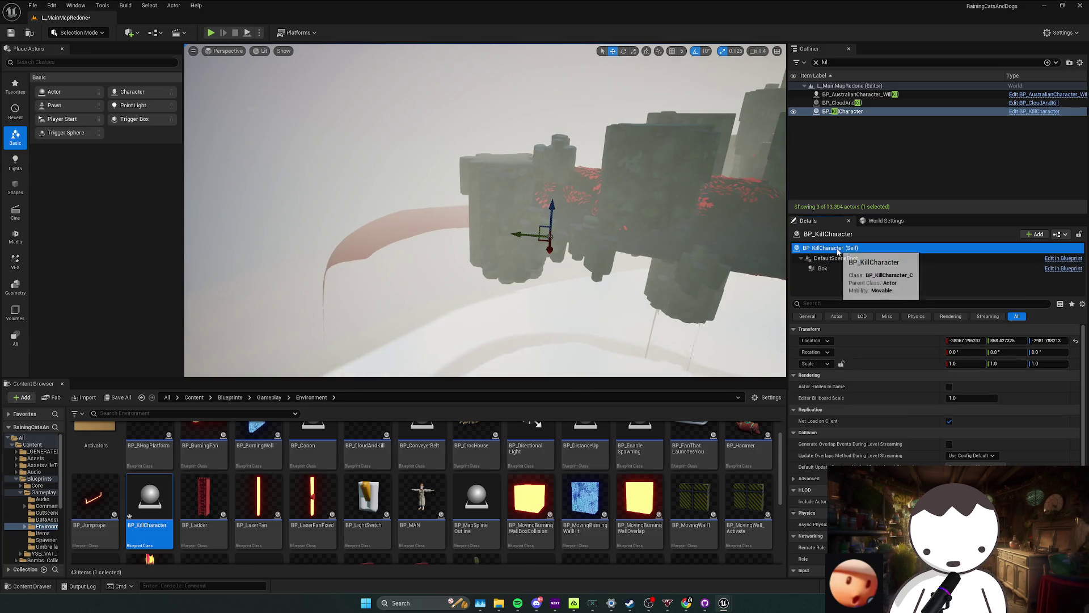
mouse_move(712, 249)
left_mouse_down()
mouse_move(723, 230)
mouse_move(646, 255)
left_mouse_up()
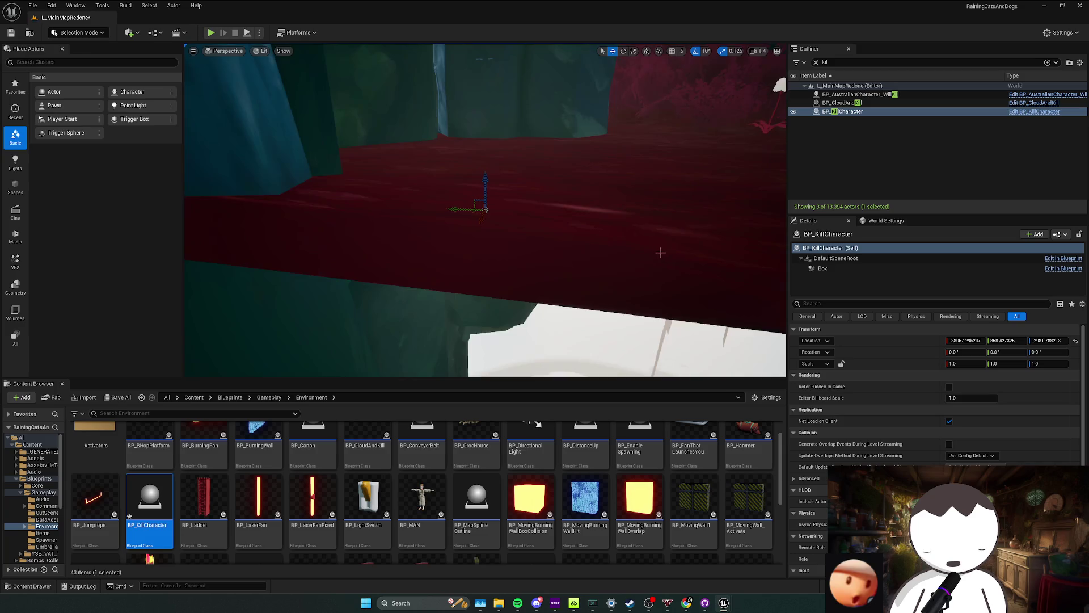
left_click(823, 268)
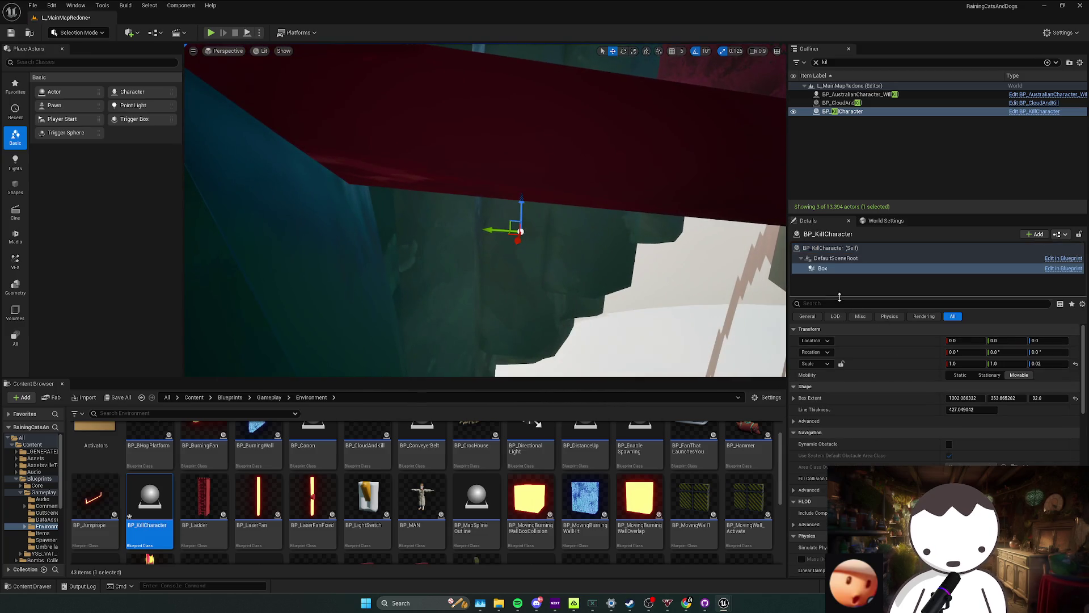
mouse_move(779, 313)
left_mouse_down()
mouse_move(749, 324)
mouse_move(722, 256)
left_mouse_up()
left_click(845, 271)
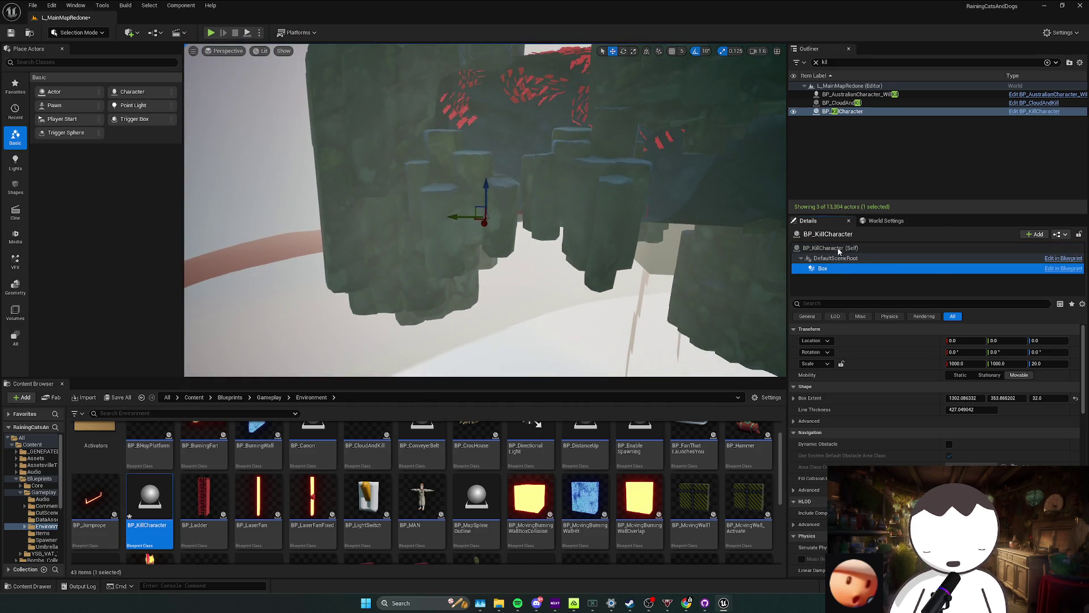
left_click(826, 248)
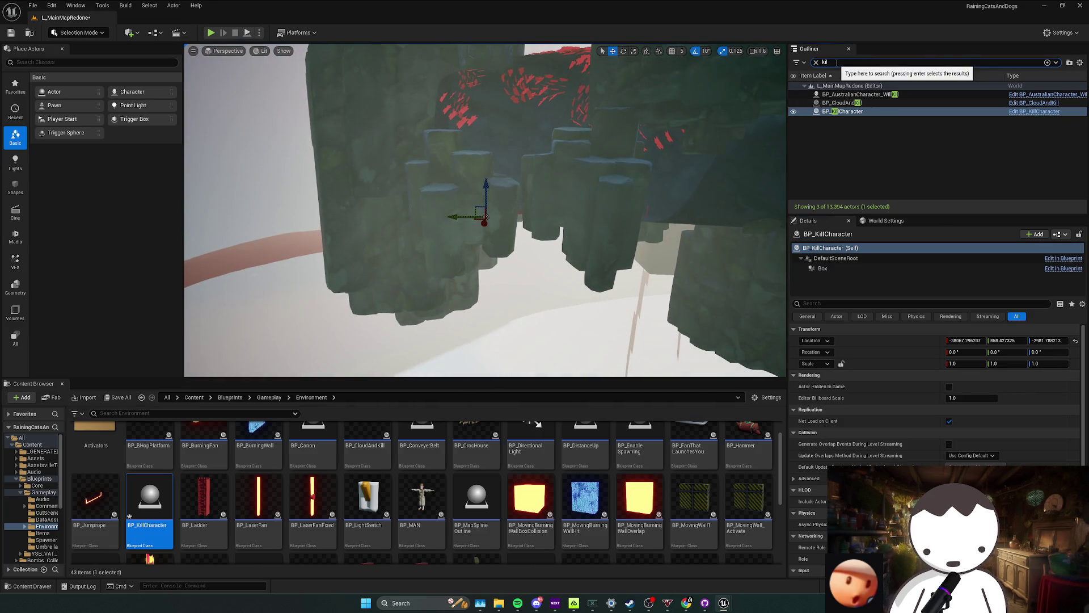
double_click(852, 249)
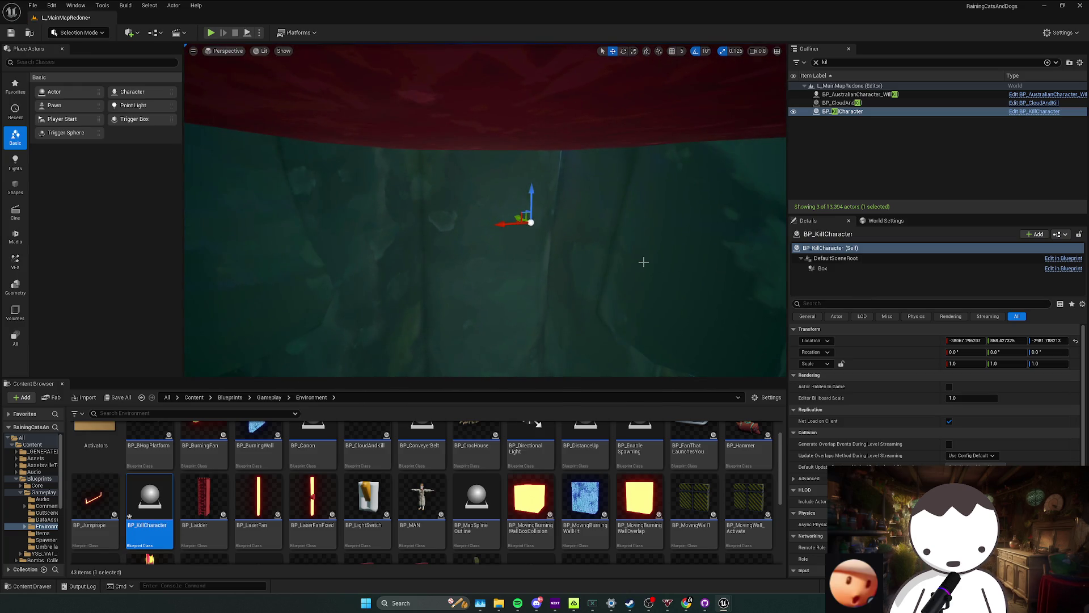
Make the Box movable, delete the trial BP_KillCharacter and drag in a fresh one.
key("p")
key("p")
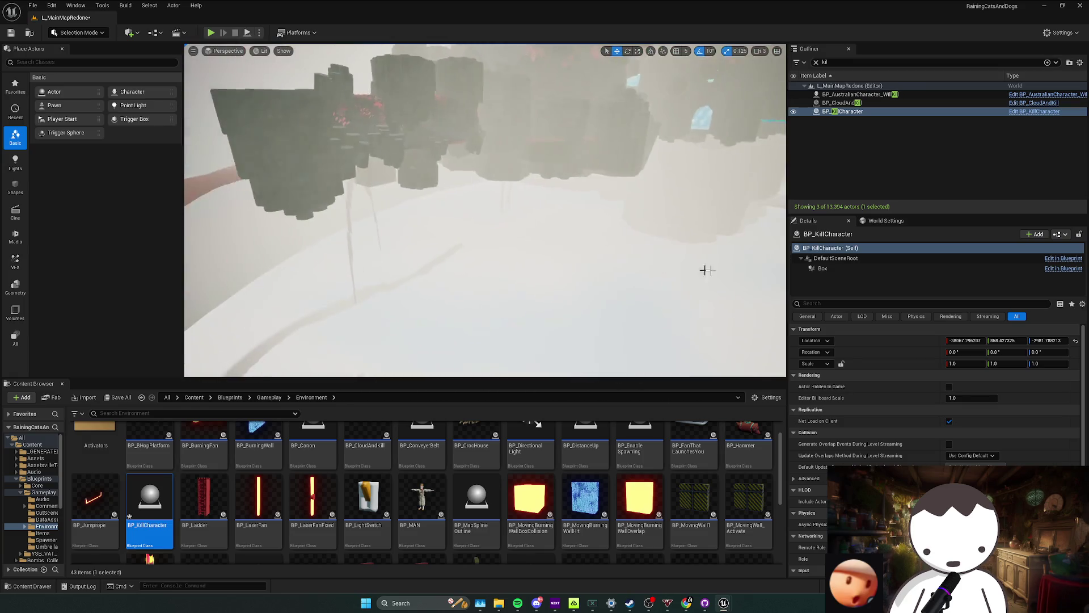
left_click(843, 269)
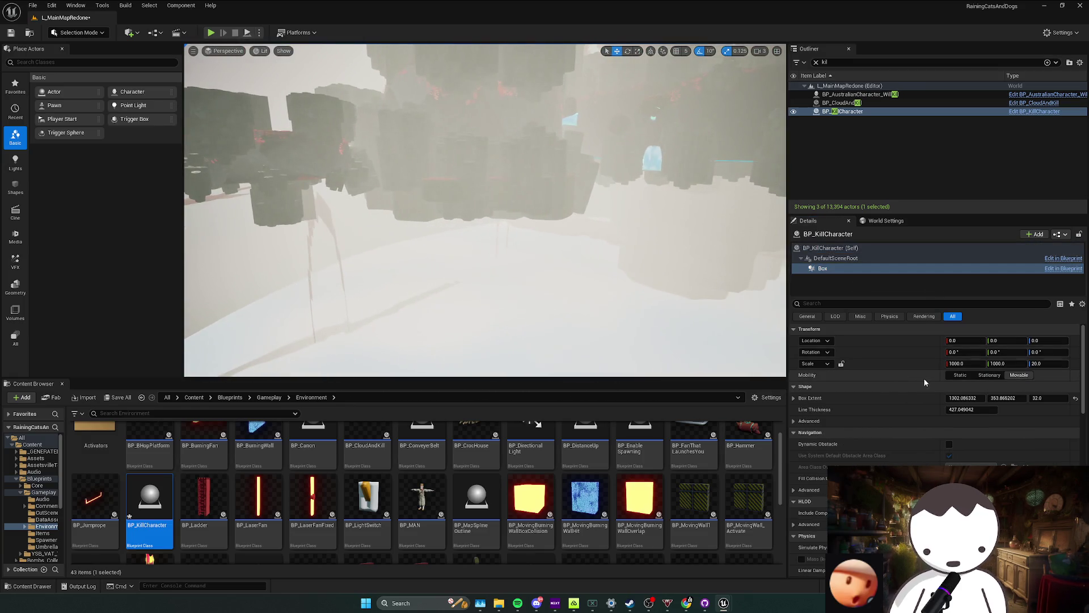
left_click(1019, 375)
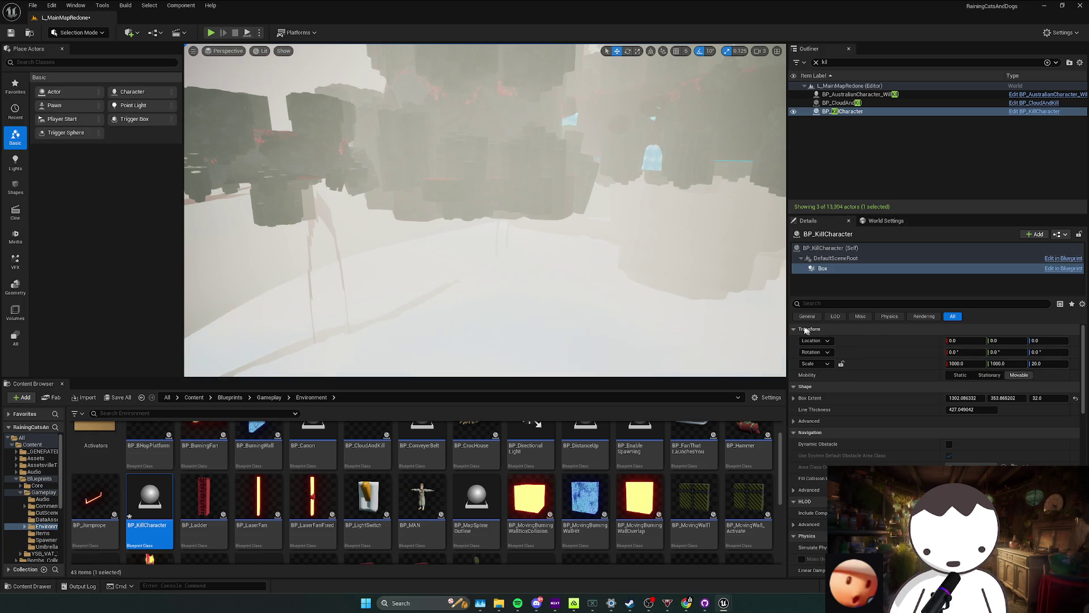
left_click(851, 121)
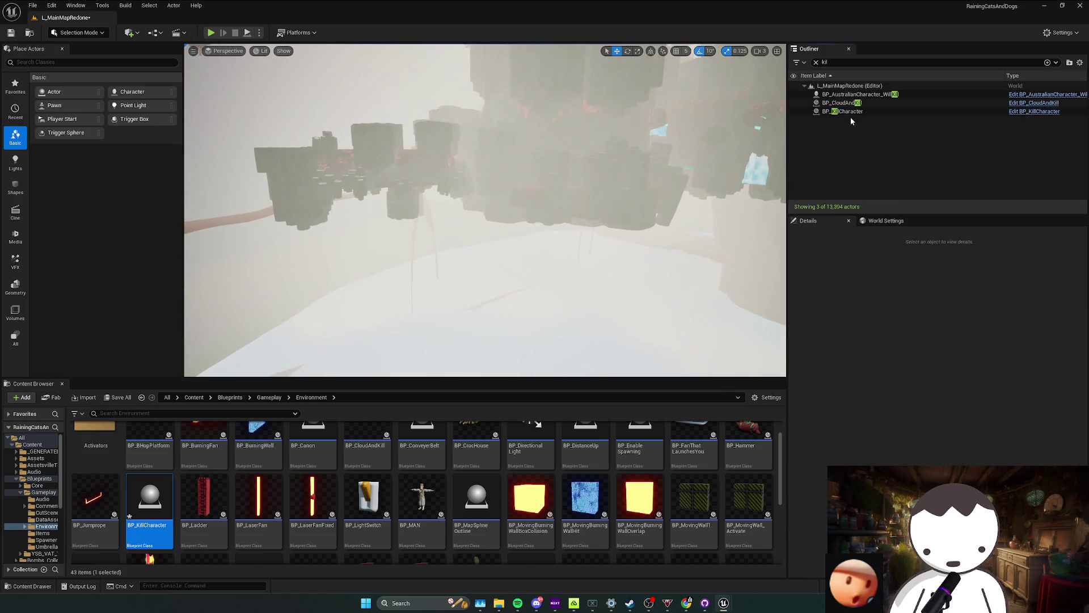
left_click(851, 111)
key("Delete")
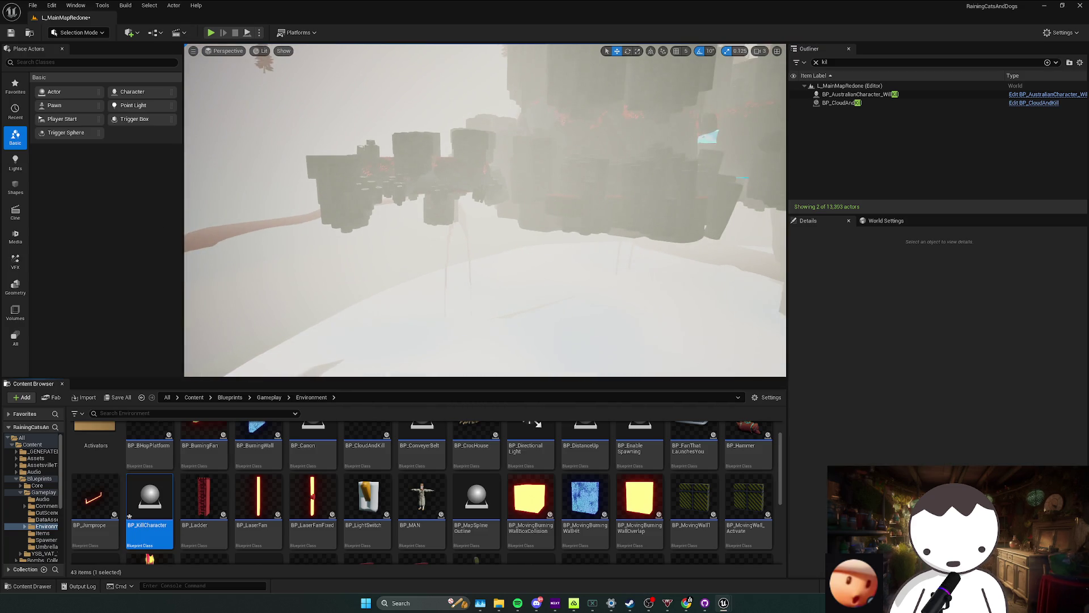
left_click_drag(127, 515, 397, 267)
Lower the BP_KillCharacter onto the red foliage cave floor and frame it.
mouse_move(730, 268)
left_mouse_down()
mouse_move(443, 222)
mouse_move(613, 281)
mouse_move(520, 215)
left_mouse_up()
left_click_drag(501, 175, 422, 336)
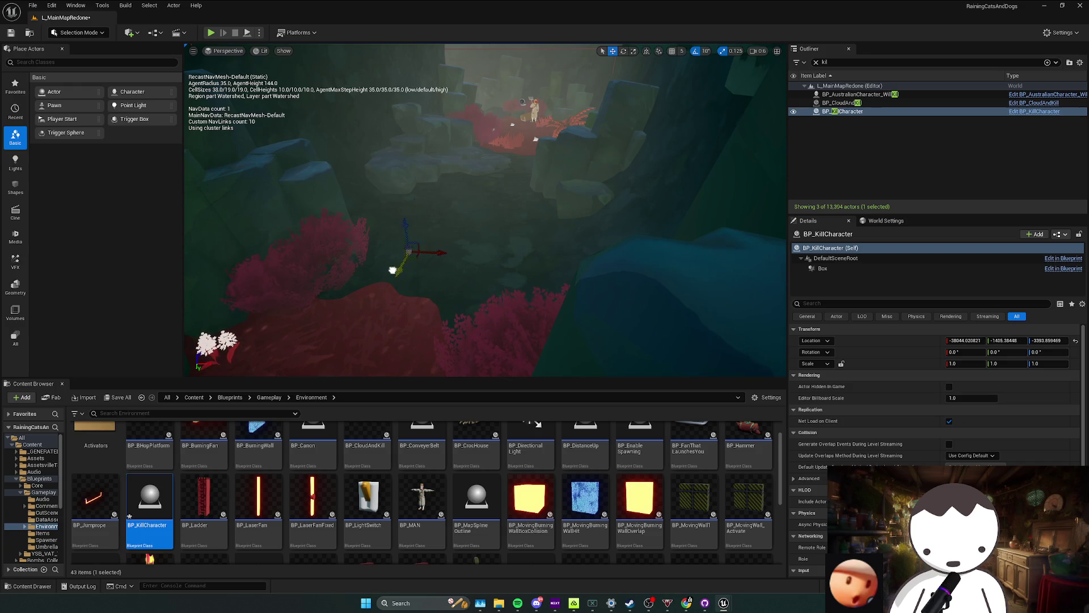
mouse_move(400, 320)
left_mouse_down()
mouse_move(383, 312)
mouse_move(416, 302)
left_mouse_up()
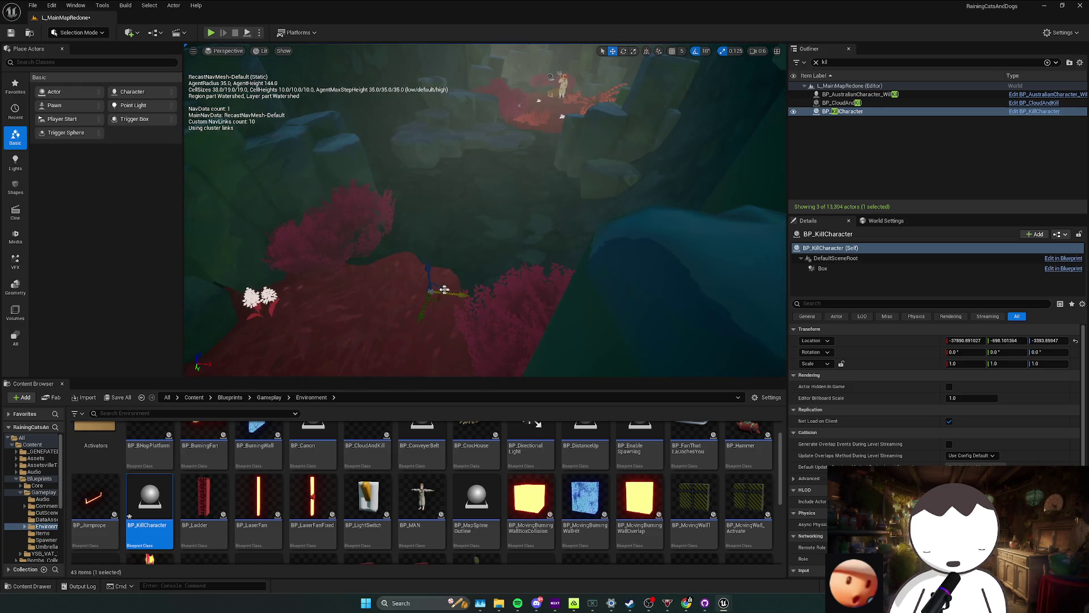
mouse_move(426, 140)
left_mouse_down()
mouse_move(429, 268)
mouse_move(391, 340)
mouse_move(403, 234)
mouse_move(390, 138)
mouse_move(472, 176)
left_mouse_up()
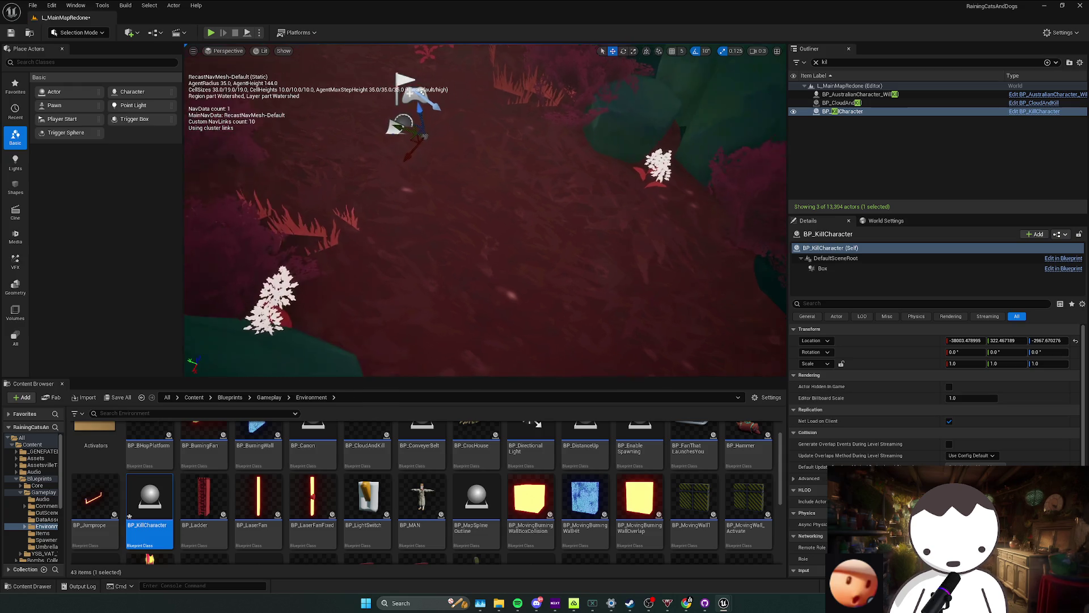
key("f")
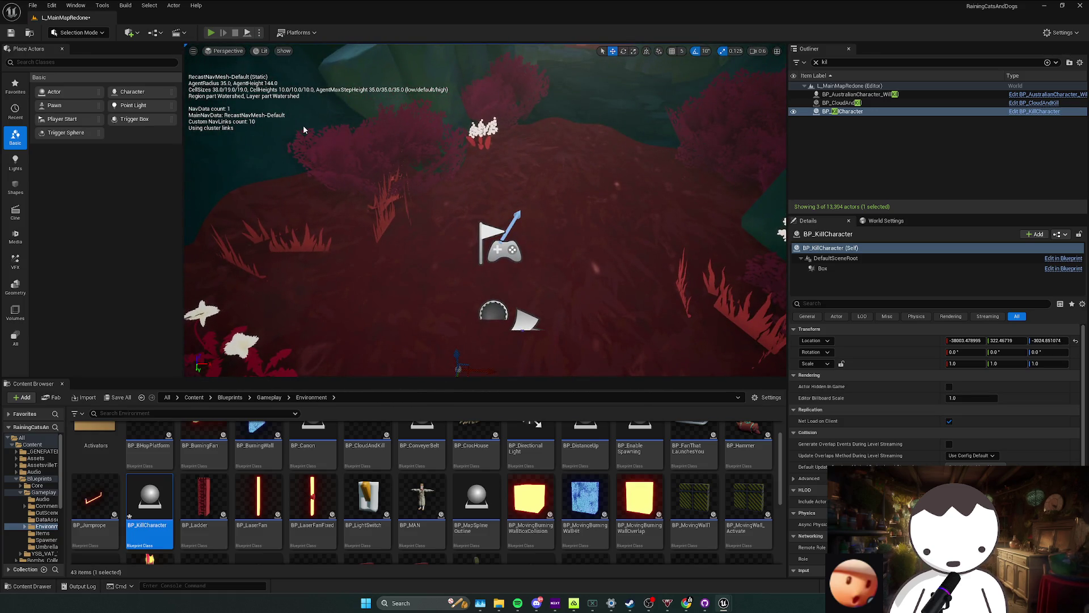
key("alt+p")
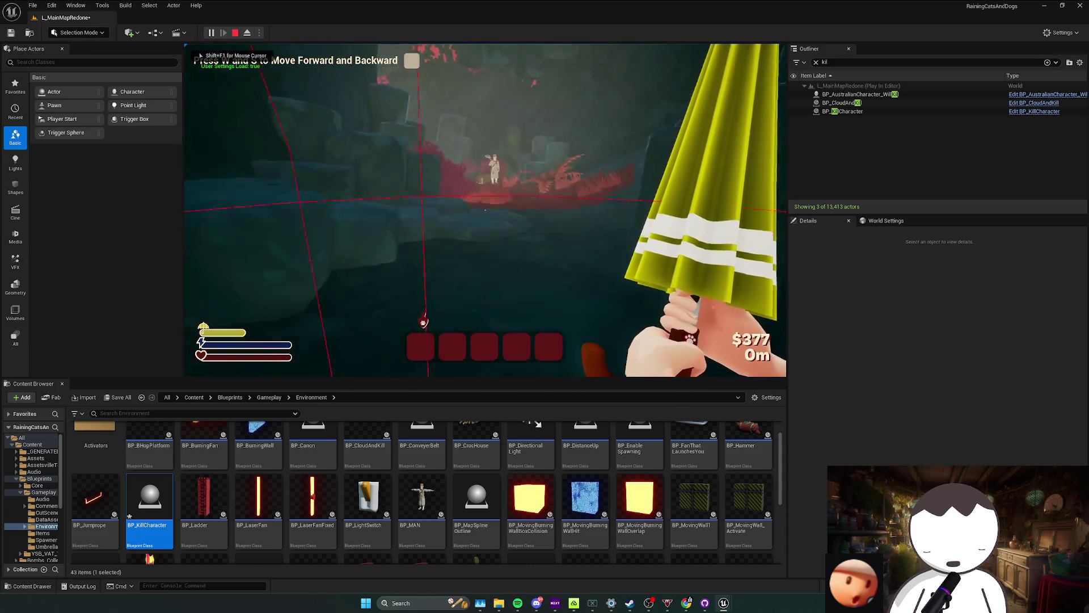
key("Escape")
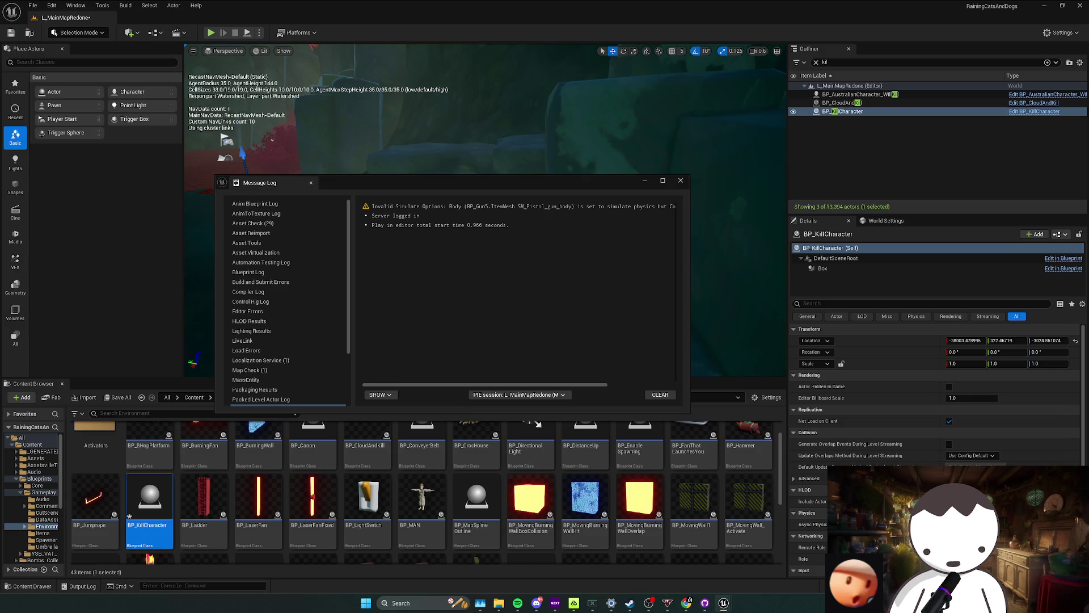
left_click(680, 182)
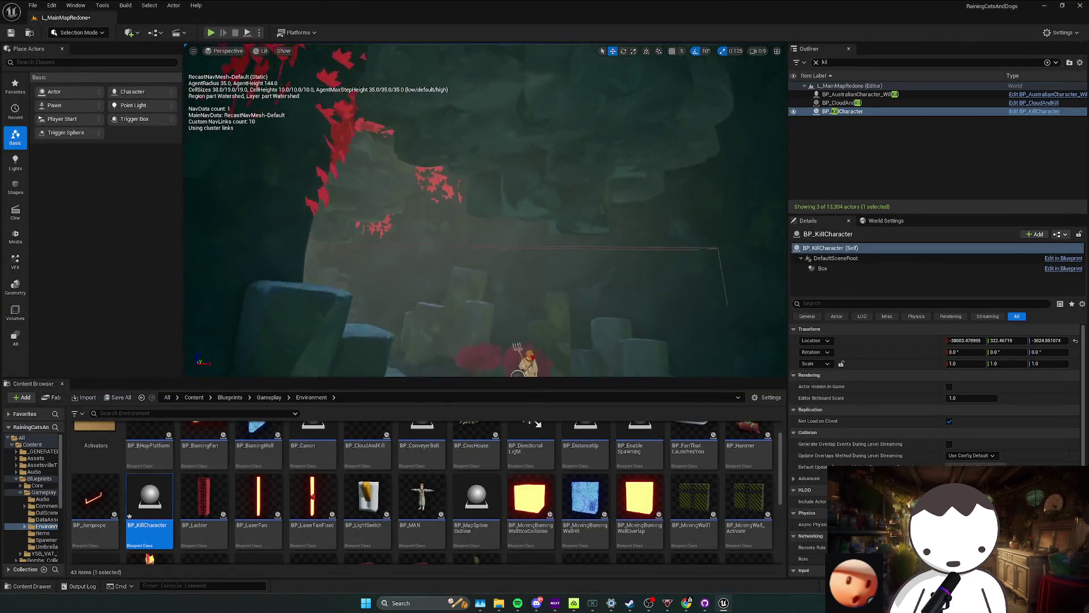
key("f")
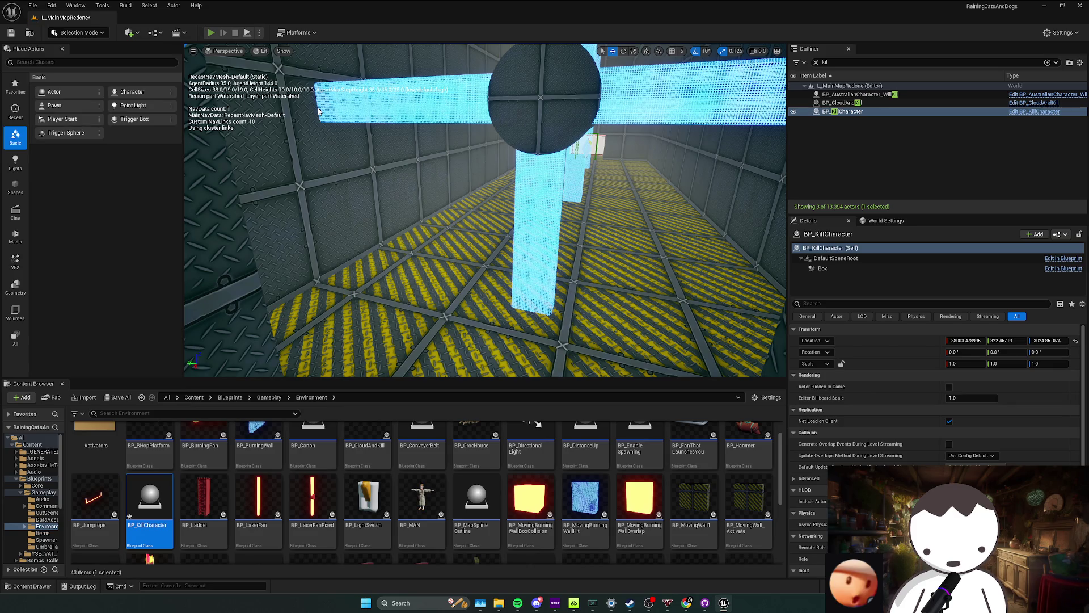
Run a quick playtest, then look over the blue stepped objects and striped floor.
key("alt+p")
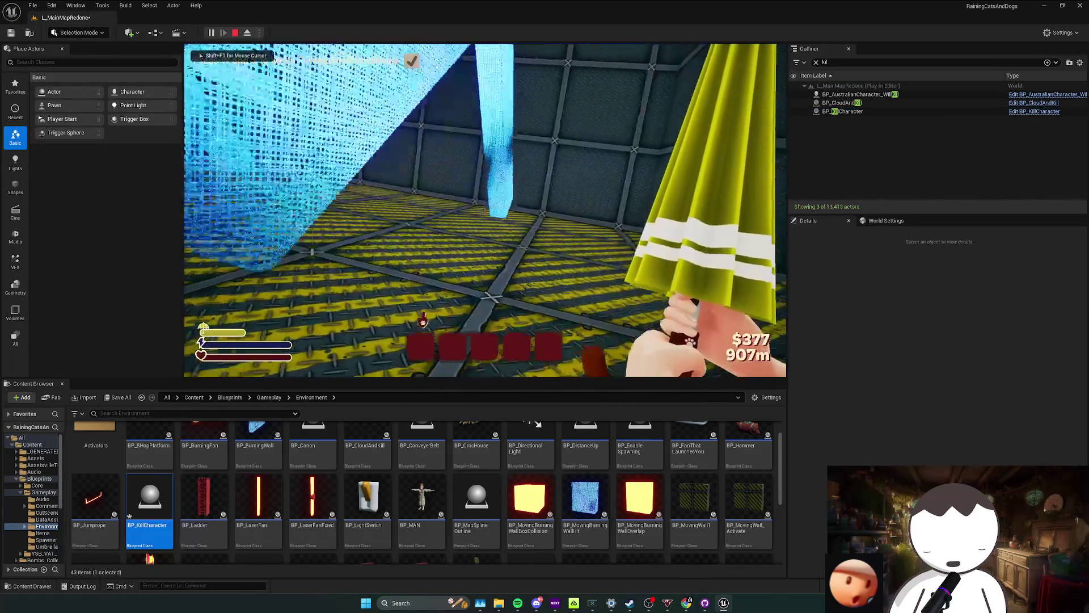
key("Escape")
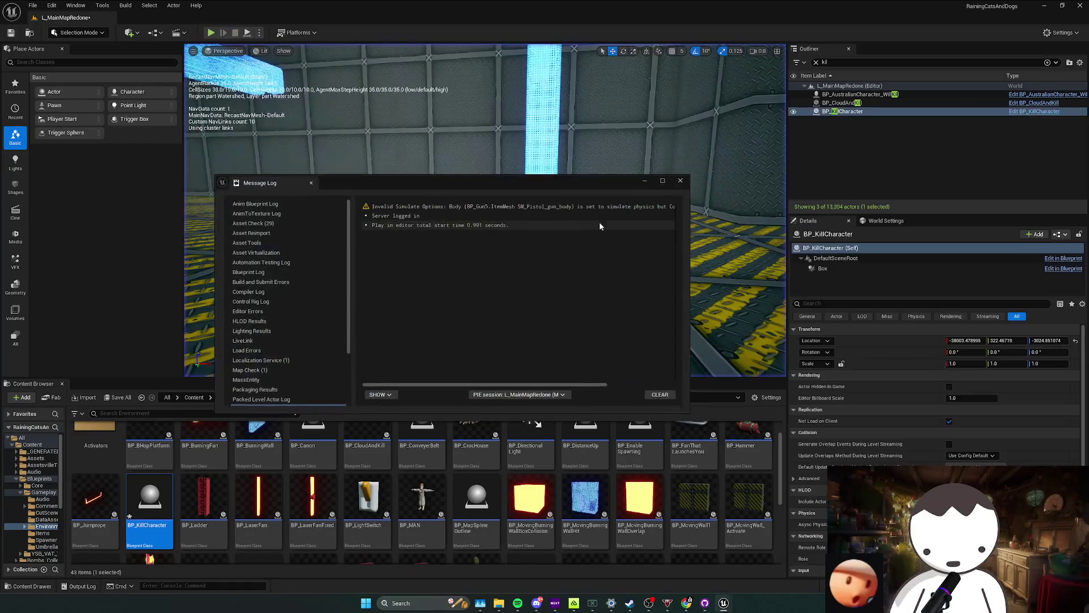
mouse_move(733, 256)
left_mouse_down()
mouse_move(561, 324)
mouse_move(562, 357)
left_mouse_up()
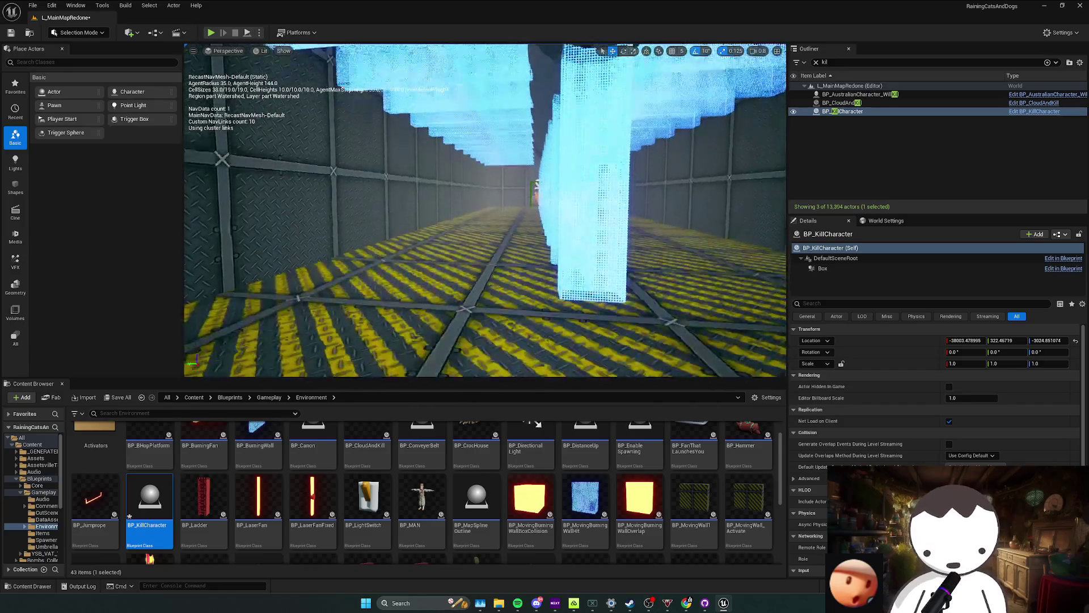
left_click_drag(562, 358, 562, 324)
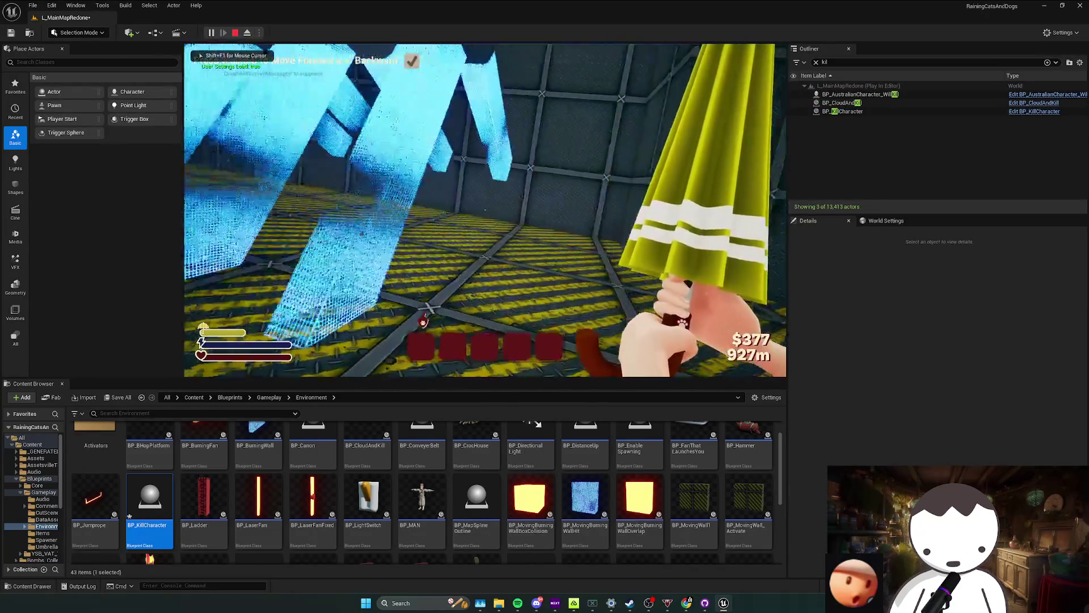
key("Escape")
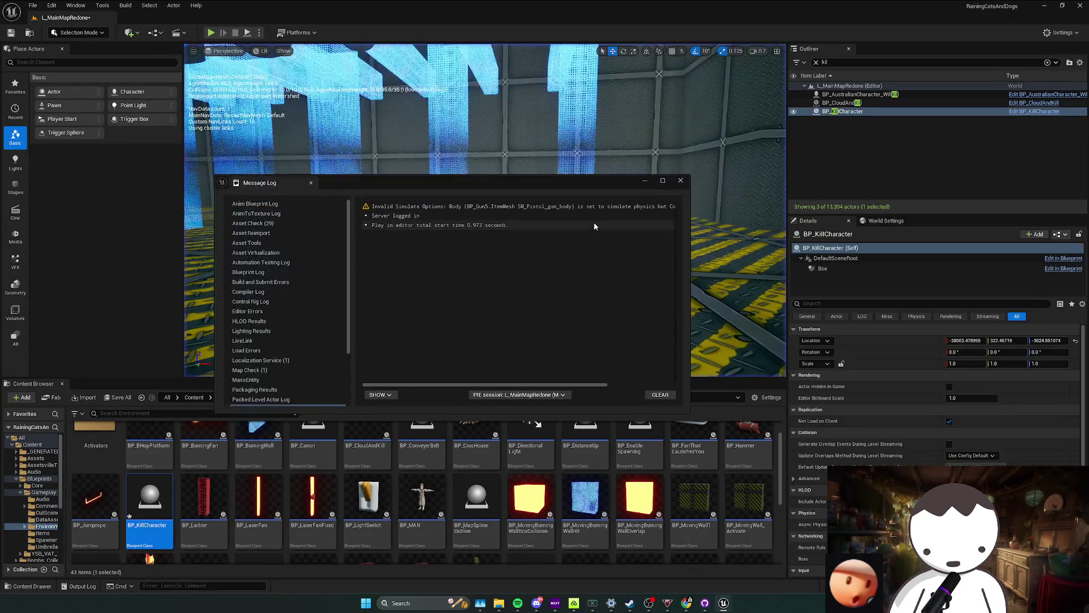
left_click(679, 183)
left_click_drag(562, 348, 563, 344)
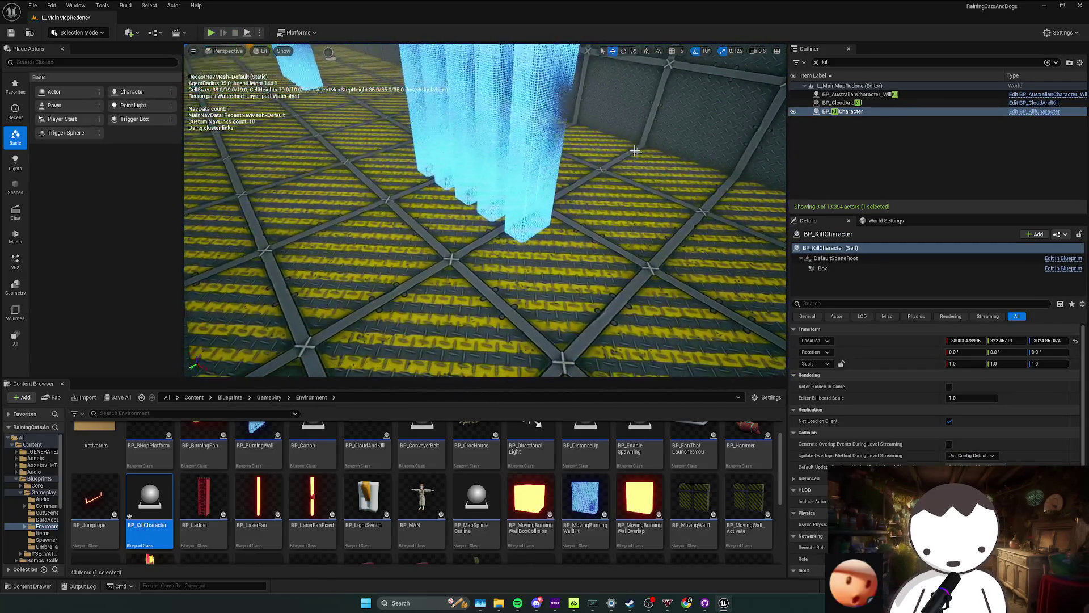
Playtest again, run the character into the cyan columns, then stop and dismiss the log.
key("alt+p")
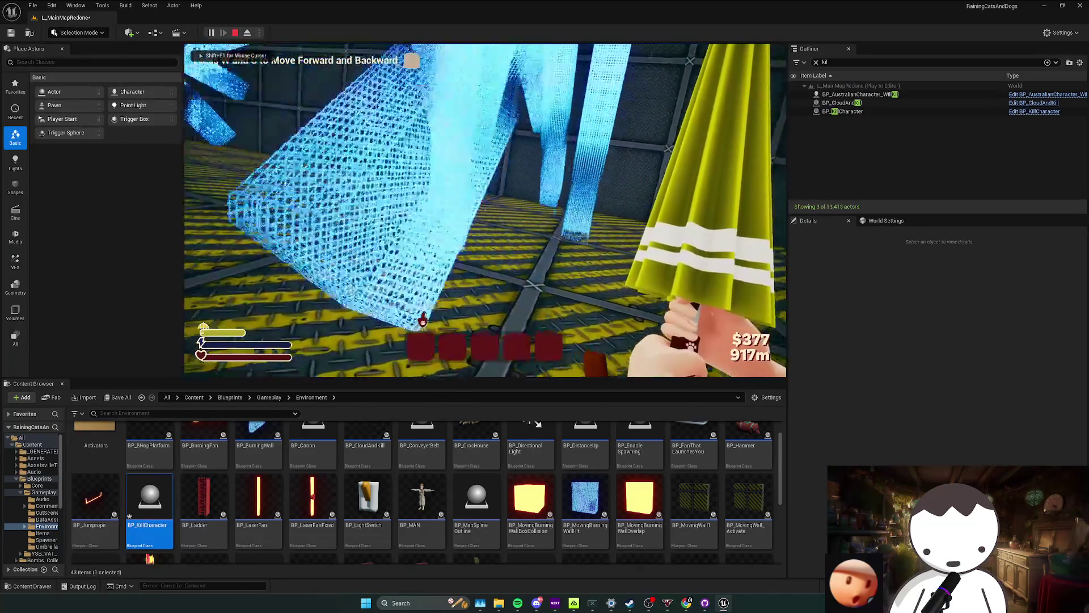
key("w")
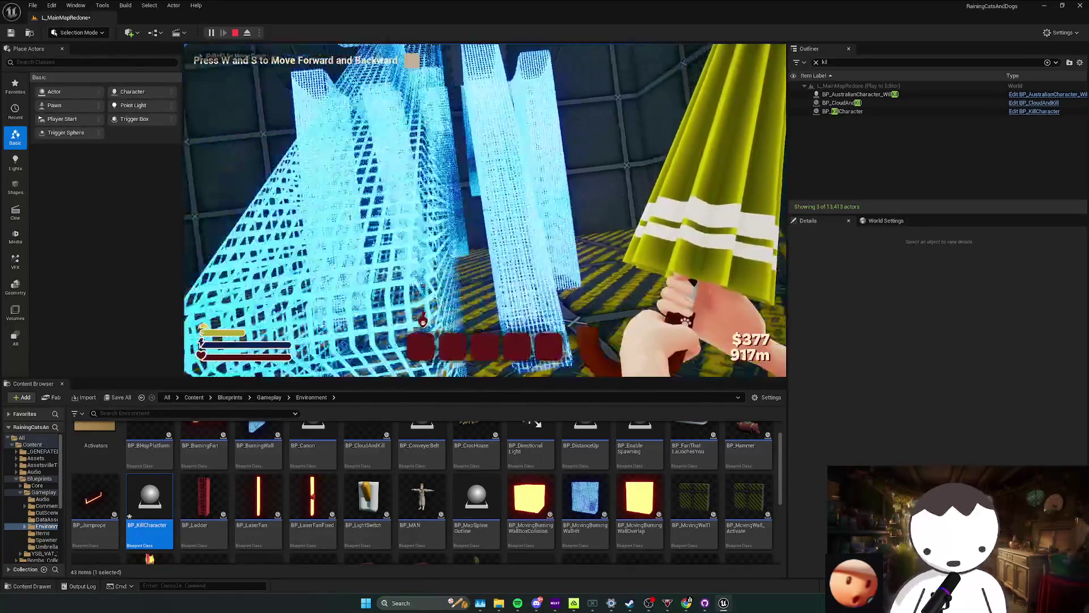
key("Escape")
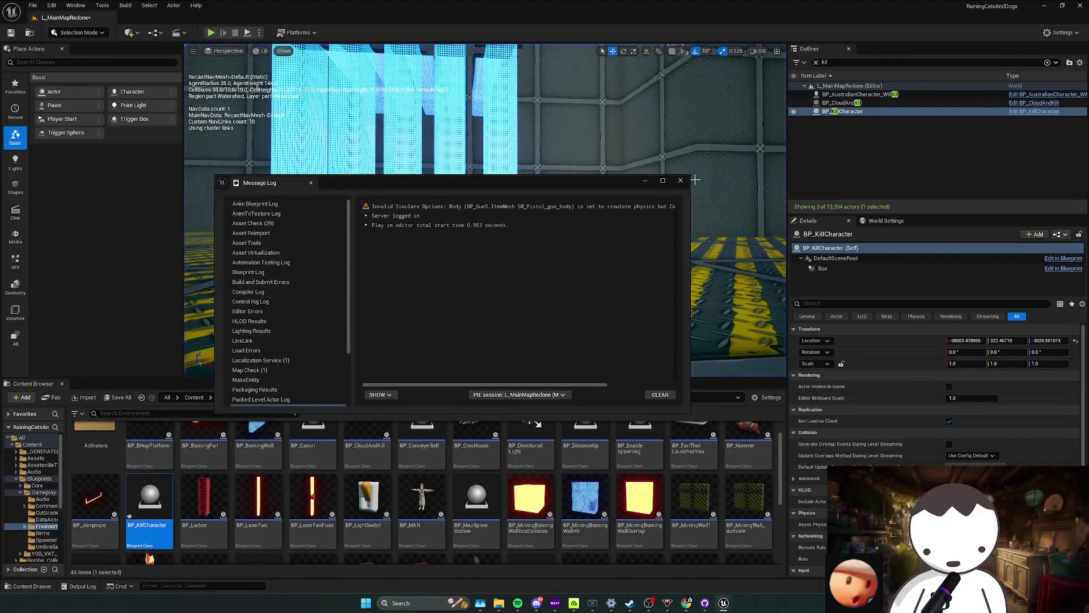
left_click(679, 184)
Widen the wall cube near the cyan cross to Y scale 1.25 and save the level.
left_click(644, 192)
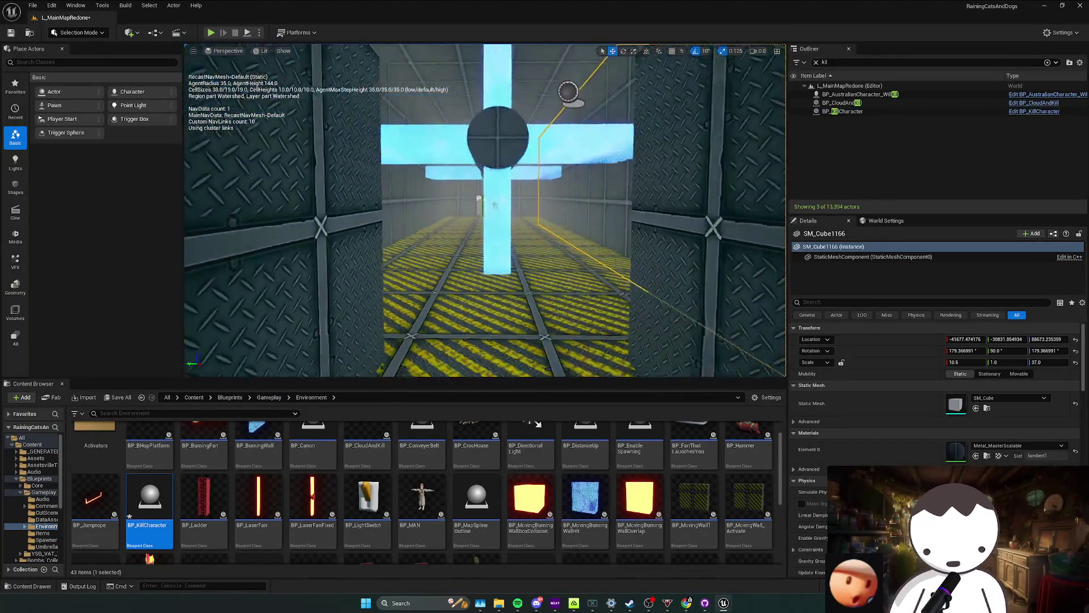
left_click_drag(645, 193, 654, 245)
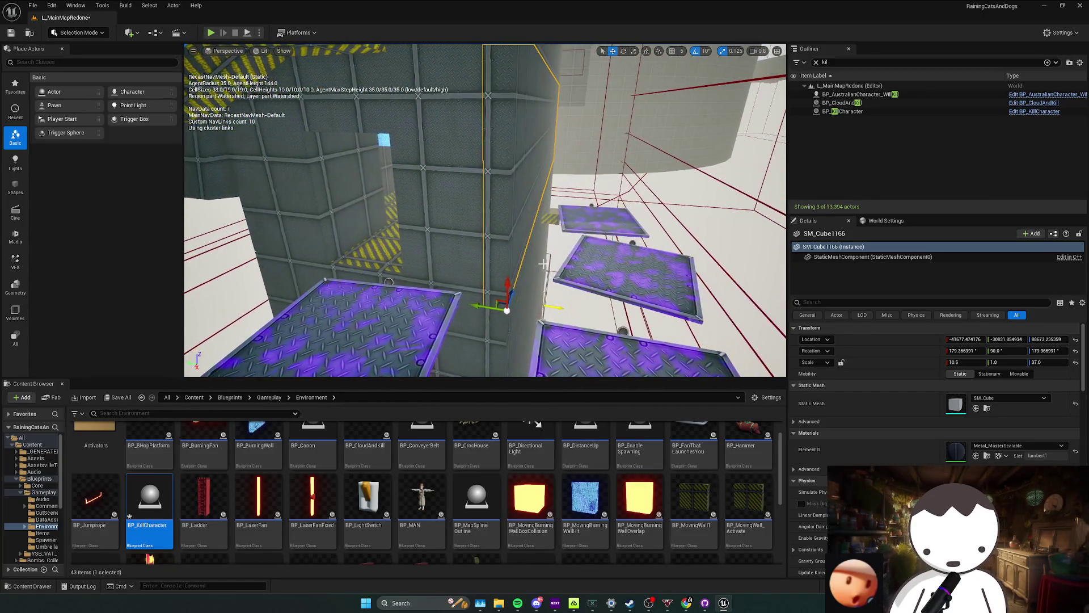
left_click_drag(490, 310, 528, 281)
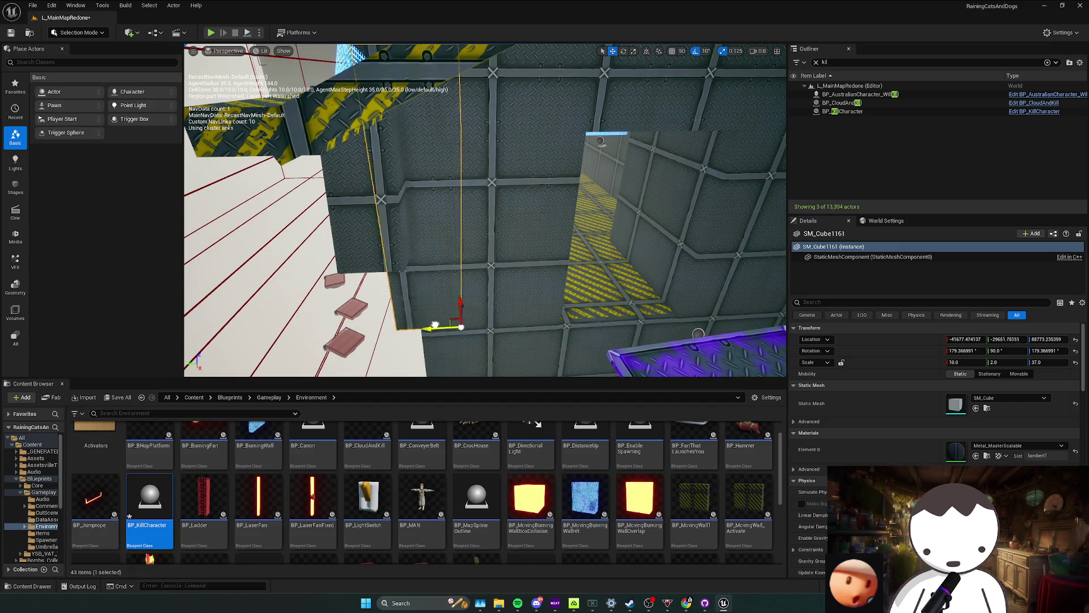
mouse_move(423, 341)
left_mouse_down()
mouse_move(451, 340)
mouse_move(482, 181)
left_mouse_up()
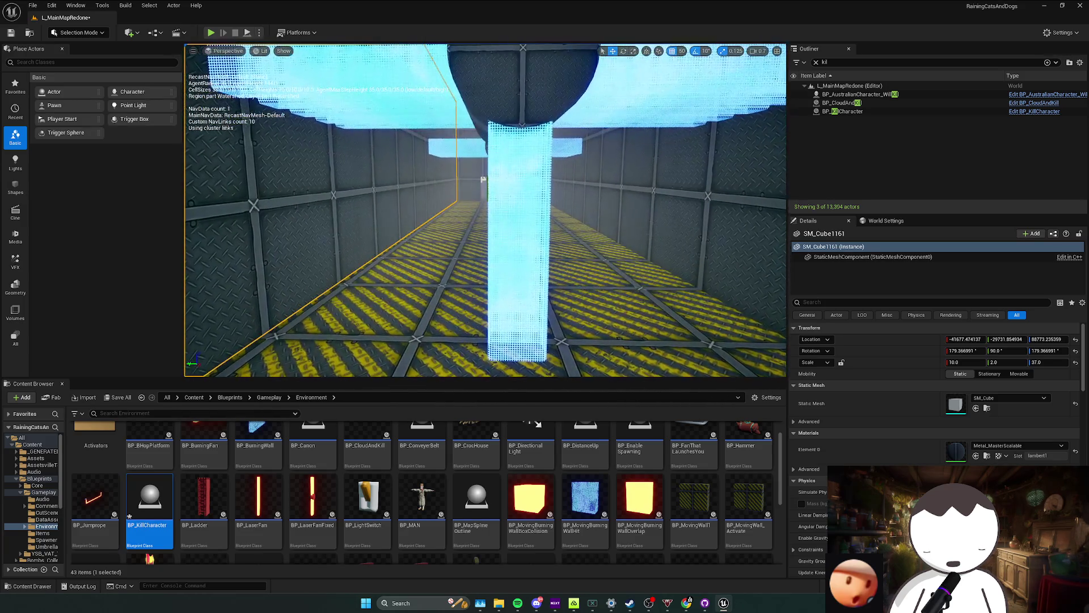
mouse_move(483, 181)
left_mouse_down()
mouse_move(648, 78)
mouse_move(451, 332)
left_mouse_up()
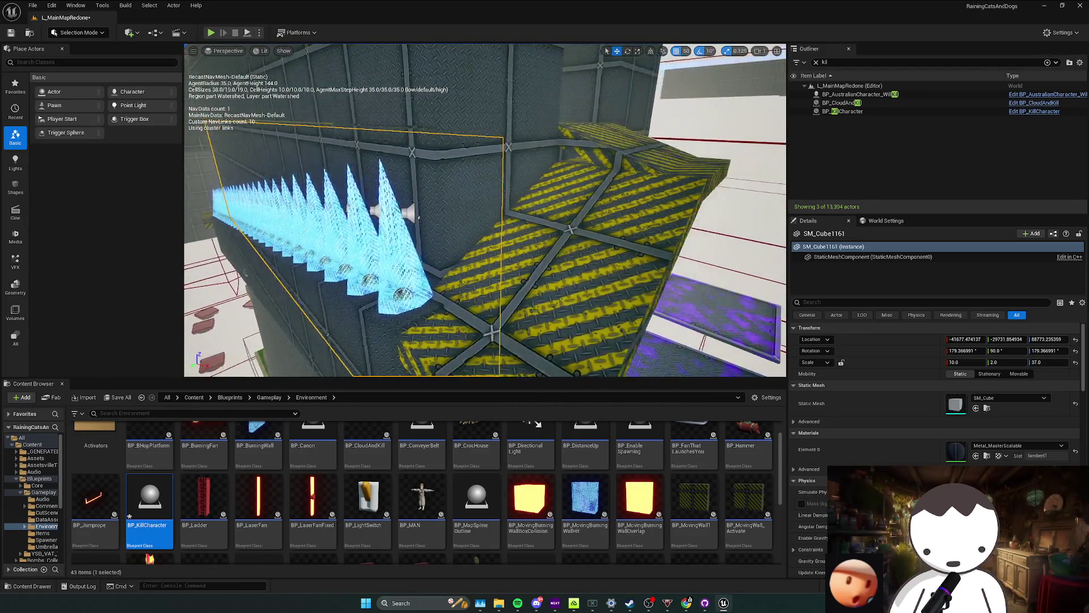
key("ctrl+s")
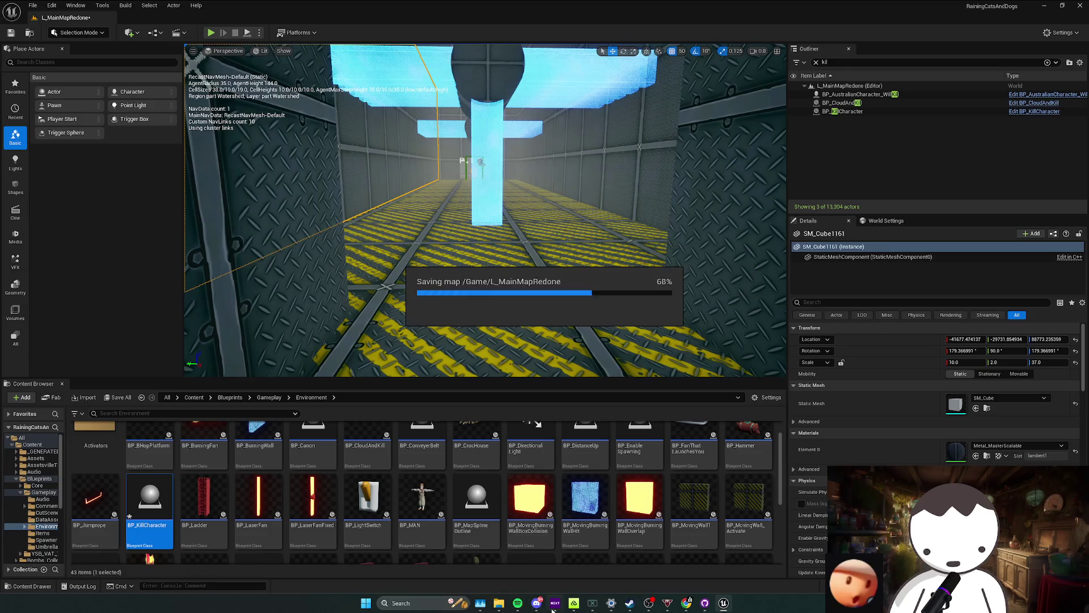
left_click(555, 606)
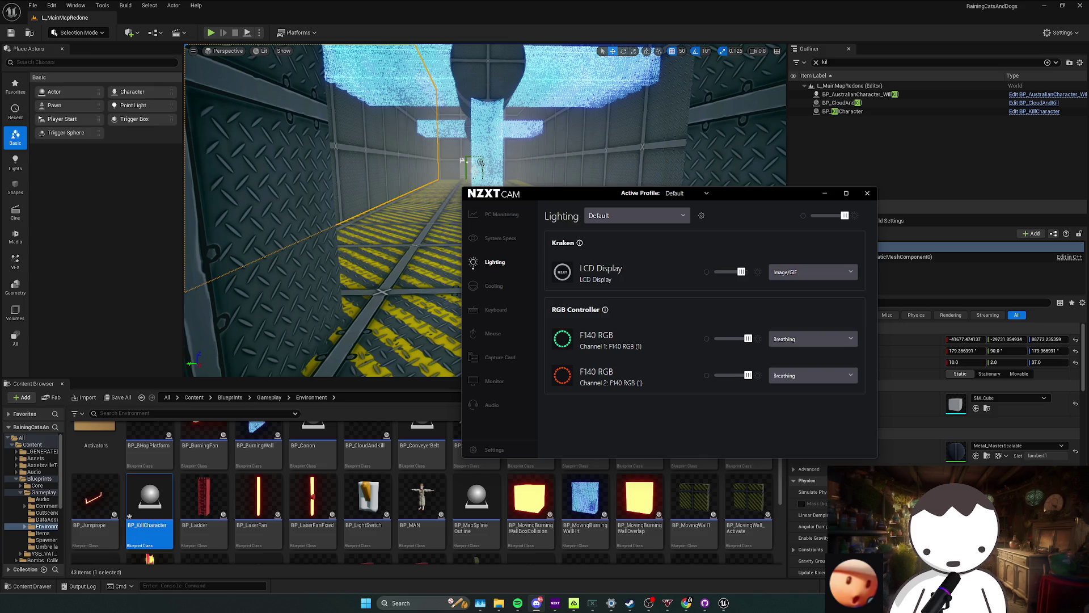
left_click(868, 194)
key("f")
key("Down")
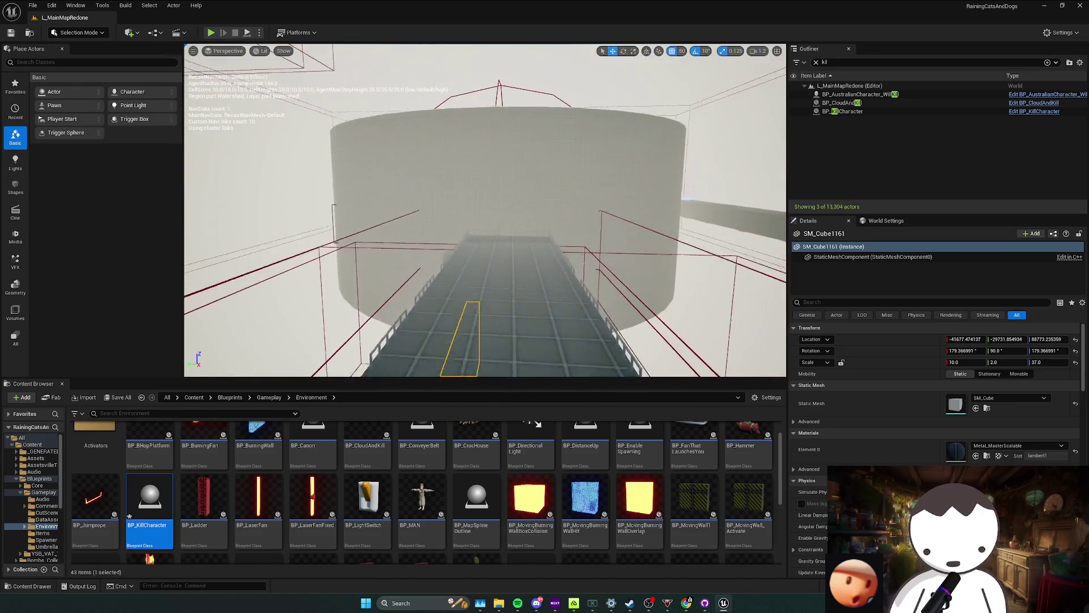
Fly to the glowing cross, playtest walking and strafing in the corridor, then stop.
key("Down")
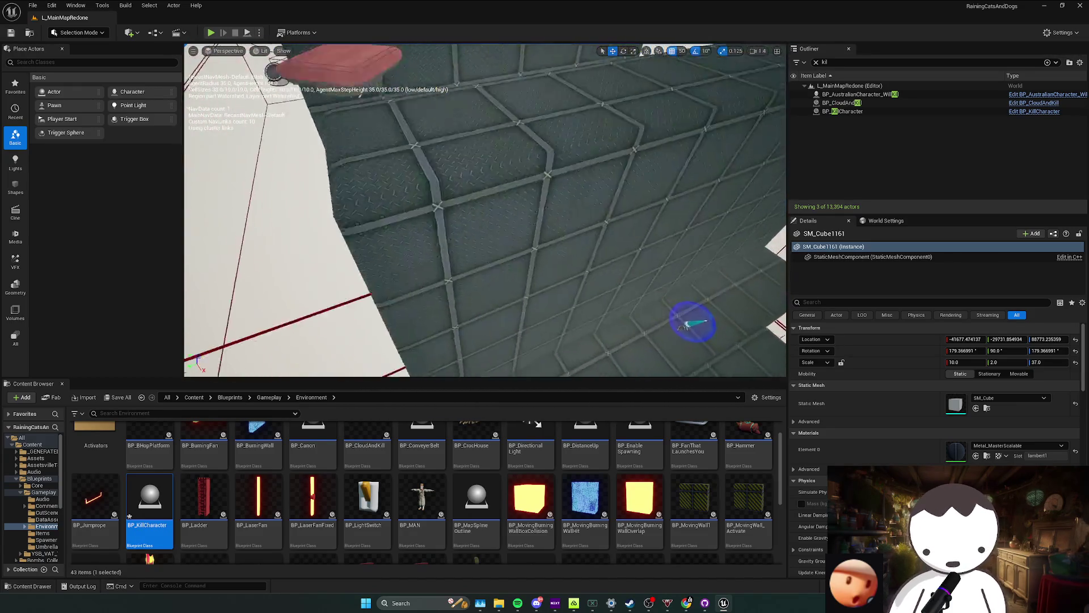
key("Up")
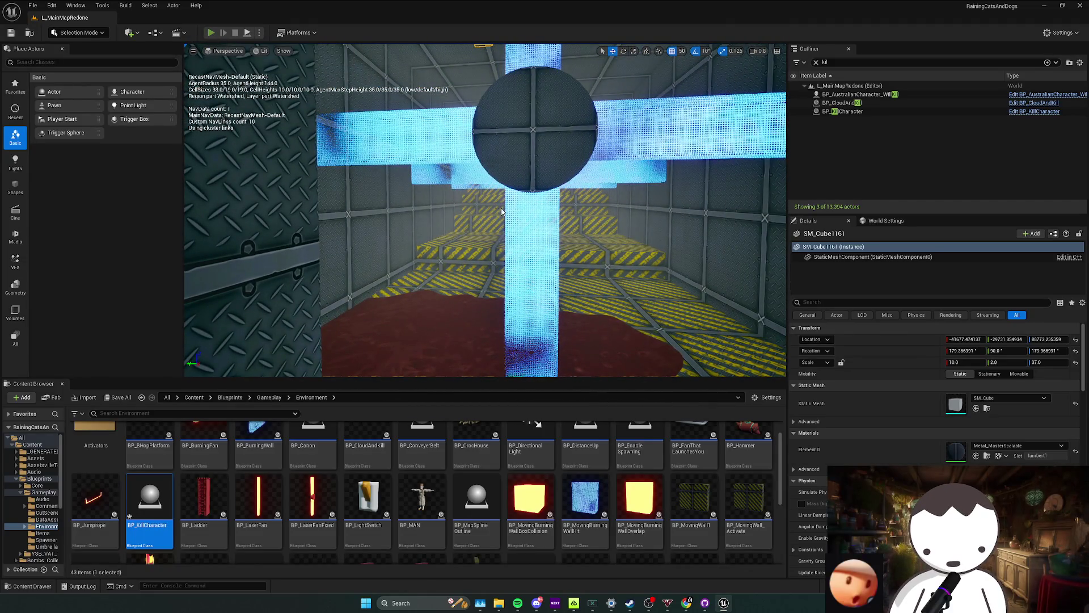
key("w")
key("d")
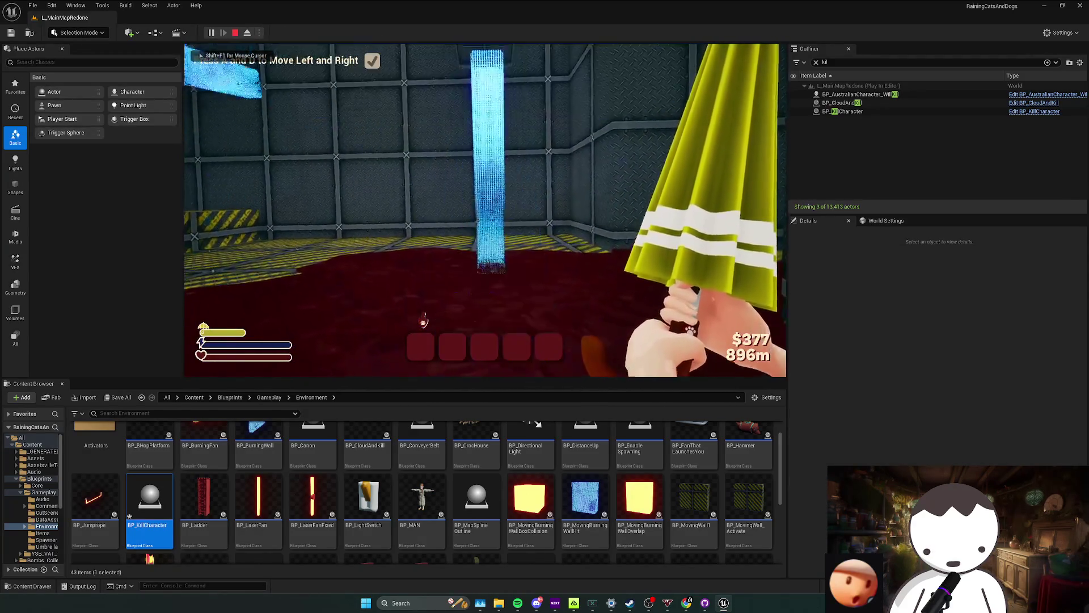
key("Escape")
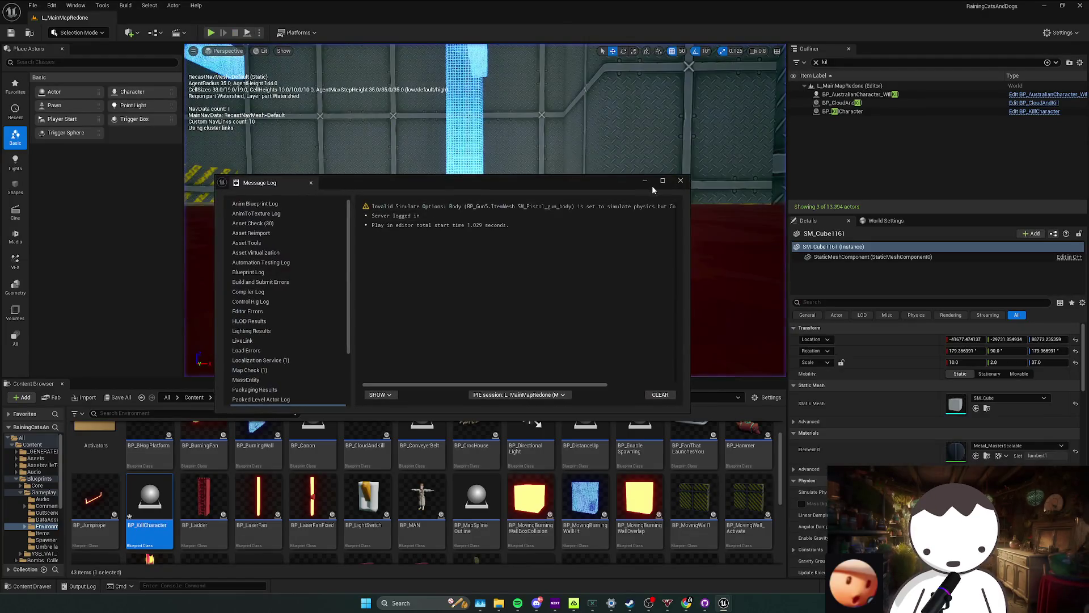
mouse_move(486, 256)
left_mouse_down()
mouse_move(648, 198)
mouse_move(642, 229)
left_mouse_up()
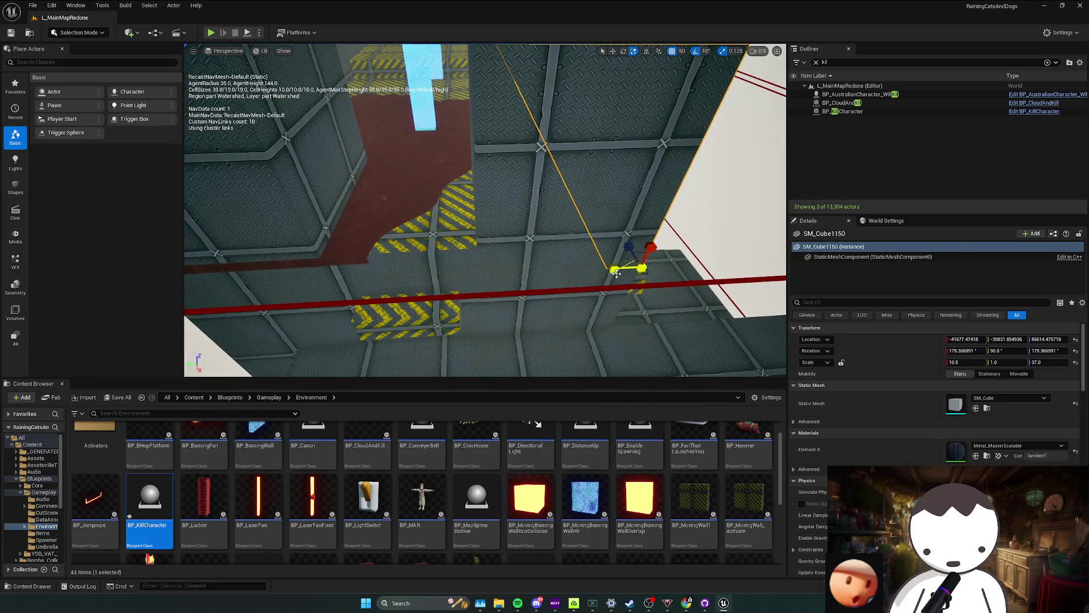
Widen wall cubes SM_Cube209 and SM_Cube202 to a Y scale of 1.5.
mouse_move(642, 228)
left_mouse_down()
mouse_move(527, 212)
mouse_move(346, 326)
left_mouse_up()
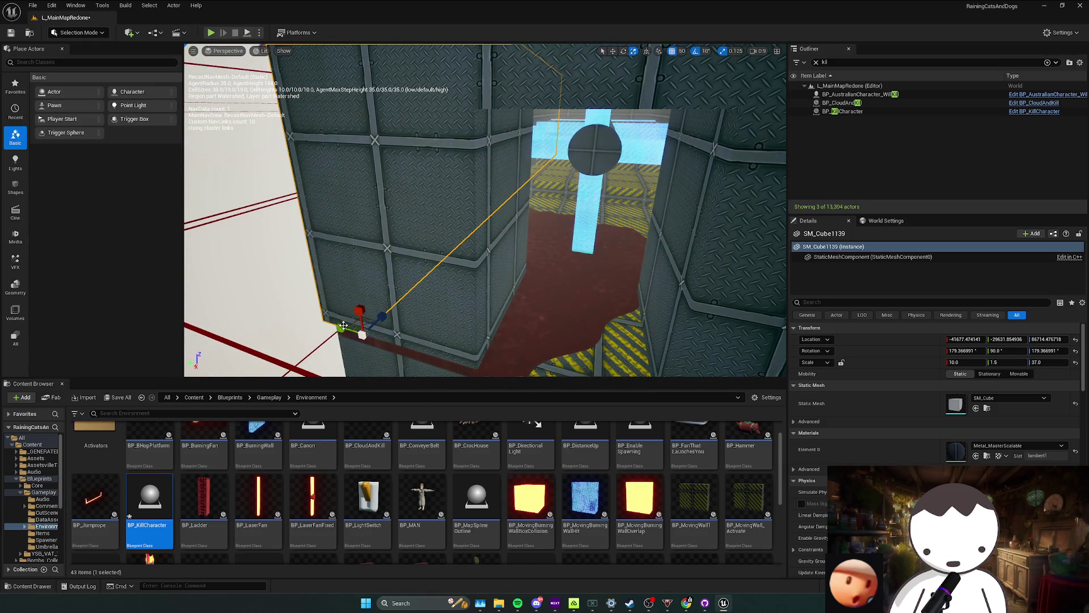
left_click_drag(349, 329, 349, 329)
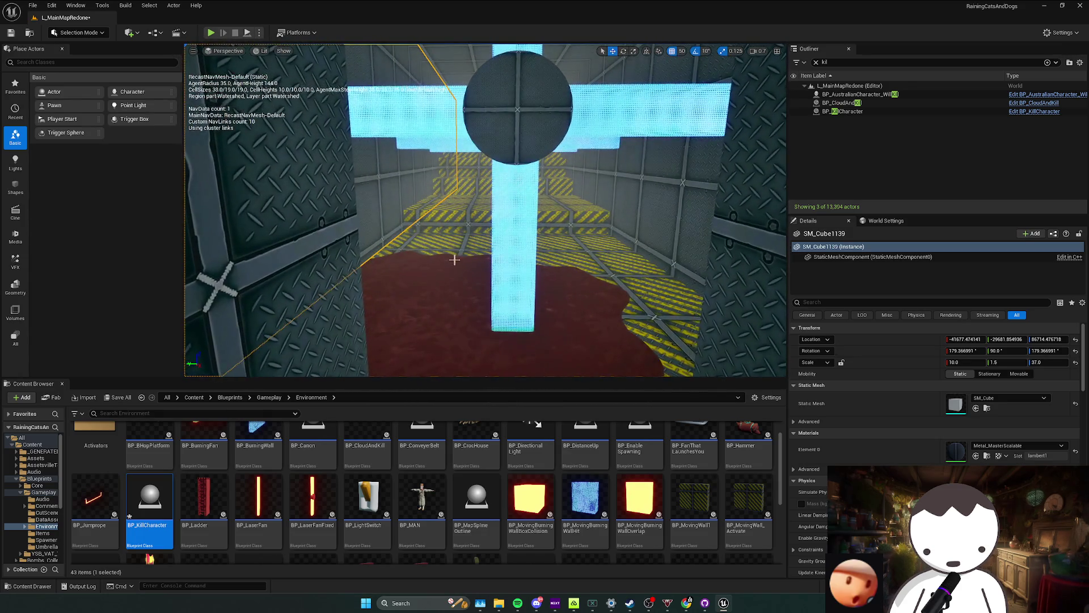
scroll(486, 213, "down", 10)
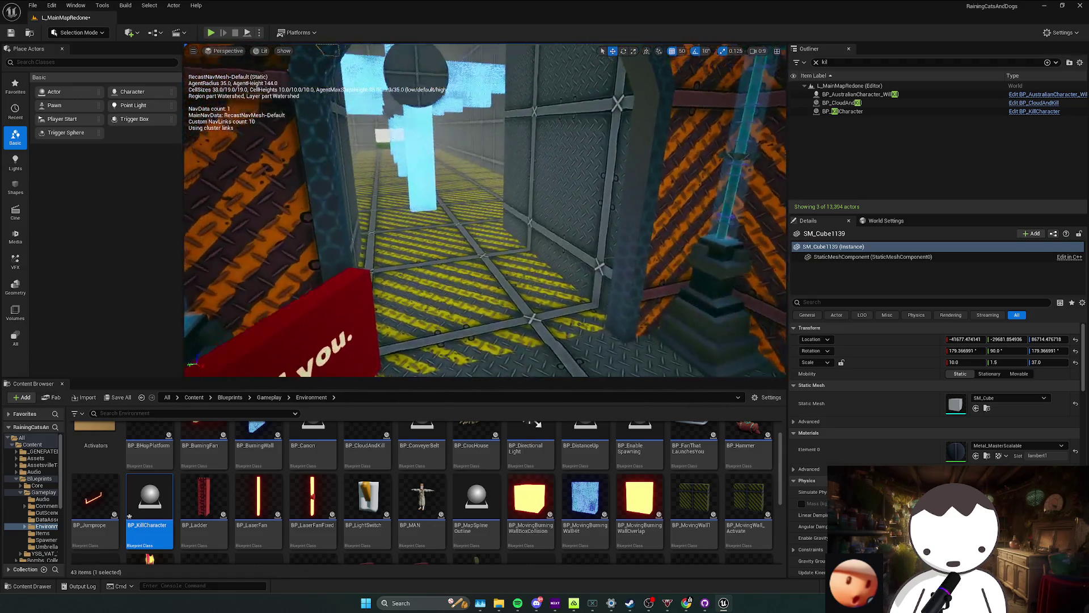
left_click(557, 250)
left_click_drag(558, 251, 680, 293)
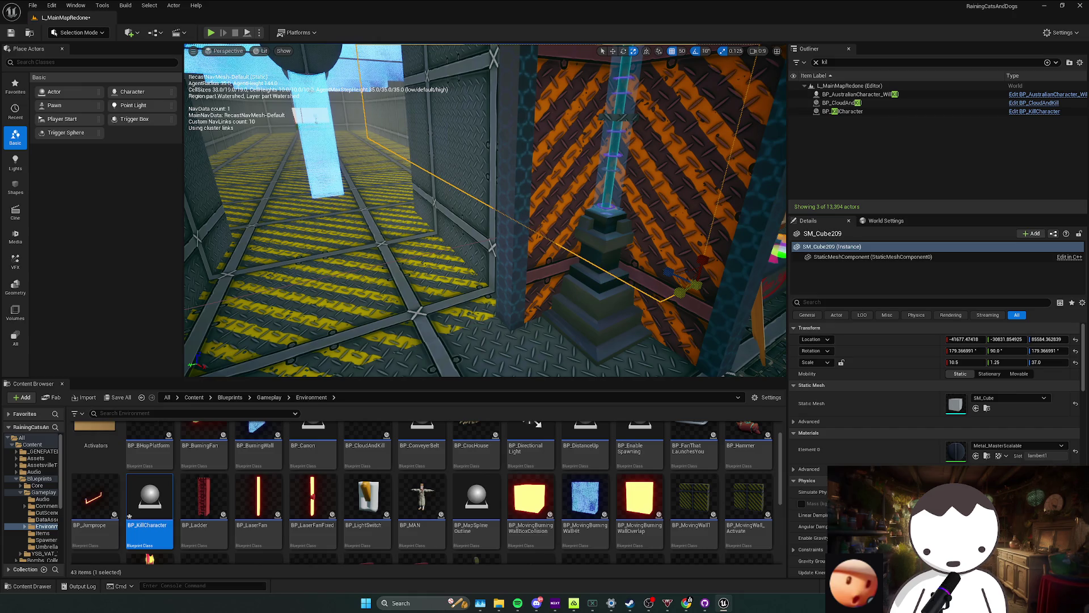
mouse_move(649, 283)
left_mouse_down()
mouse_move(346, 282)
mouse_move(402, 347)
mouse_move(210, 34)
left_mouse_up()
left_click(345, 282)
key("w")
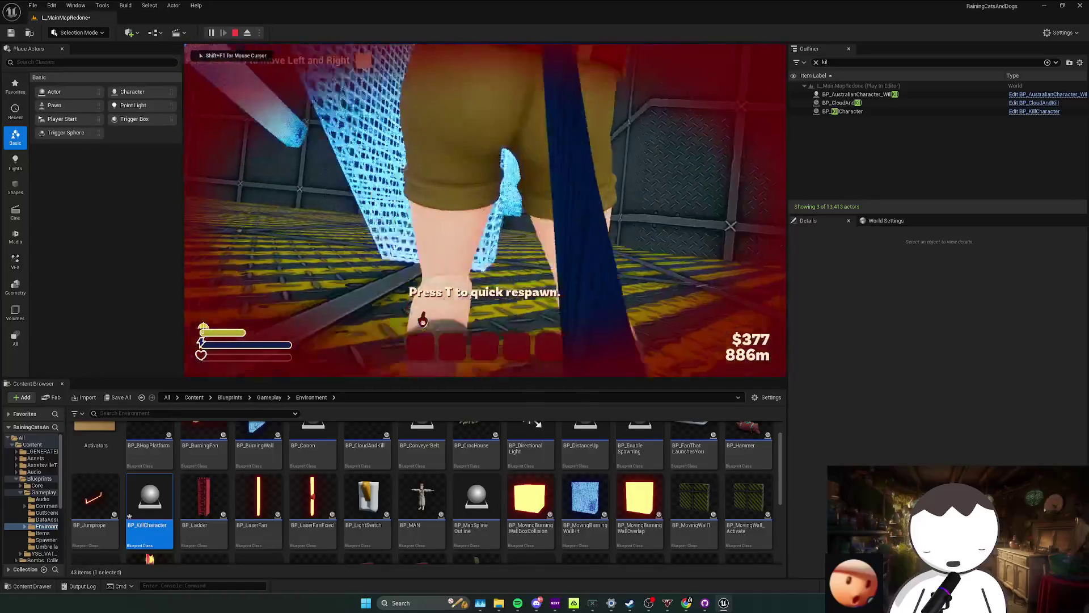
Save the level and play-test the corridor by the cyan cross again.
key("Escape")
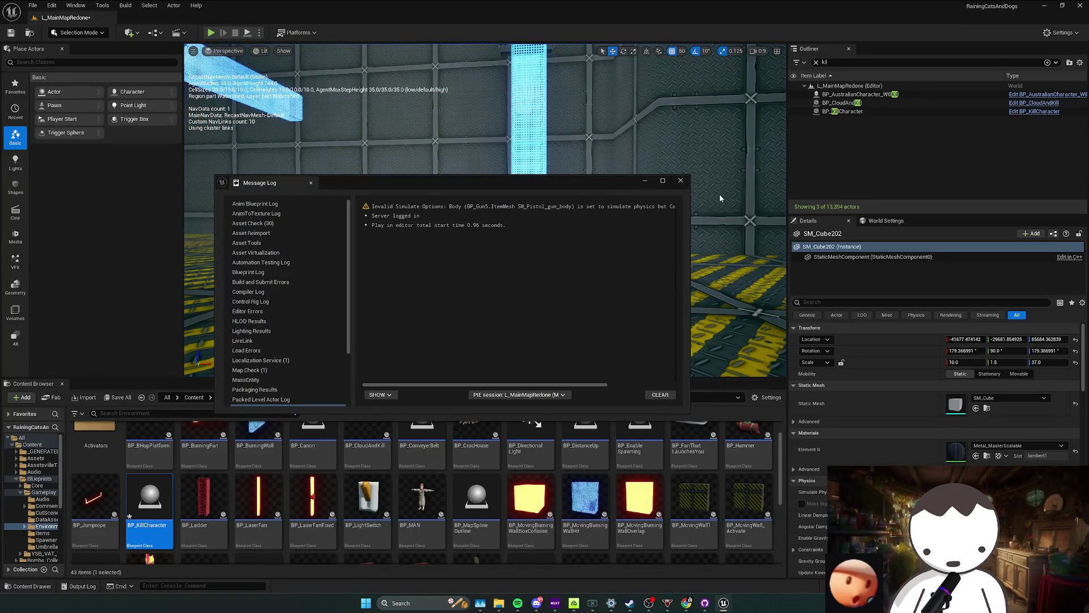
left_click(681, 181)
key("ctrl+s")
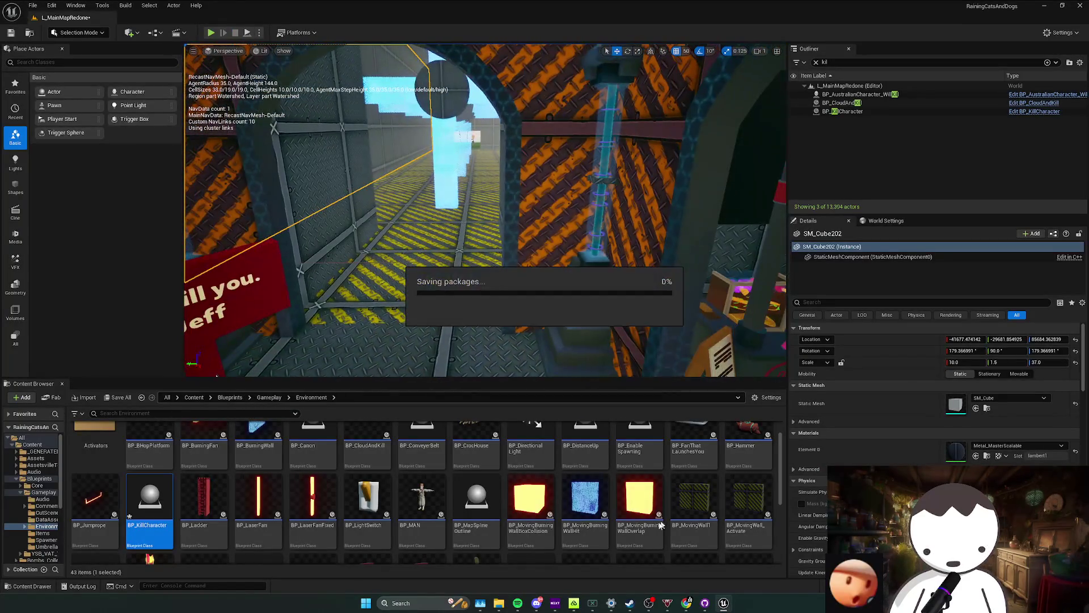
left_click_drag(217, 373, 223, 362)
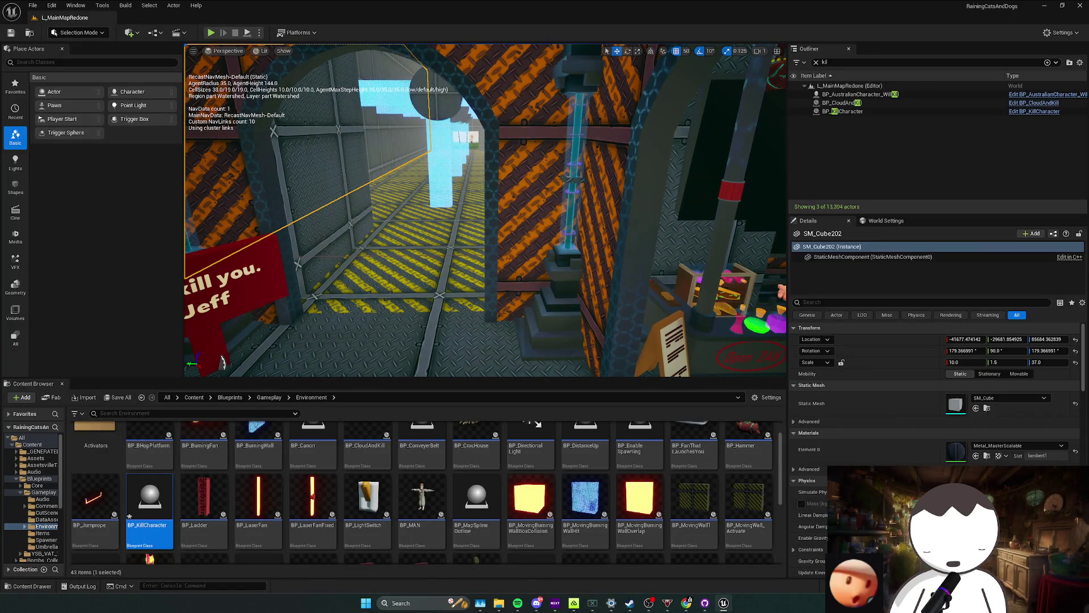
left_click_drag(221, 362, 223, 341)
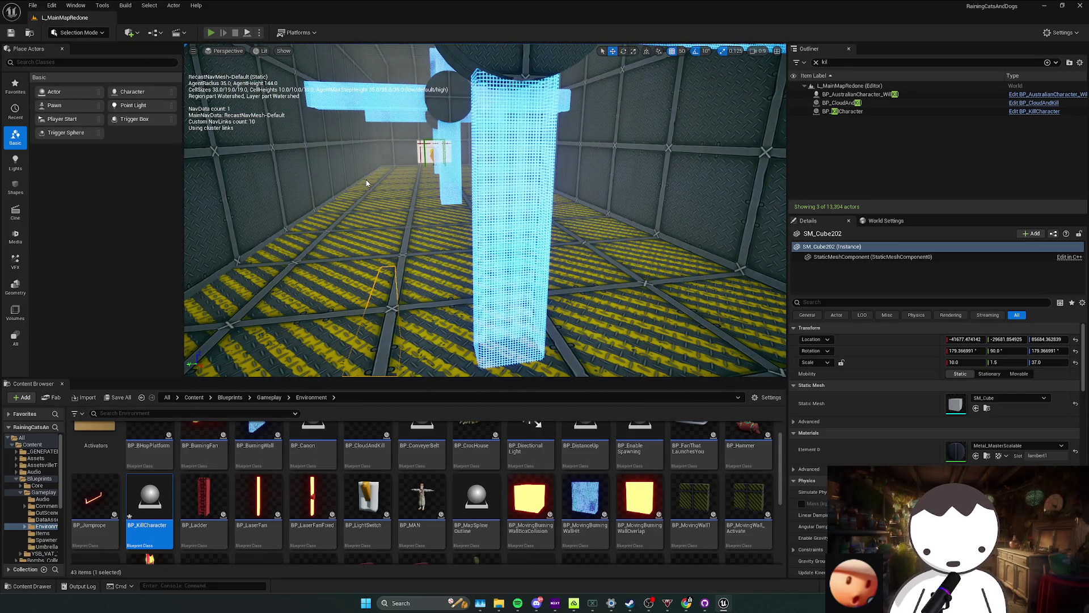
key("alt+p")
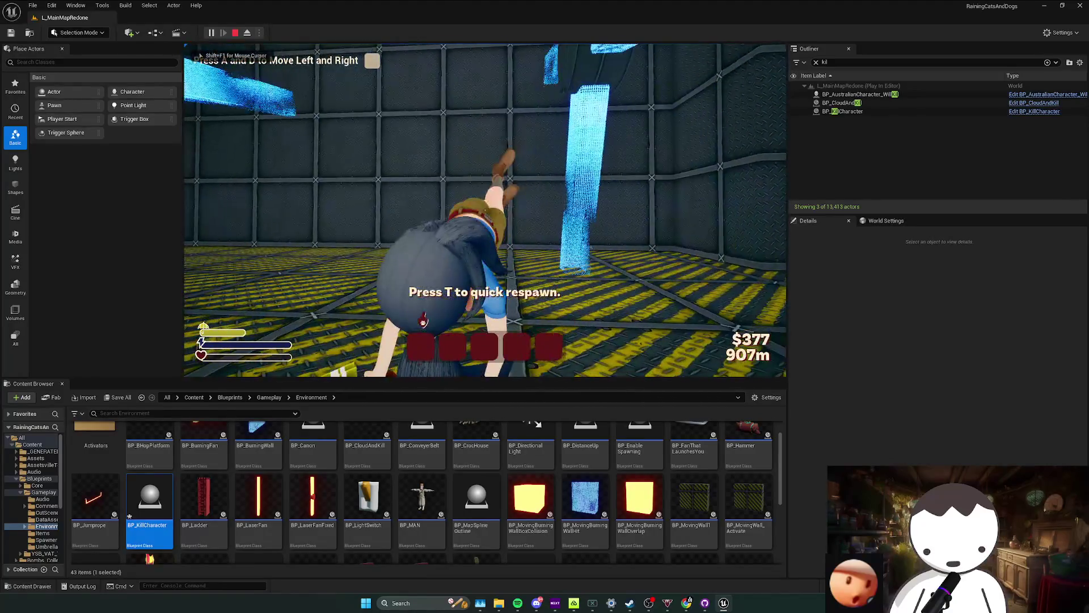
key("Escape")
left_click(678, 180)
mouse_move(511, 255)
left_mouse_down()
mouse_move(511, 213)
mouse_move(485, 195)
mouse_move(511, 170)
left_mouse_up()
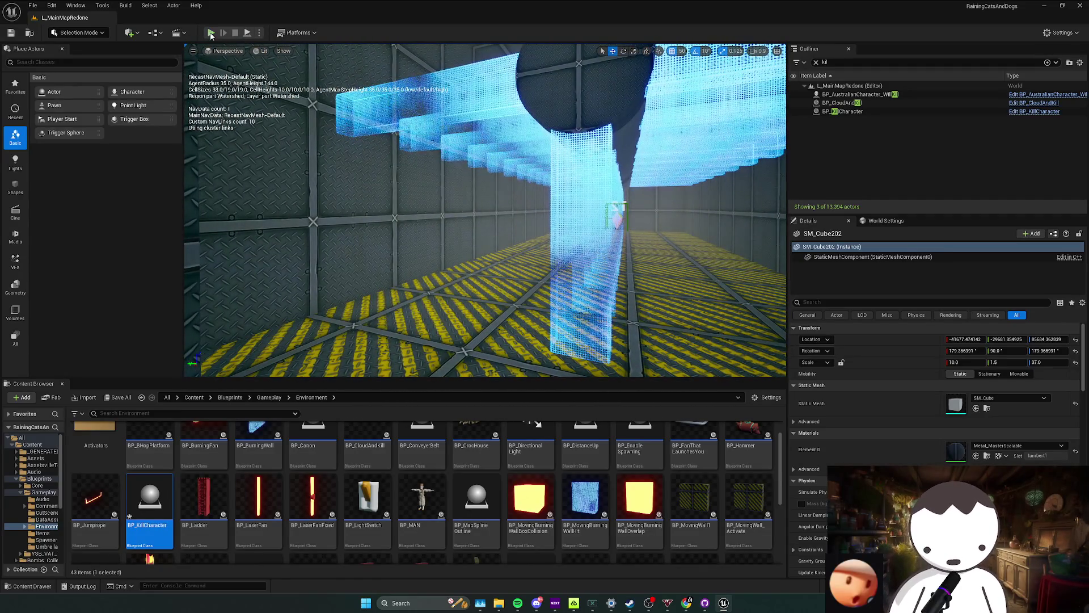
key("alt+p")
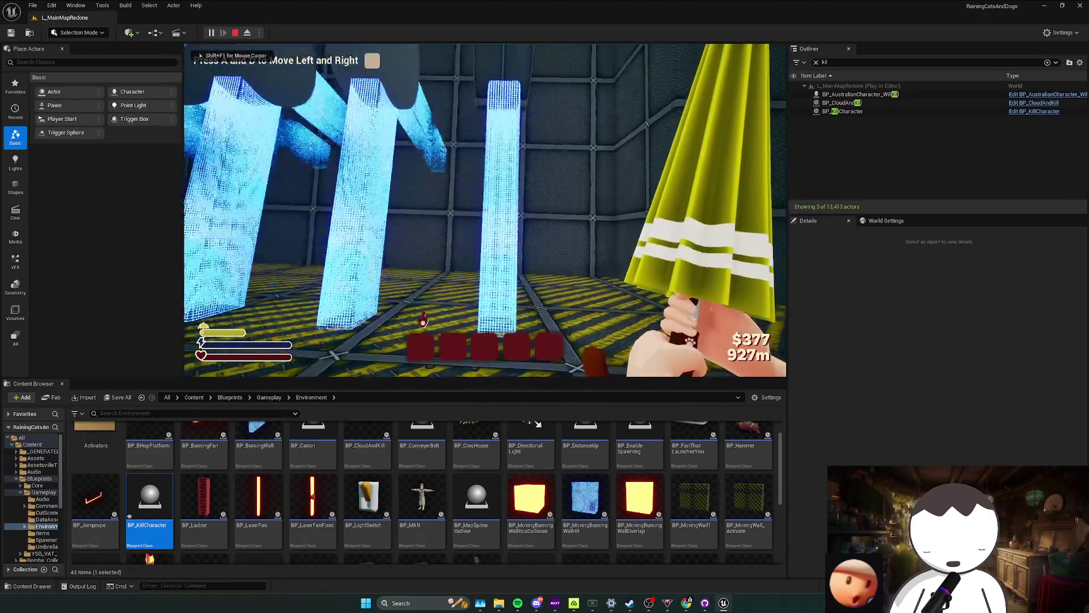
key("Escape")
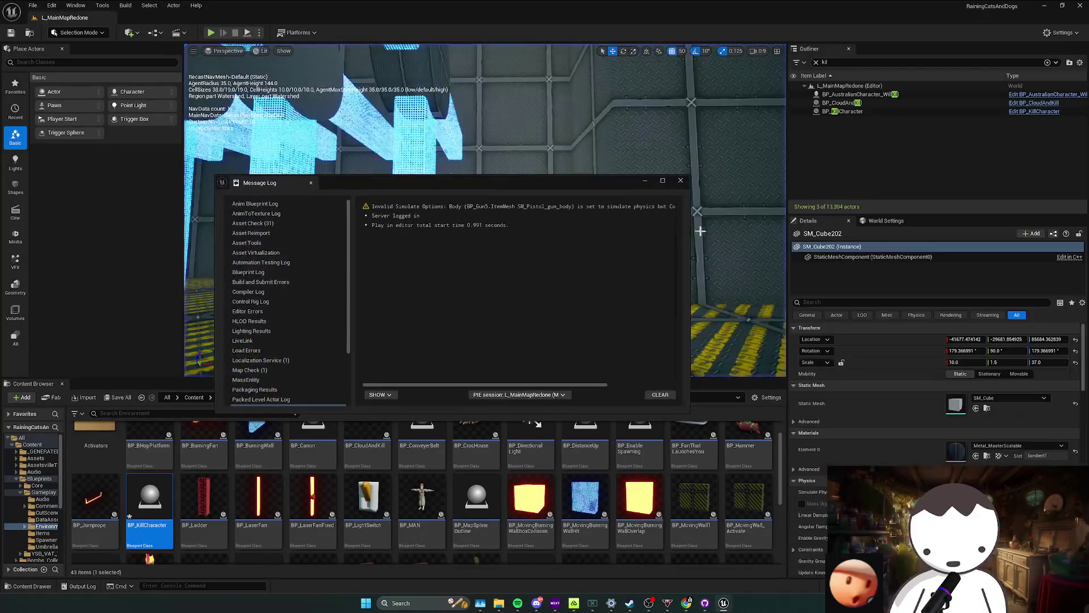
left_click_drag(525, 191, 476, 196)
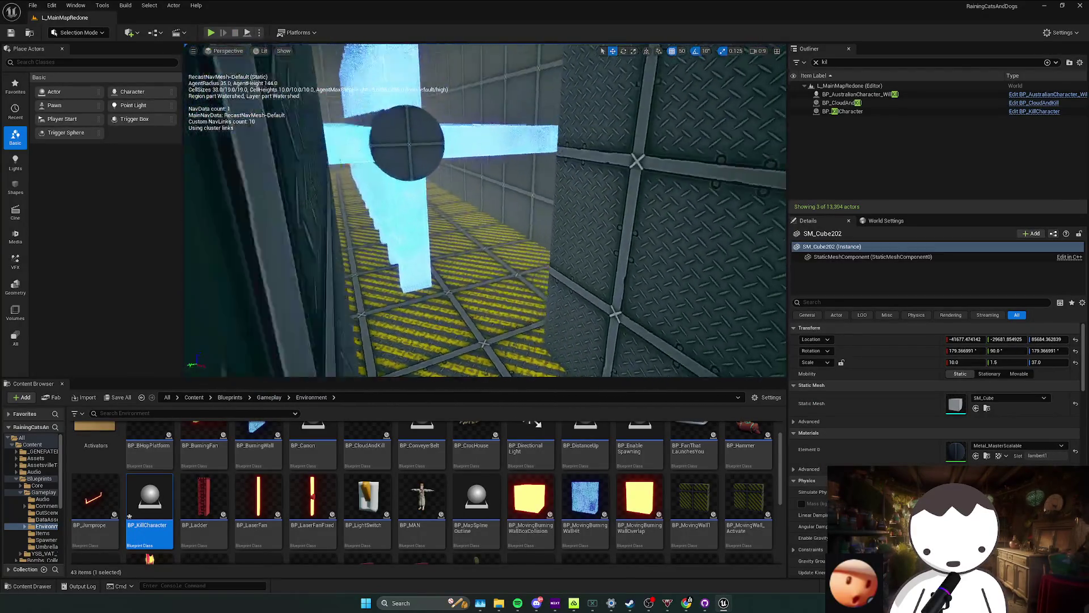
mouse_move(610, 287)
left_mouse_down()
mouse_move(453, 263)
mouse_move(358, 279)
left_mouse_up()
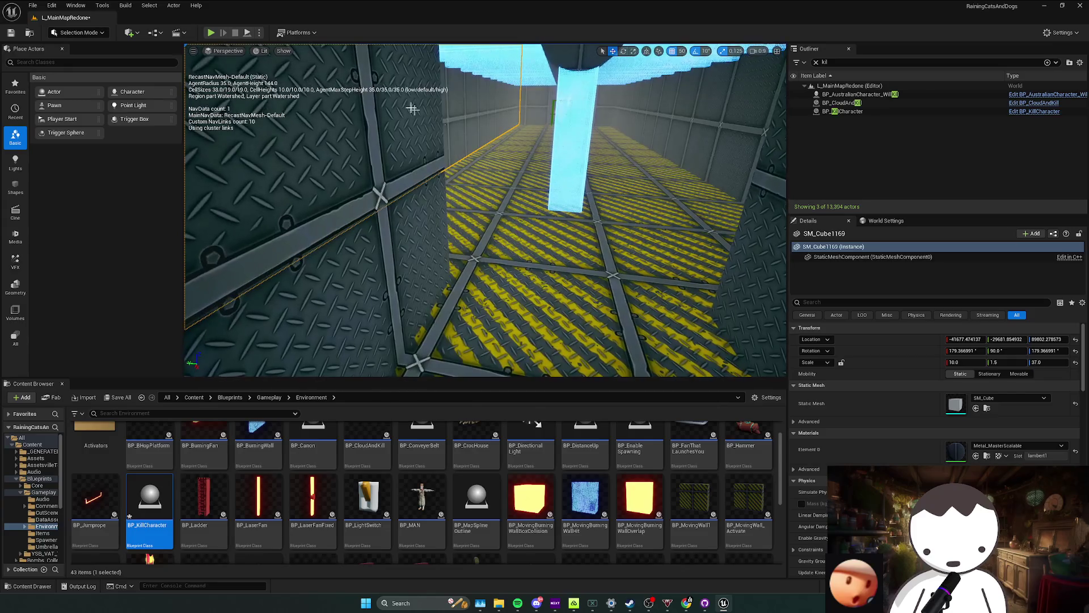
key("alt+p")
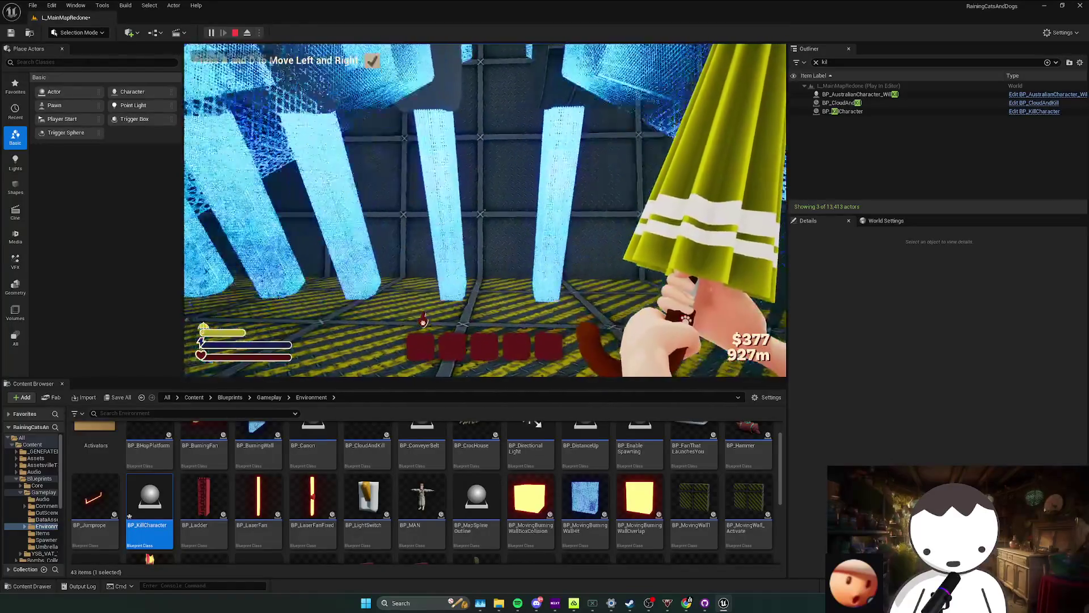
key("w")
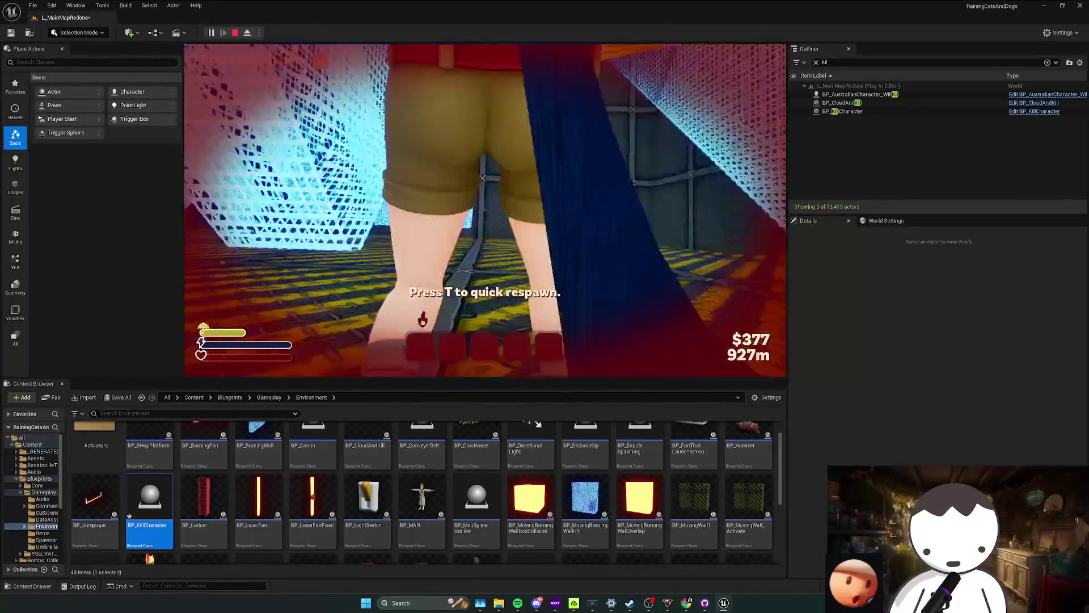
key("Escape")
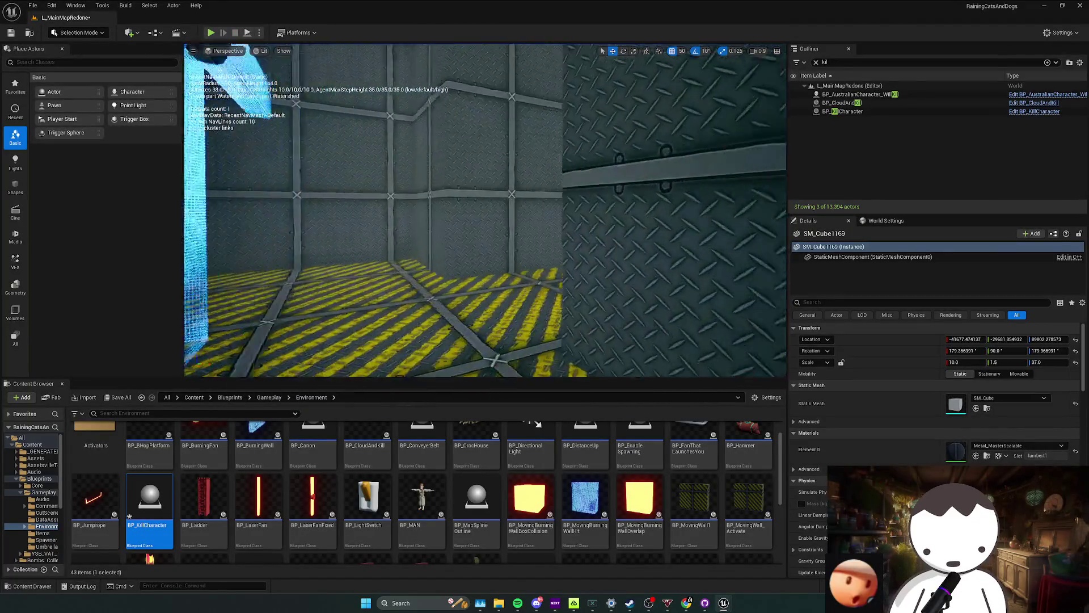
Save L_MainMapRedone from the corridor, then head to the boss sphere and its BP_CatDogBoss blueprint.
left_click_drag(486, 212, 695, 198)
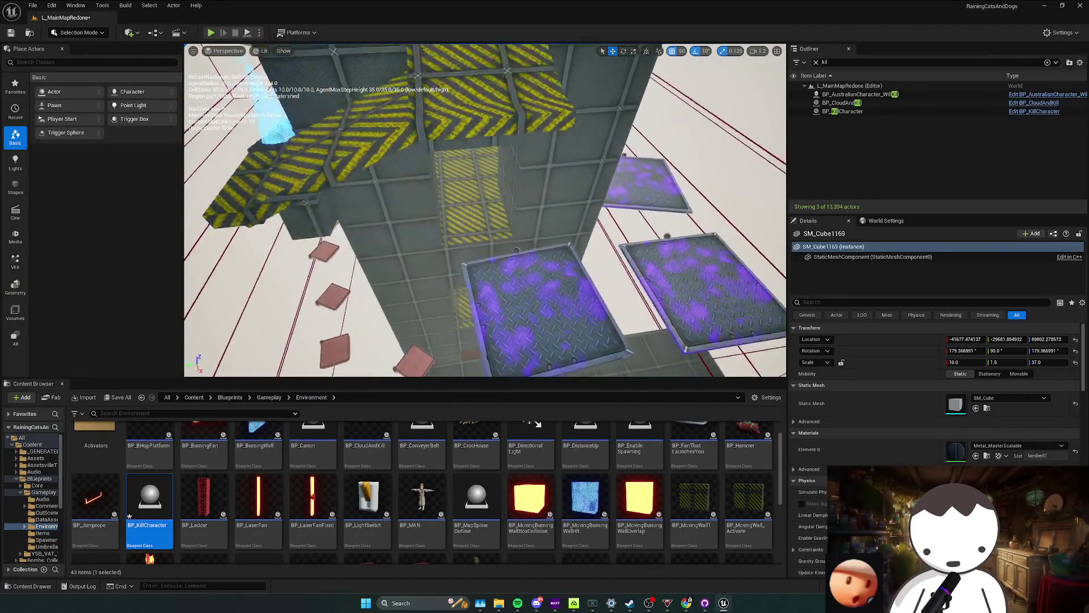
key("ctrl+s")
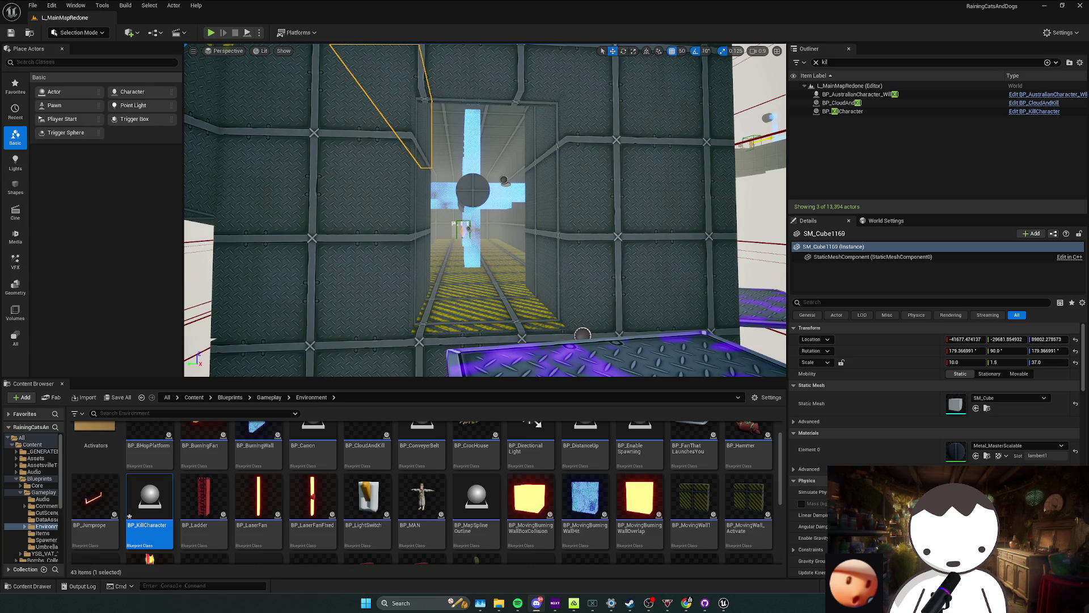
key("p")
mouse_move(431, 225)
left_mouse_down()
mouse_move(448, 222)
mouse_move(476, 255)
mouse_move(490, 222)
left_mouse_up()
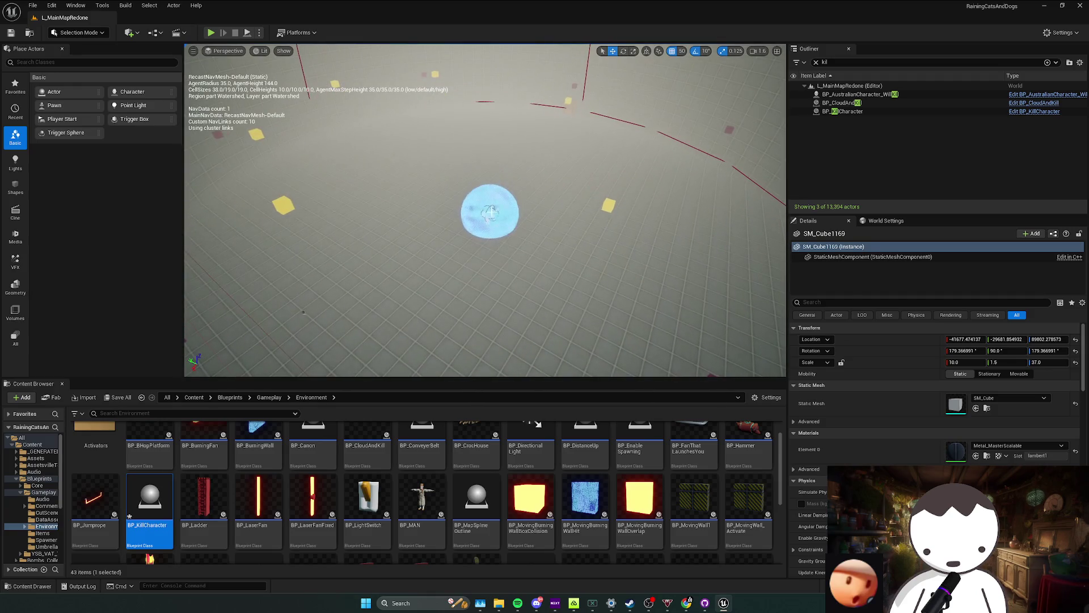
right_click(490, 212)
left_click(537, 249)
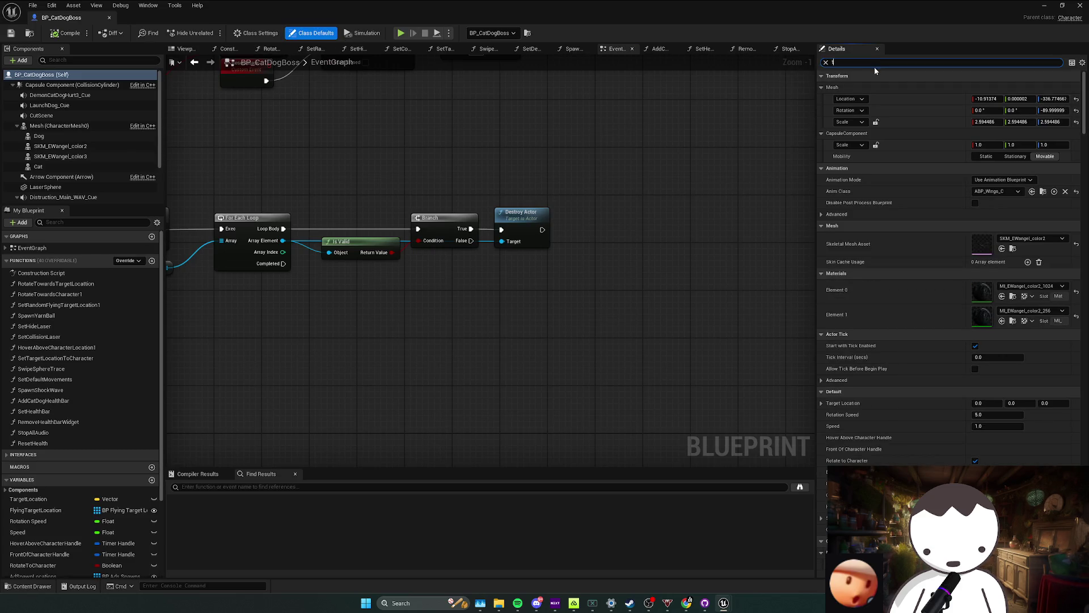
type("ag")
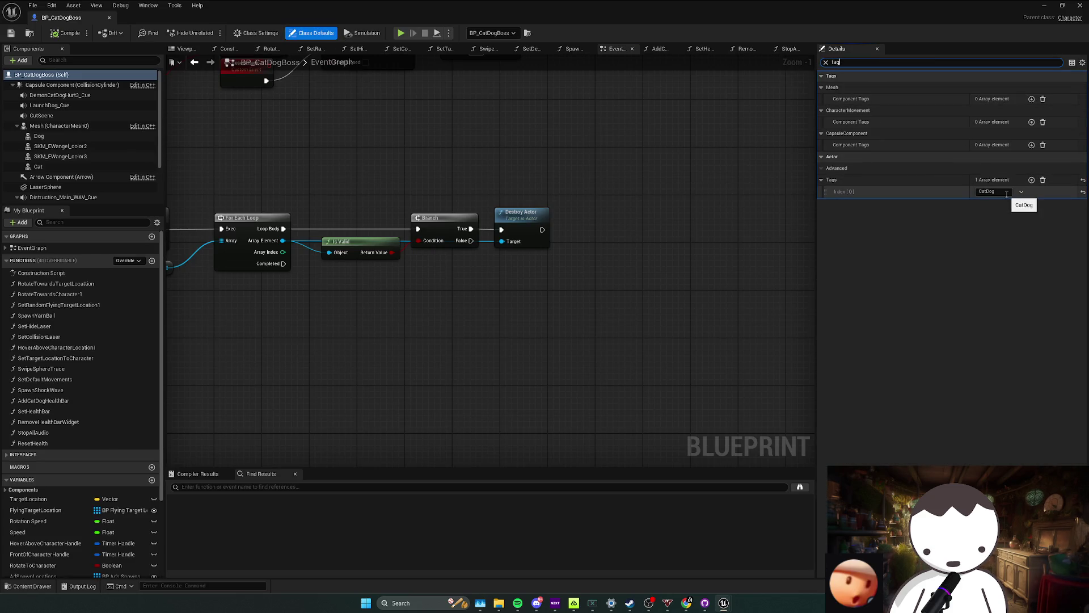
left_click(256, 32)
left_click(315, 33)
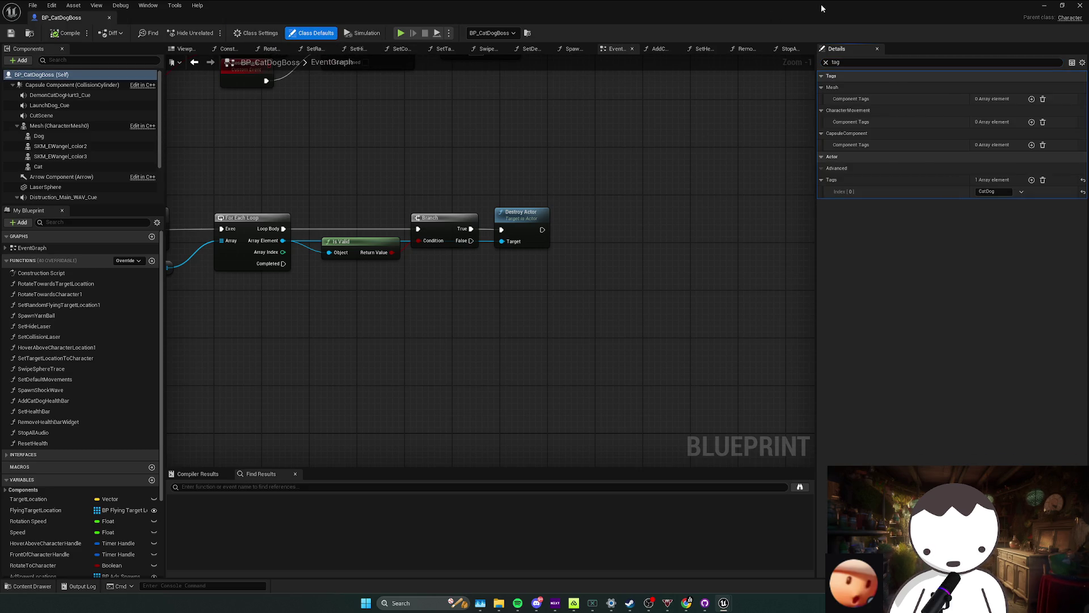
key("alt+Tab")
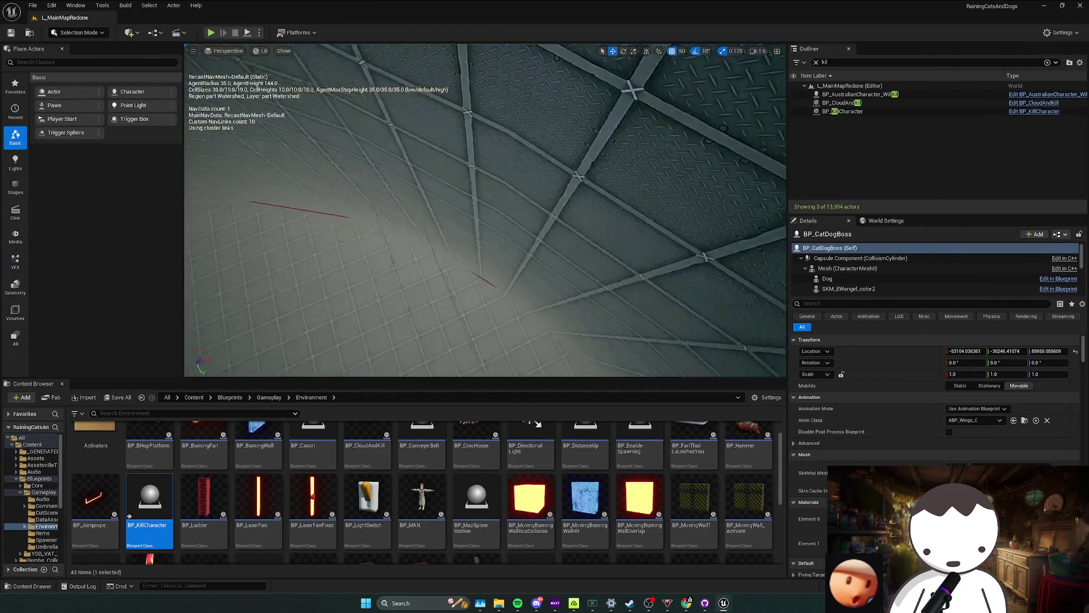
Browse to the Blueprints folder and open BP_Trader from a 'trad' search.
left_click(199, 413)
type("shop")
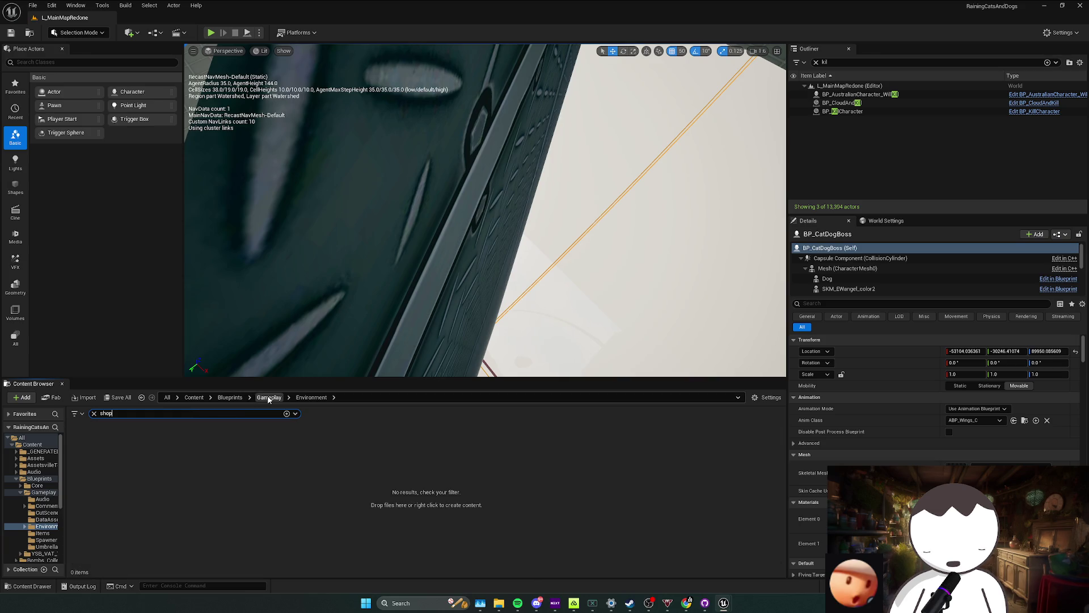
left_click(269, 397)
left_click(230, 398)
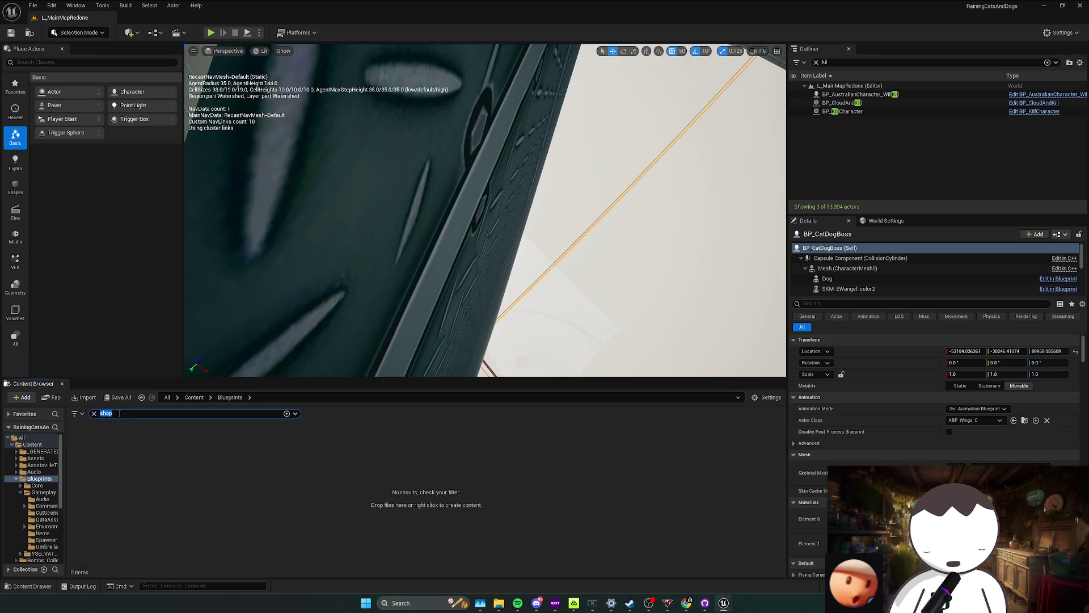
type("kee")
key("Escape")
left_click_drag(460, 315, 521, 280)
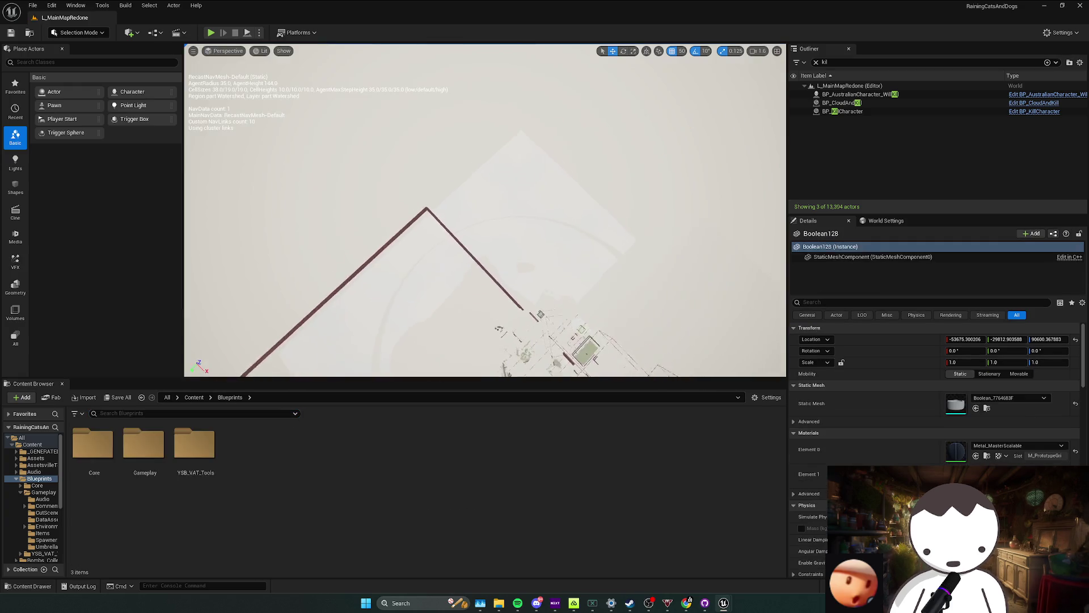
type("trad")
key("Down")
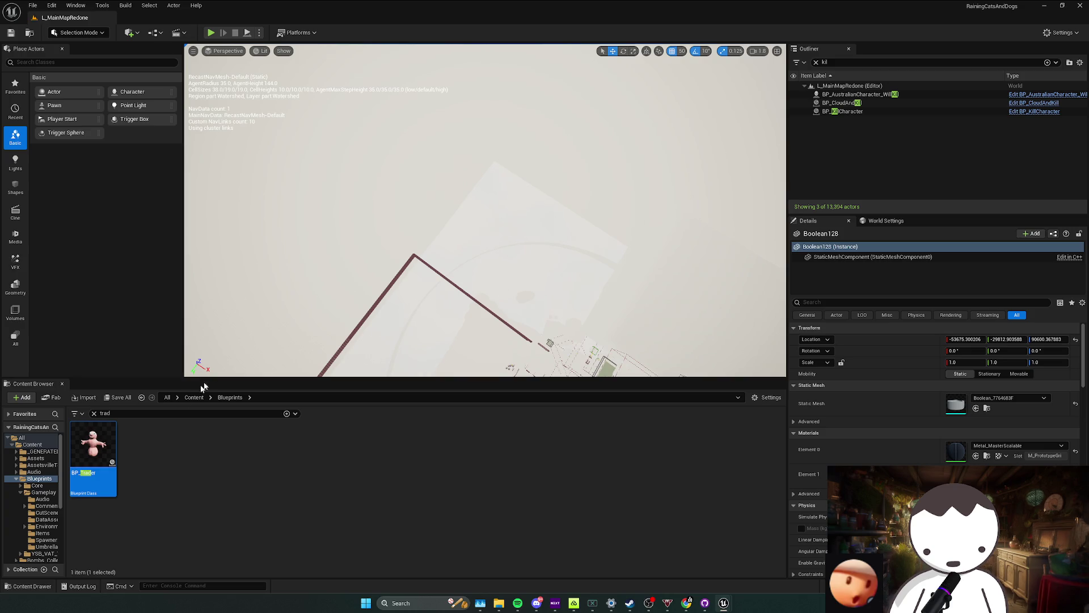
type("gunn")
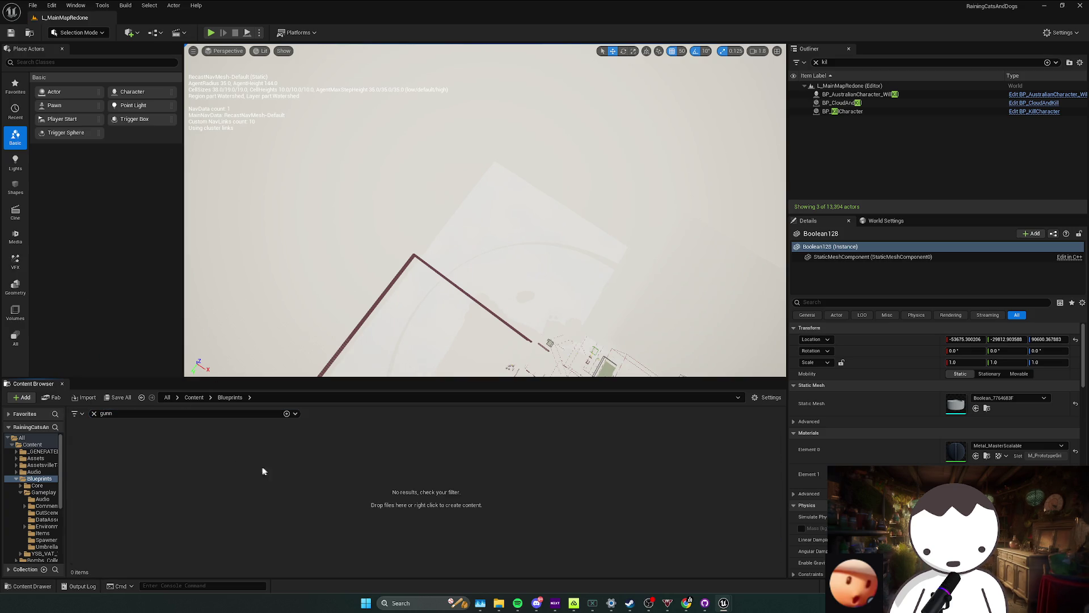
Open BP_Gun from a 'gu' search in the Blueprints folder.
left_click(195, 451)
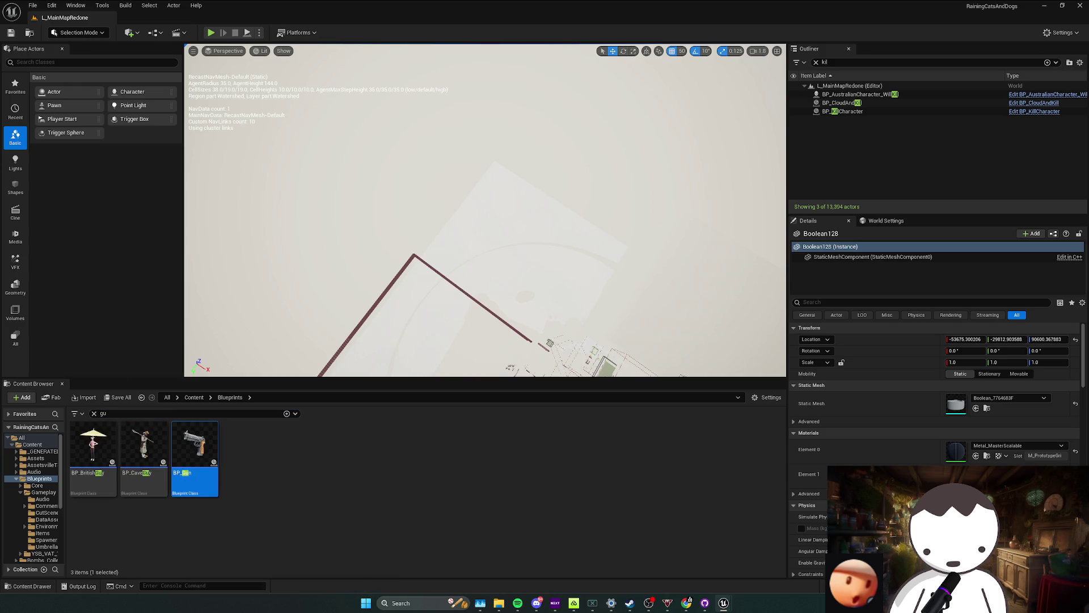
key("Return")
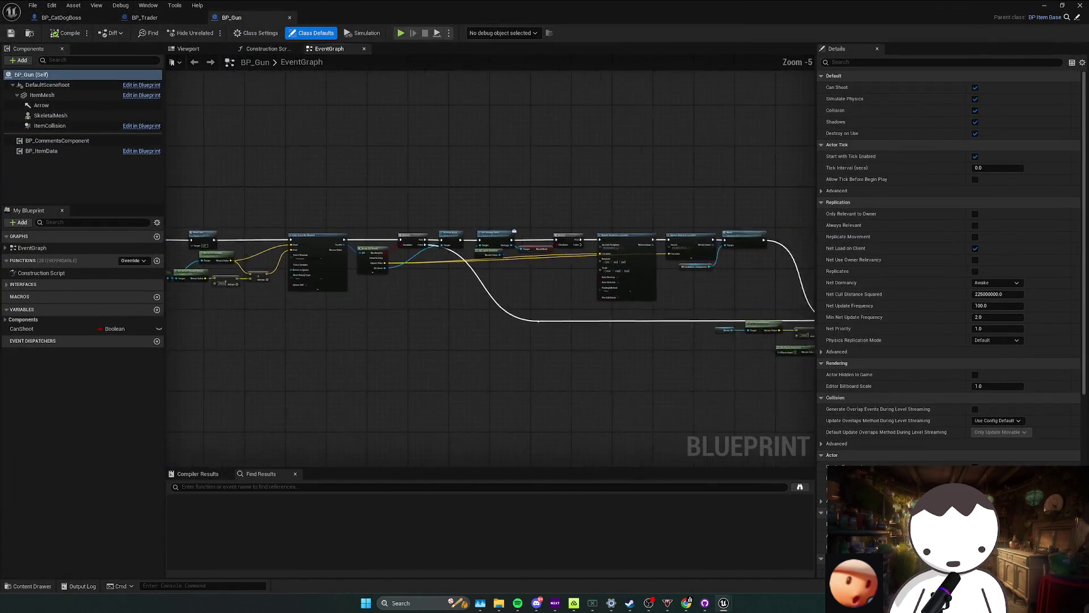
scroll(646, 278, "up", 2)
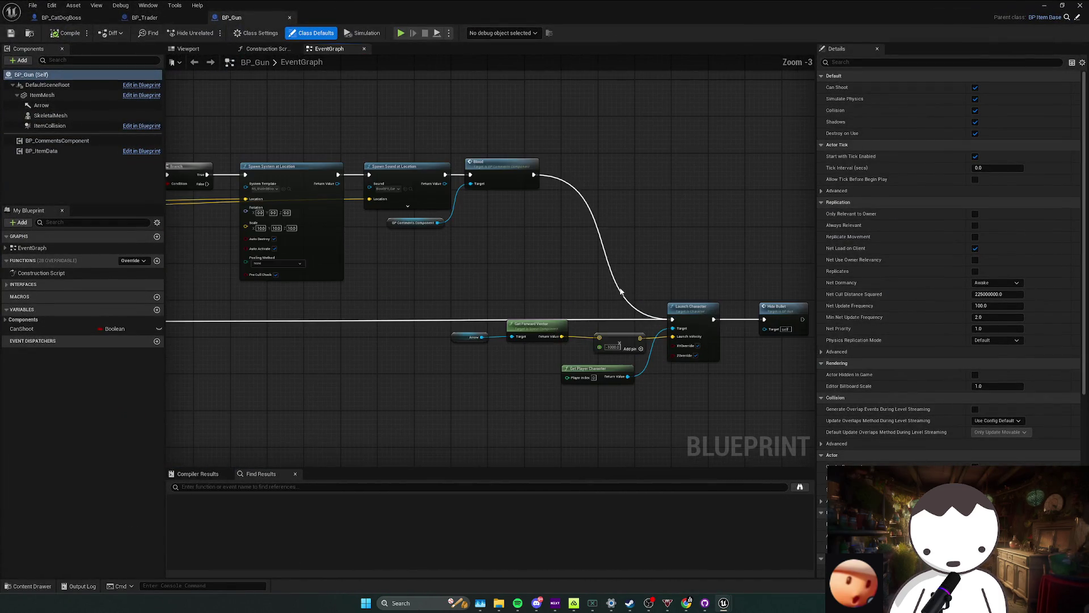
Review BP_Gun's line-trace firing graph, select Line Trace By Channel, and switch to BP_Trader.
left_click_drag(622, 292, 584, 358)
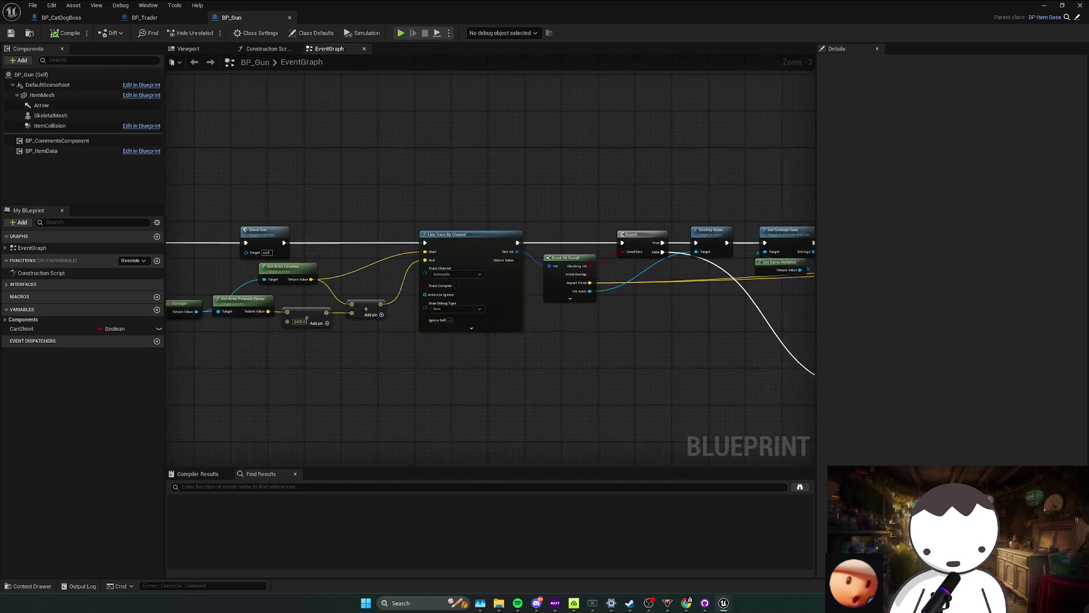
left_click_drag(813, 270, 591, 288)
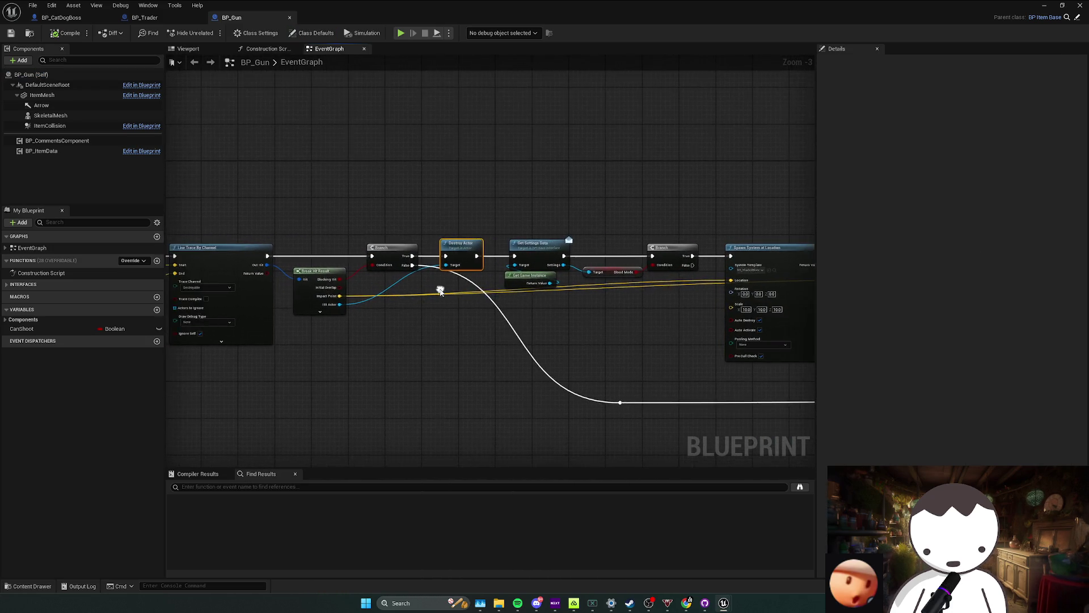
scroll(344, 326, "up", 1)
scroll(384, 307, "up", 1)
mouse_move(477, 279)
left_mouse_down()
mouse_move(444, 278)
mouse_move(754, 287)
left_mouse_up()
scroll(452, 280, "down", 1)
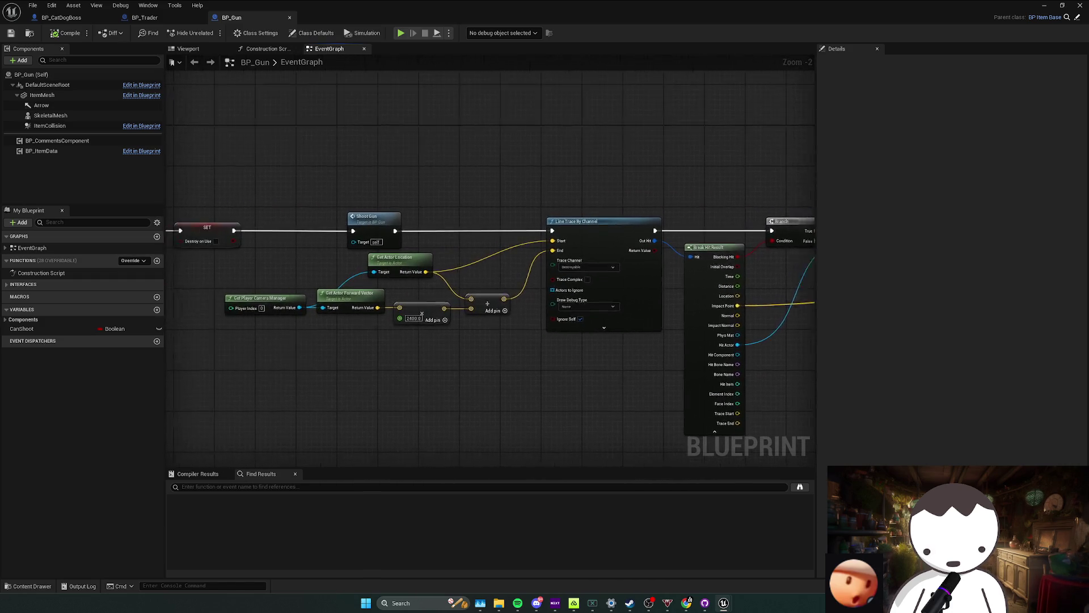
left_click_drag(668, 231, 522, 226)
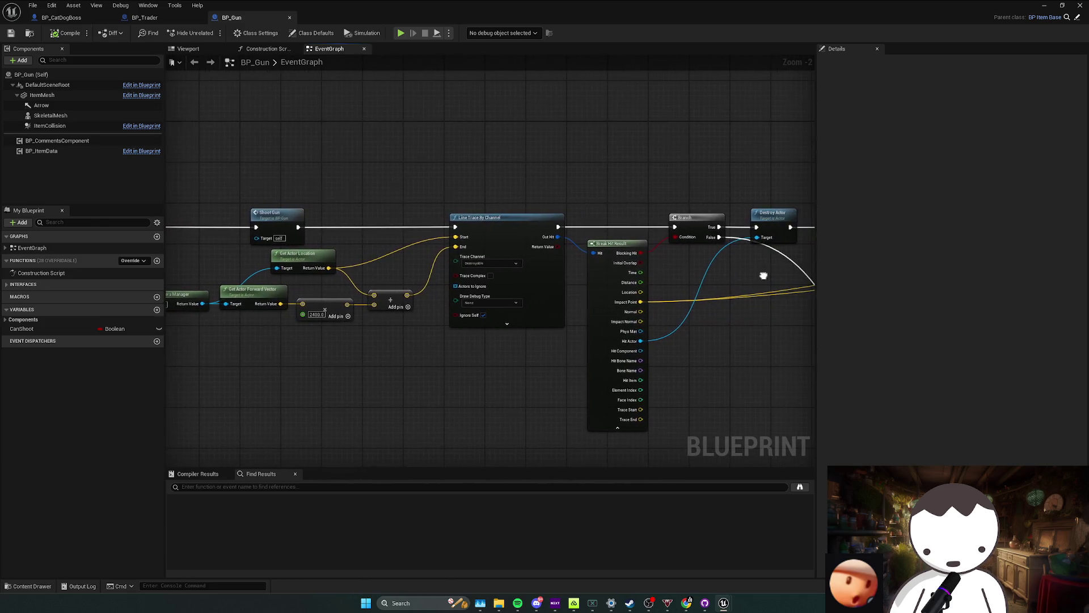
left_click(523, 227)
left_click(144, 18)
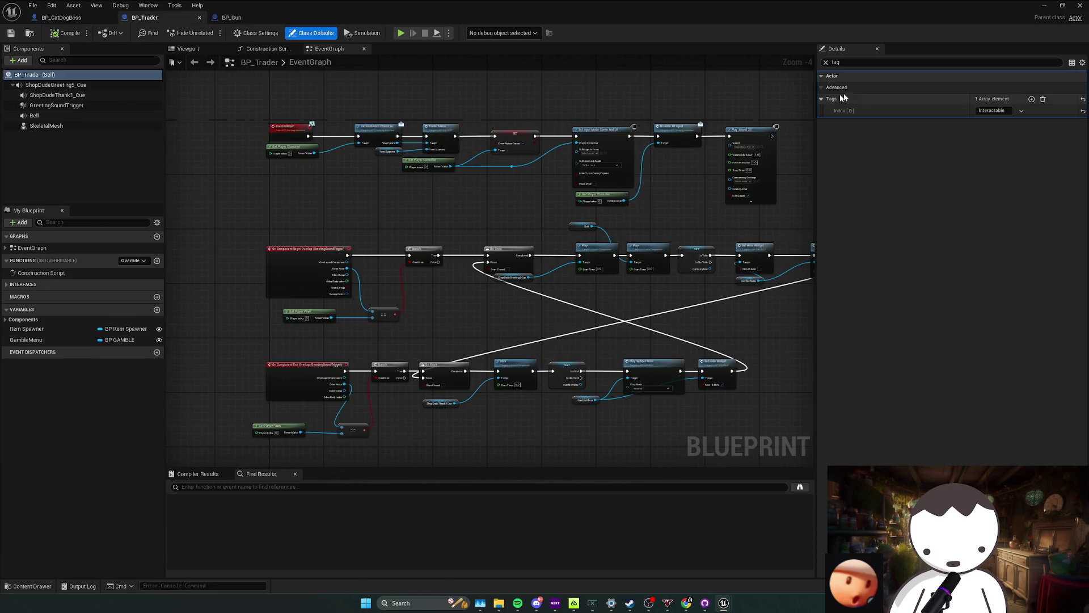
type("coll")
Set BP_Trader's SkeletalMesh collision response for Destroyable to Block.
left_click(117, 75)
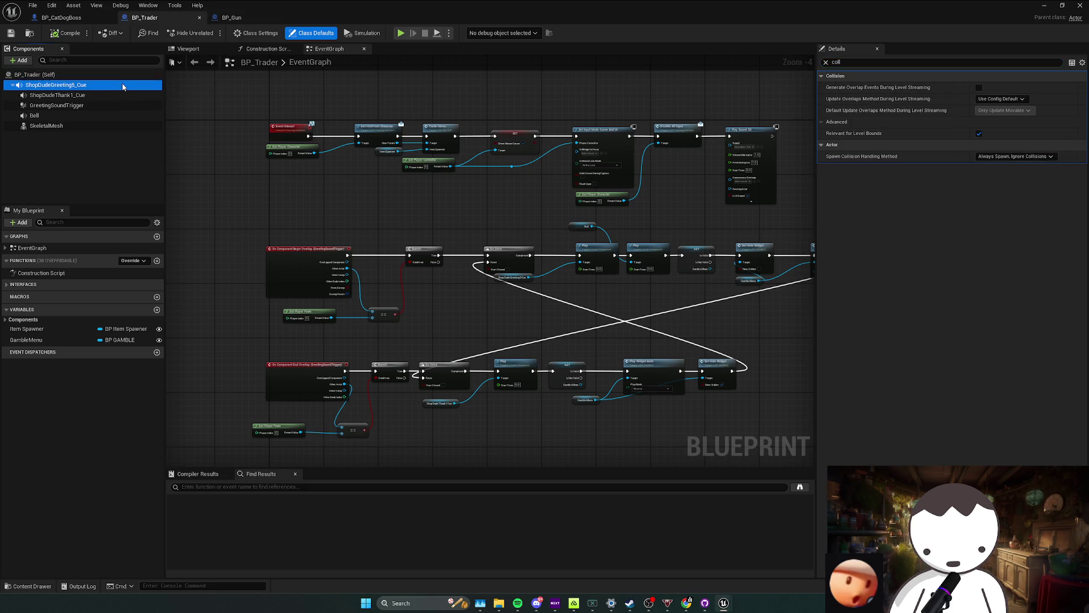
left_click(46, 125)
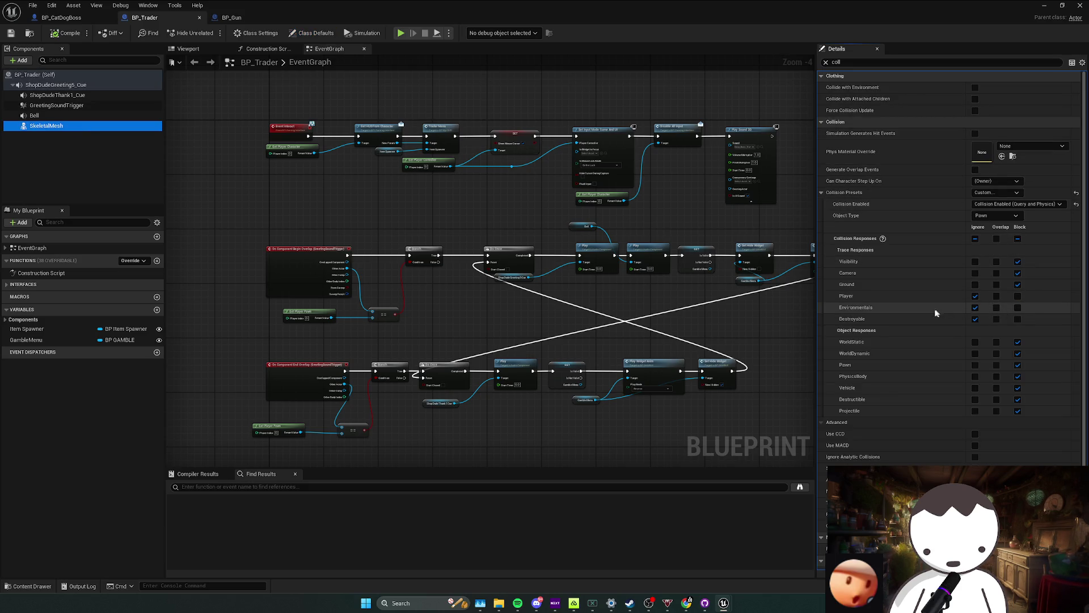
left_click(60, 84)
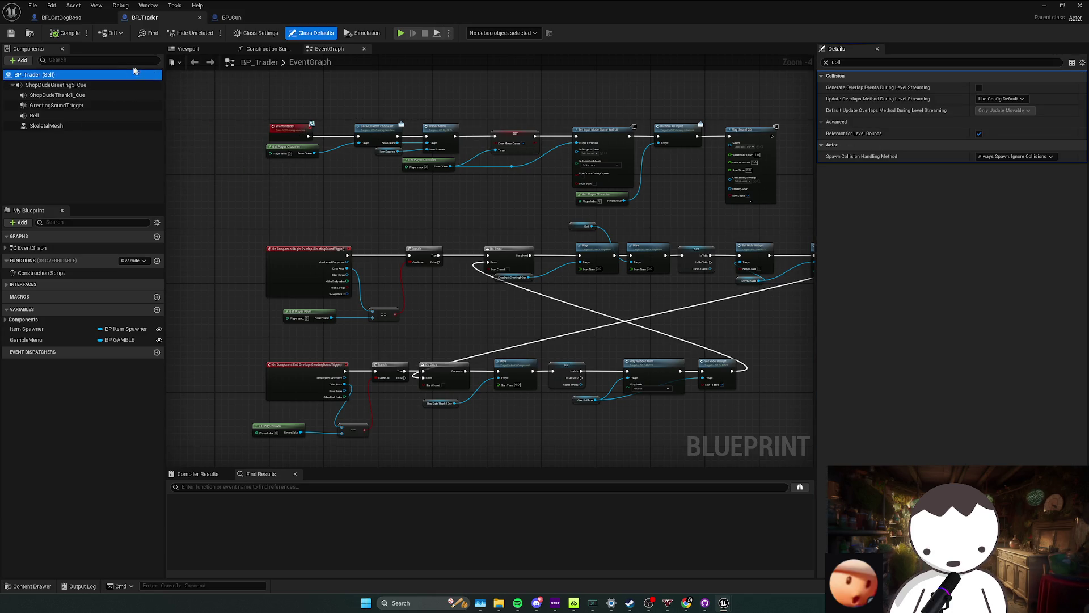
left_click(74, 107)
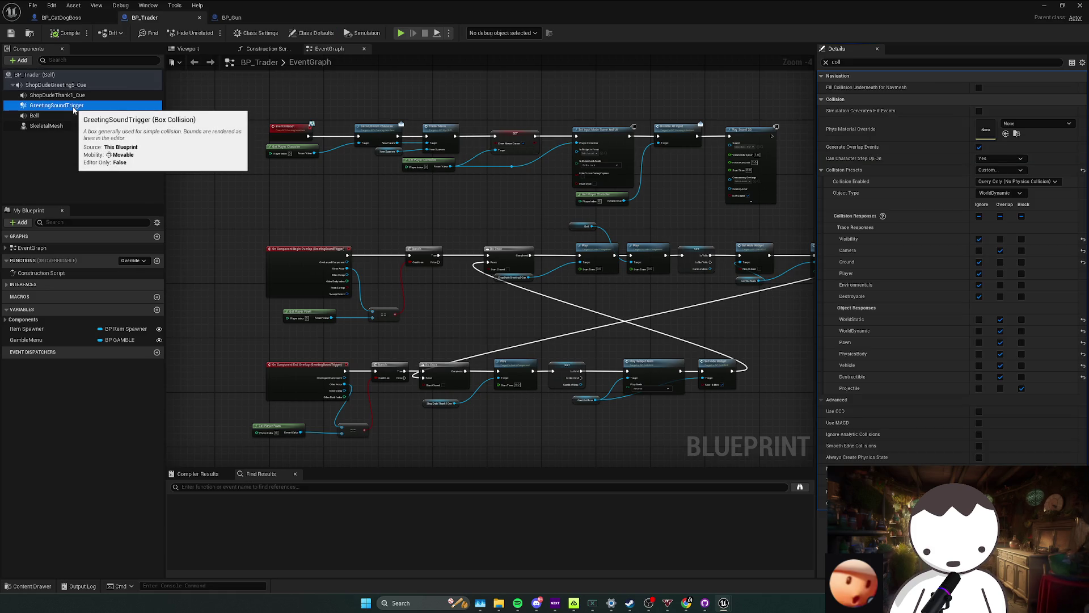
left_click(74, 125)
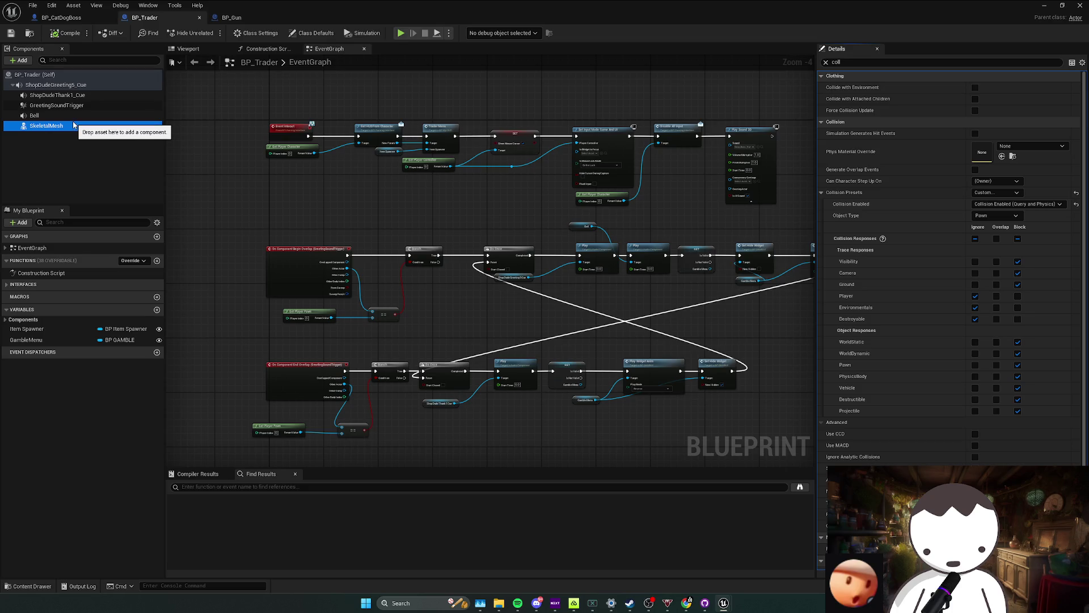
left_click(1018, 320)
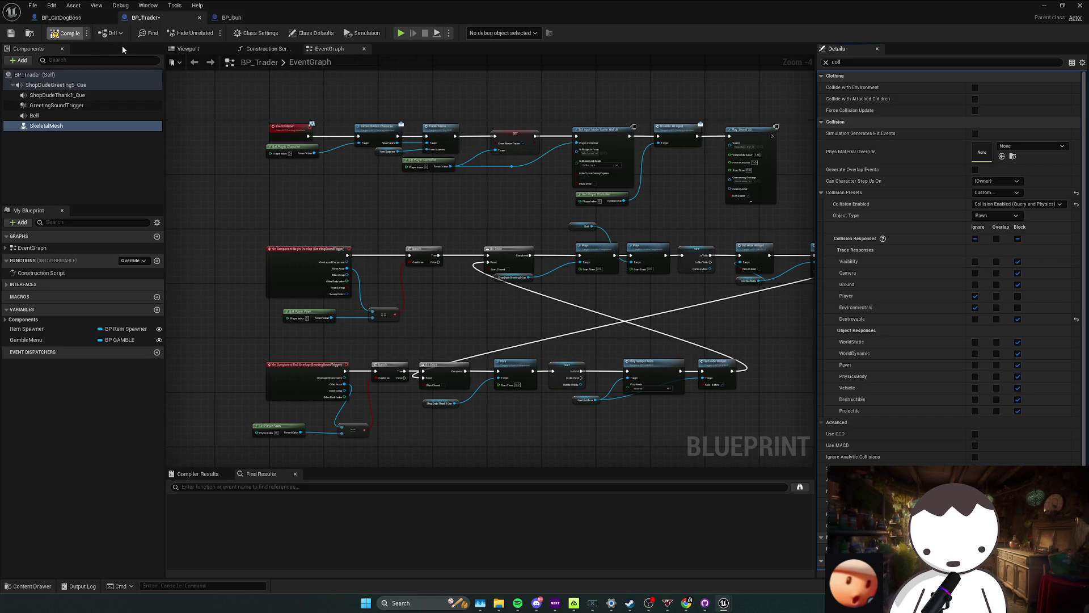
Reset BP_CatDogBoss's mesh Destroyable response to default and return to the level editor.
left_click(77, 19)
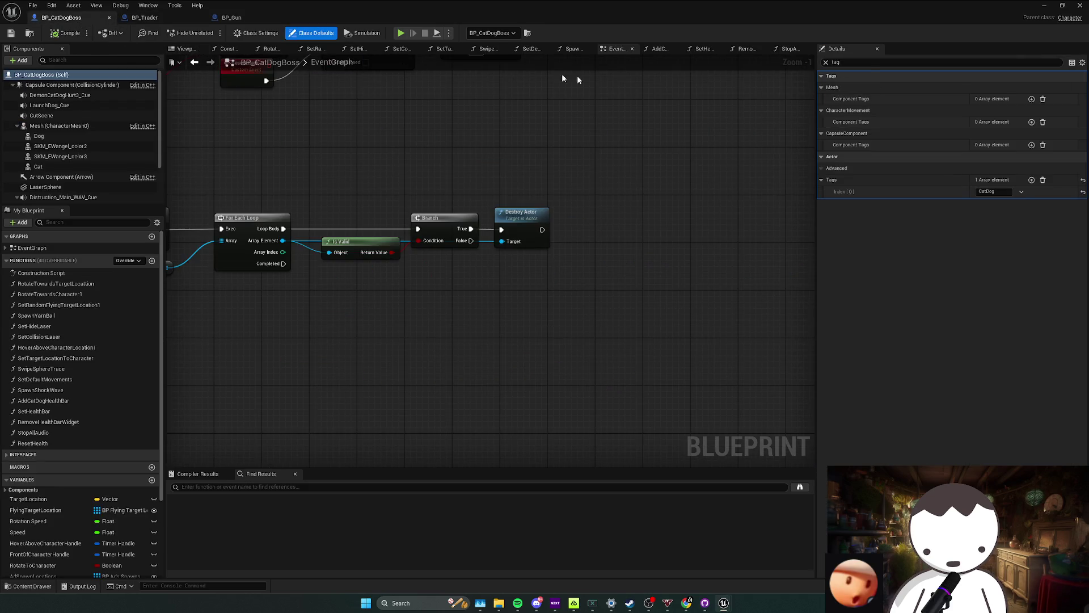
left_click(857, 64)
type("co")
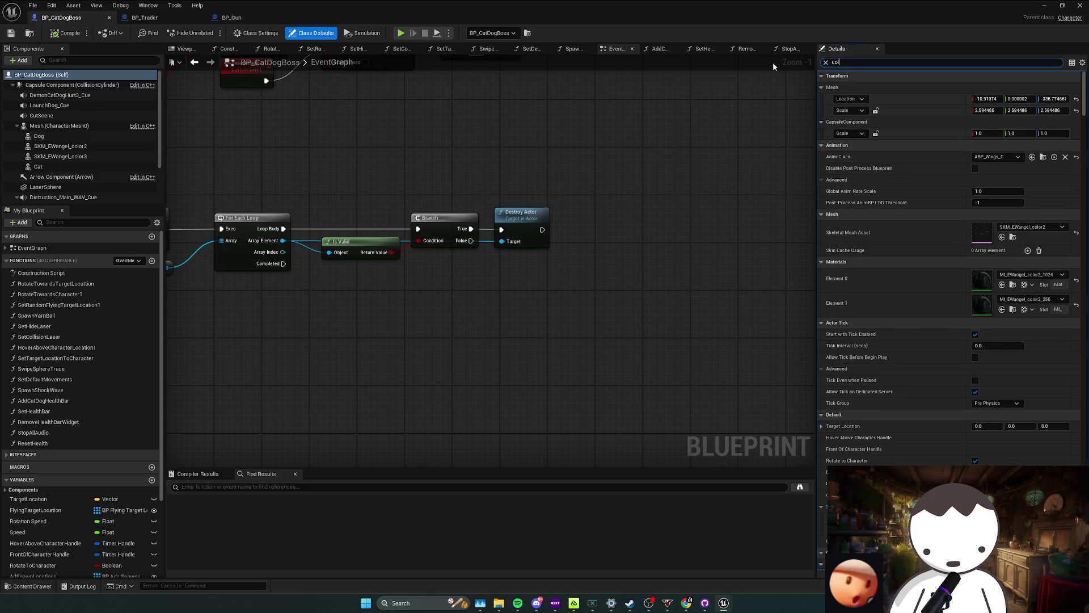
type("ll")
left_click(1076, 318)
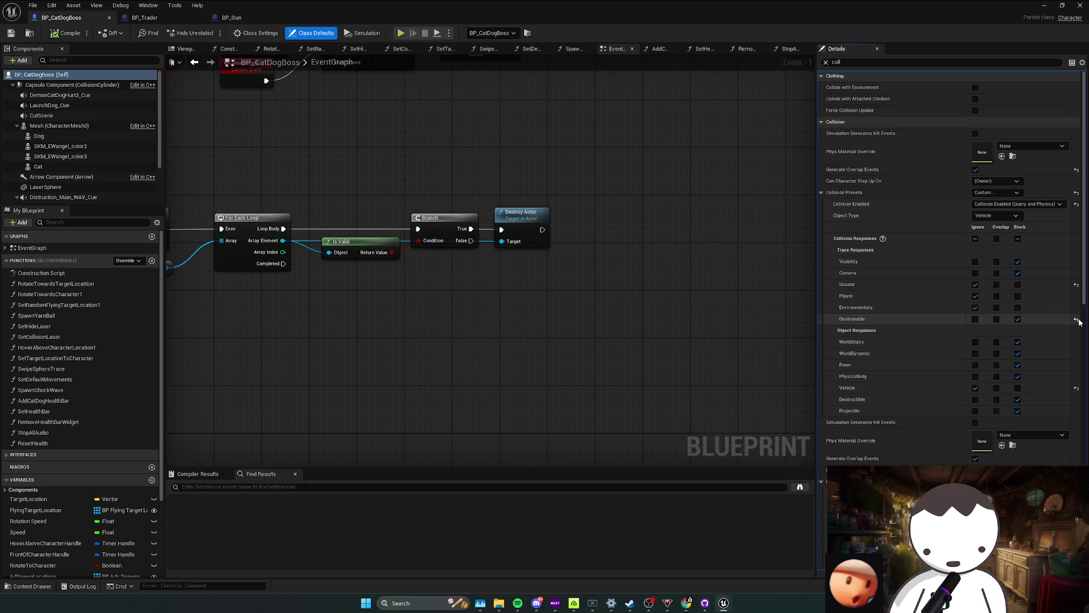
left_click(60, 126)
left_click(64, 134)
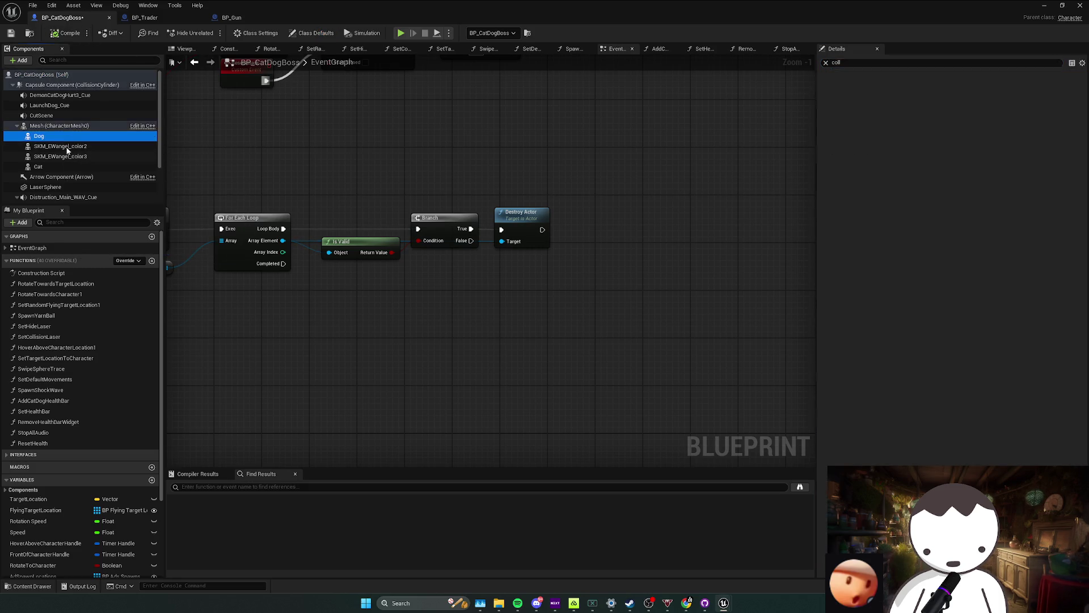
key("alt+Tab")
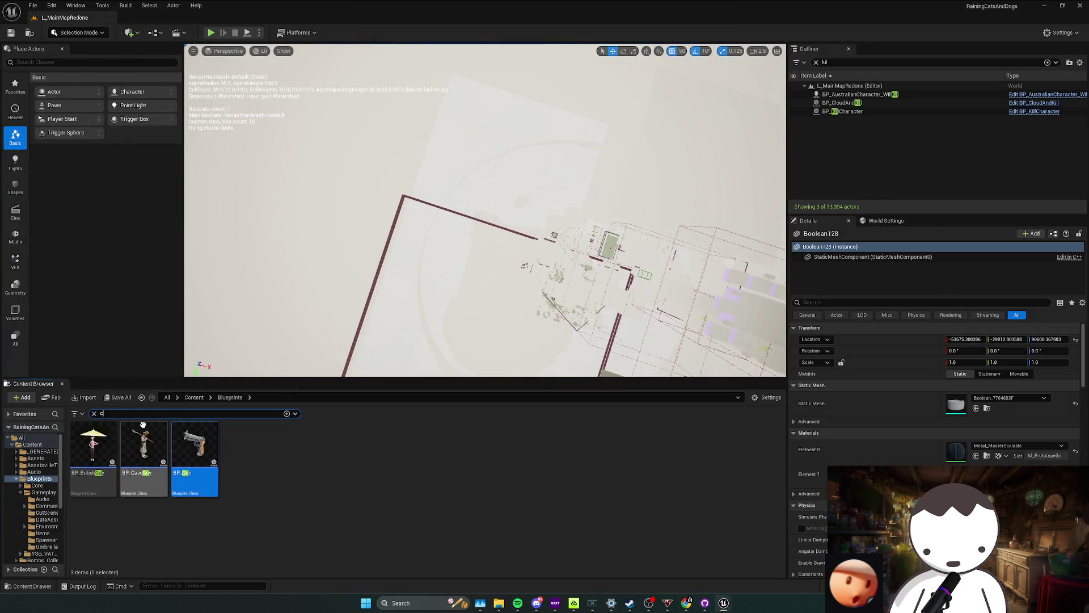
Search 'croc' in the Content Browser and open BP_AmericanCrocBoss.
key("BackSpace")
type("croc")
left_click(152, 468)
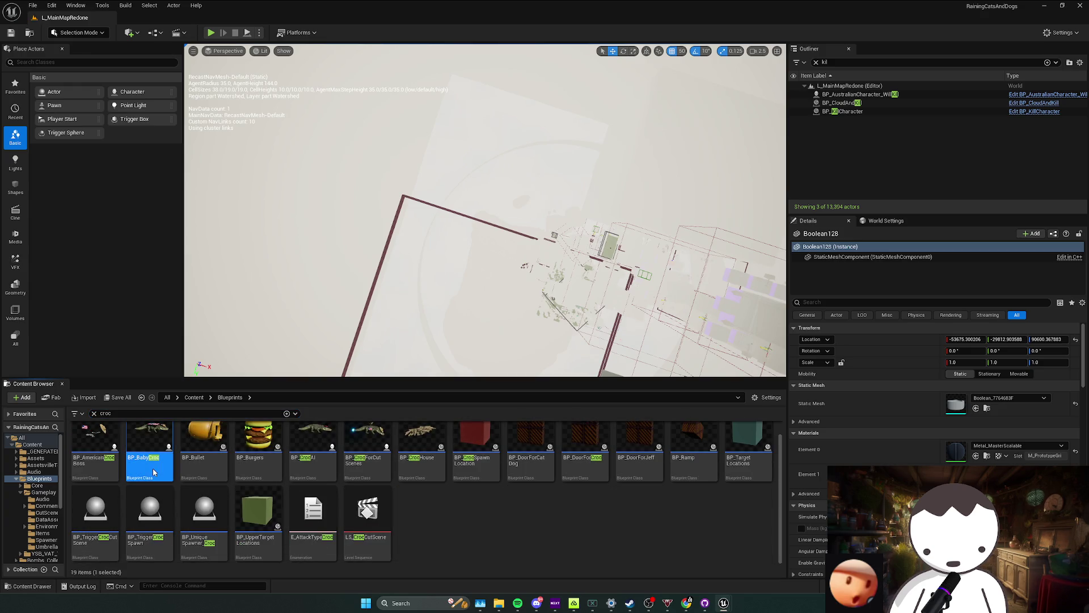
double_click(149, 464)
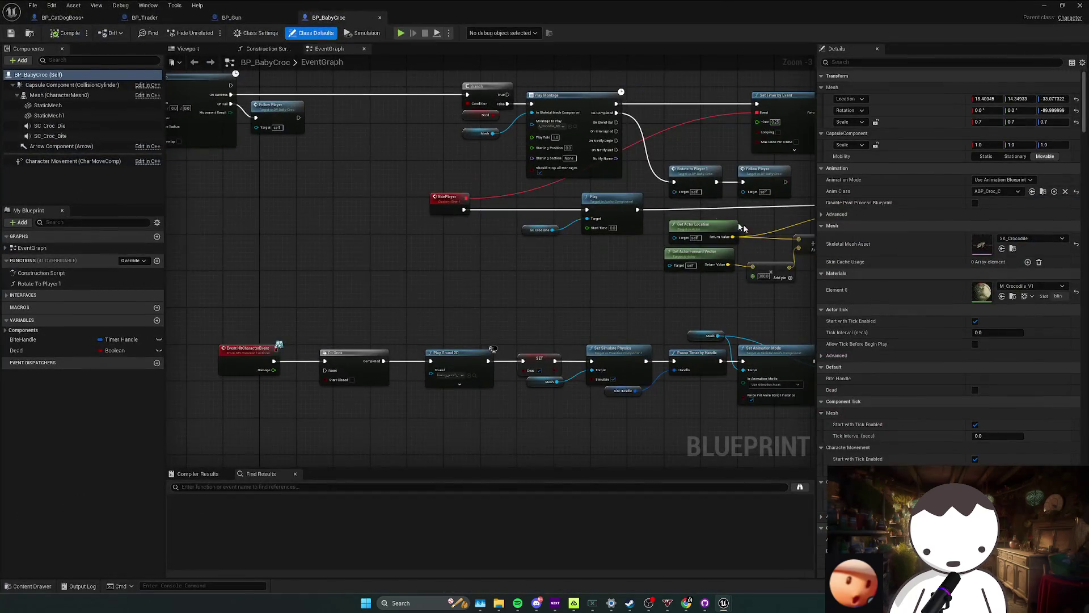
key("alt+Tab")
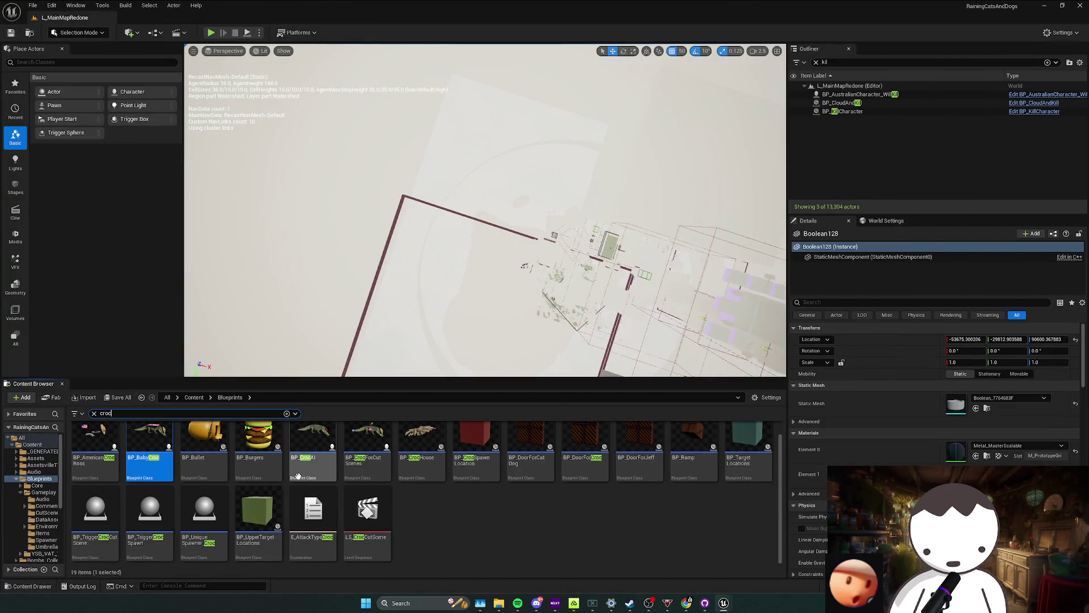
left_click(299, 470)
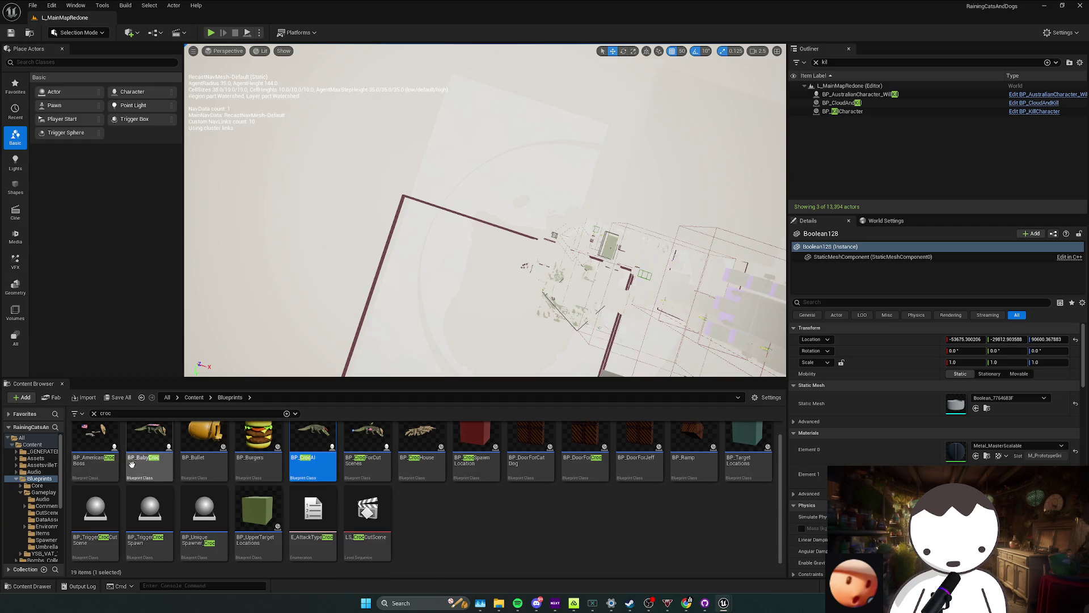
double_click(100, 451)
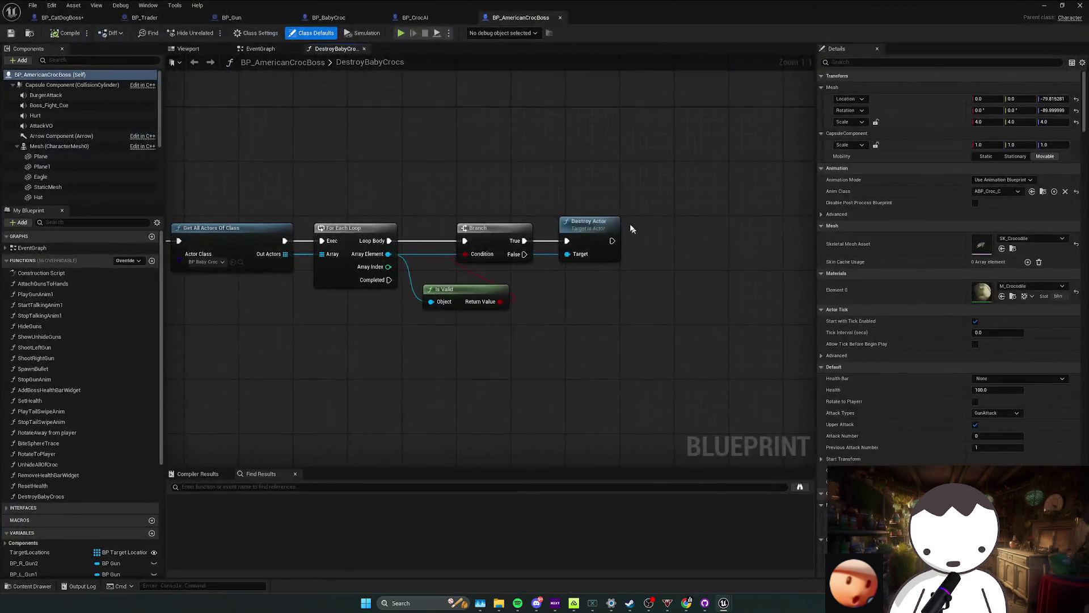
Reset the croc boss mesh's Destroyable response to default, compile, and close the blueprint.
left_click(59, 145)
left_click(866, 63)
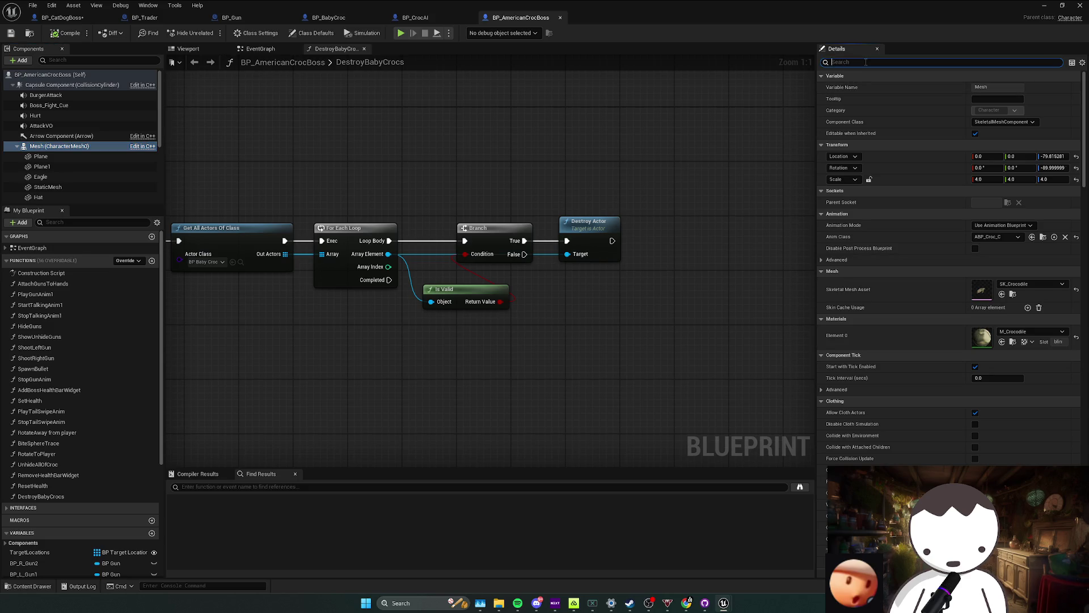
type("c")
key("ctrl+a")
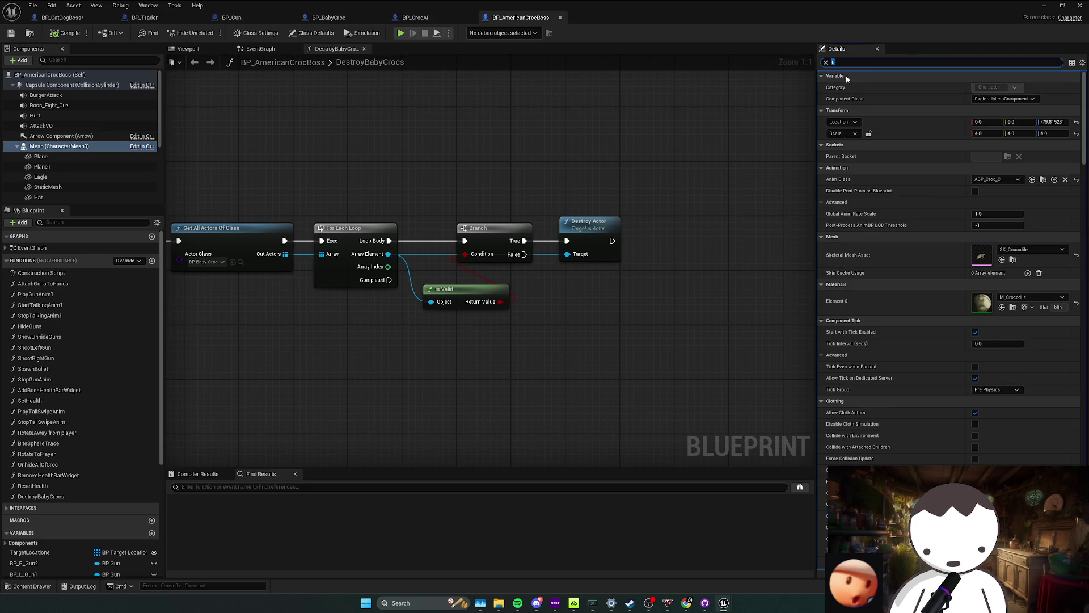
type("k")
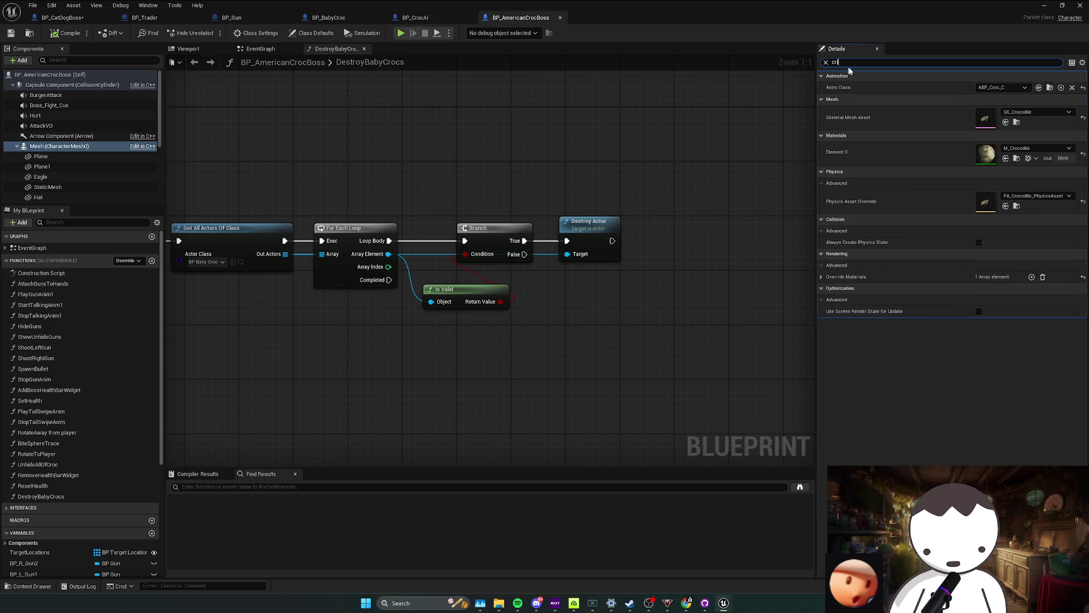
type("il")
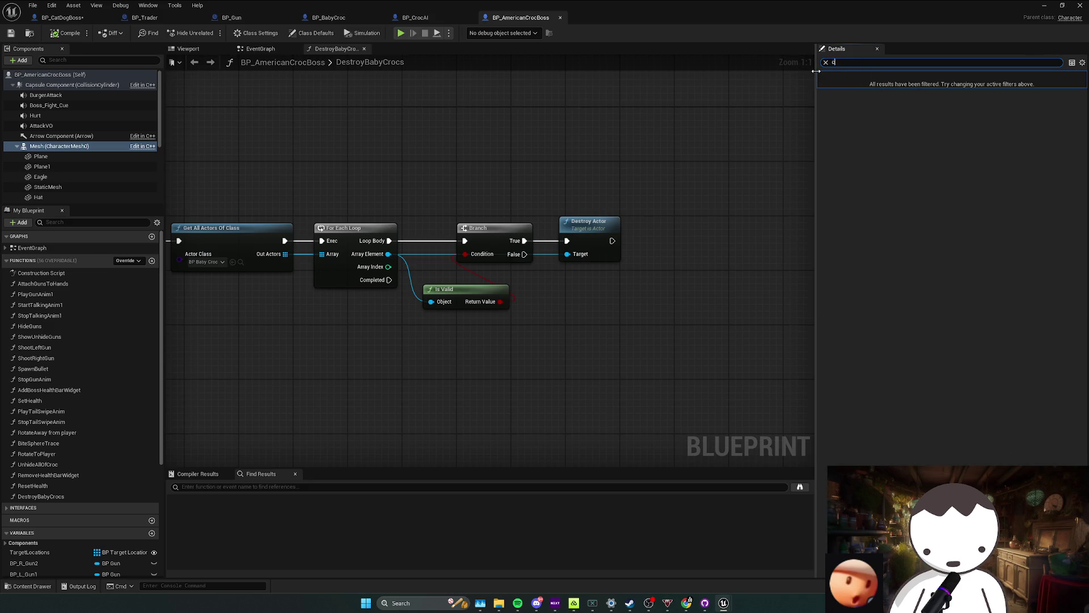
type("coll")
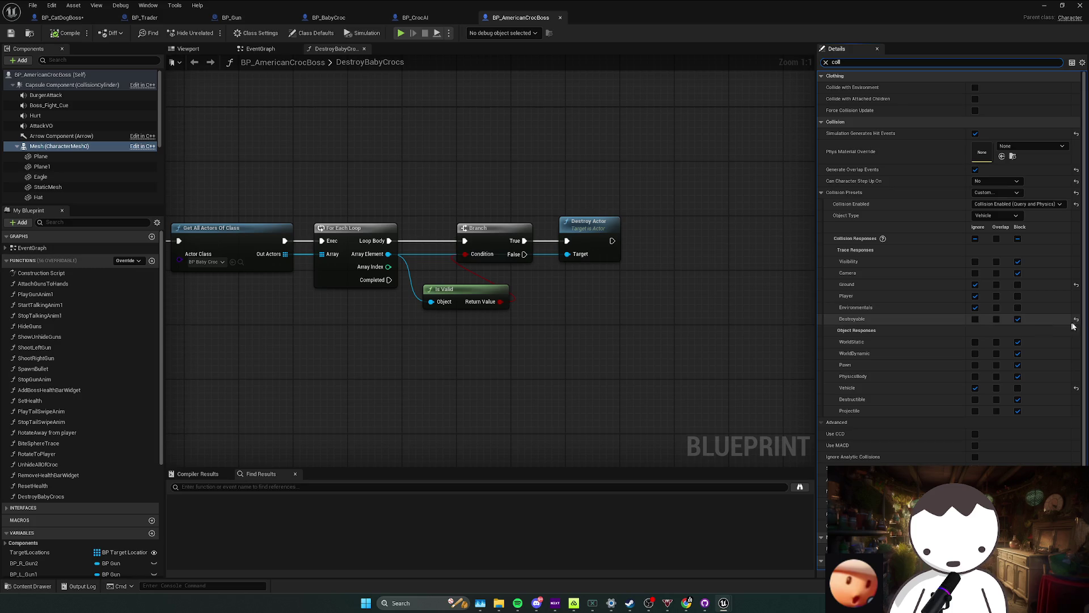
left_click(1076, 320)
left_click(64, 34)
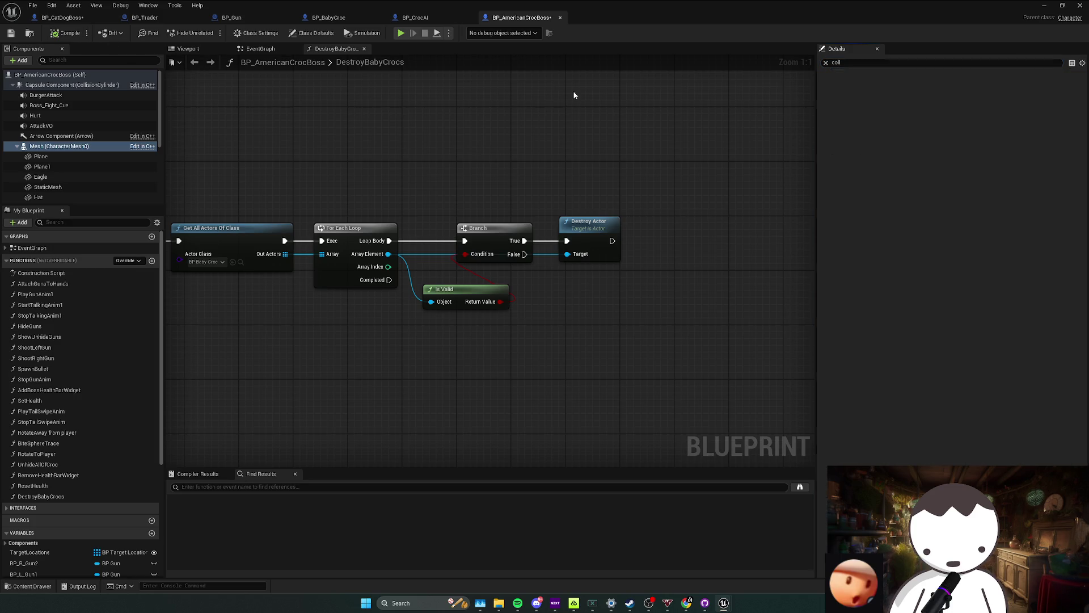
left_click(1080, 4)
left_click(286, 413)
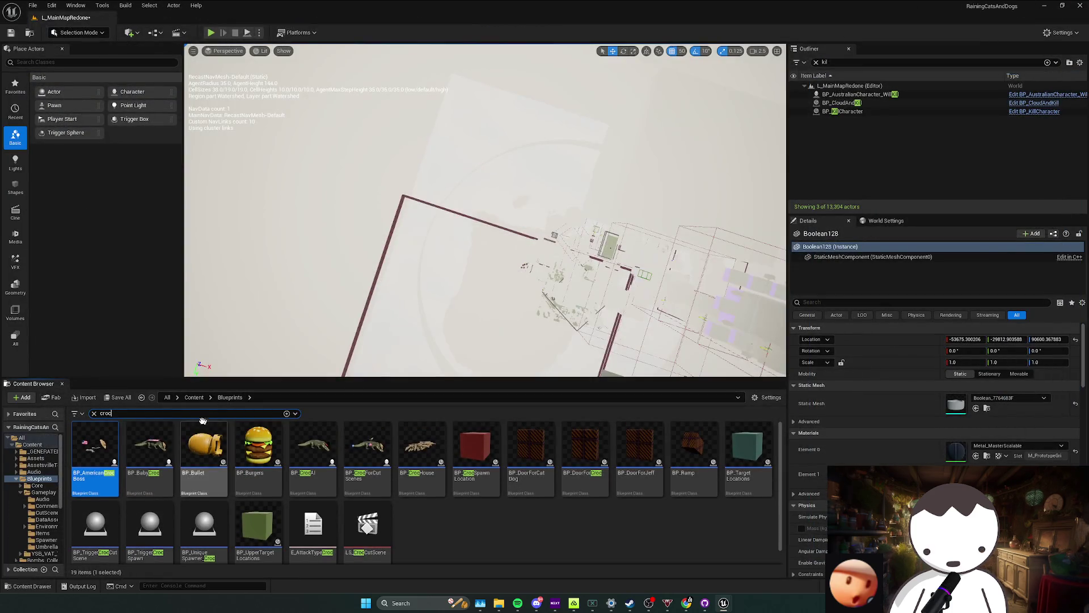
type("jeff")
Open BP_BossJeff from a 'jeff' search and review its Mesh collision responses filtered by 'coll'.
key("Return")
left_click(207, 480)
double_click(211, 482)
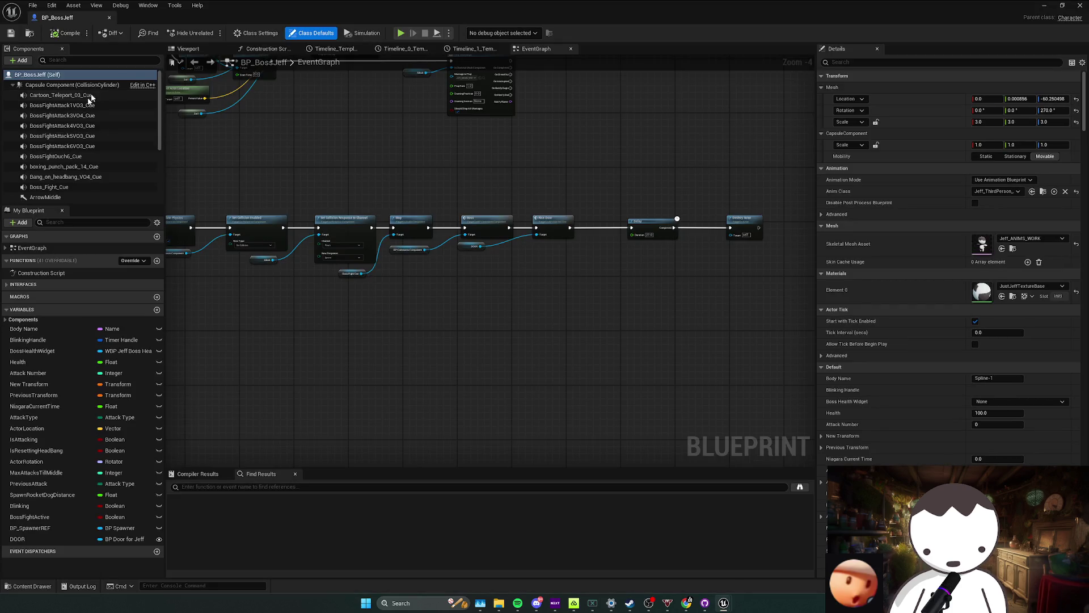
left_click(827, 65)
type("coll")
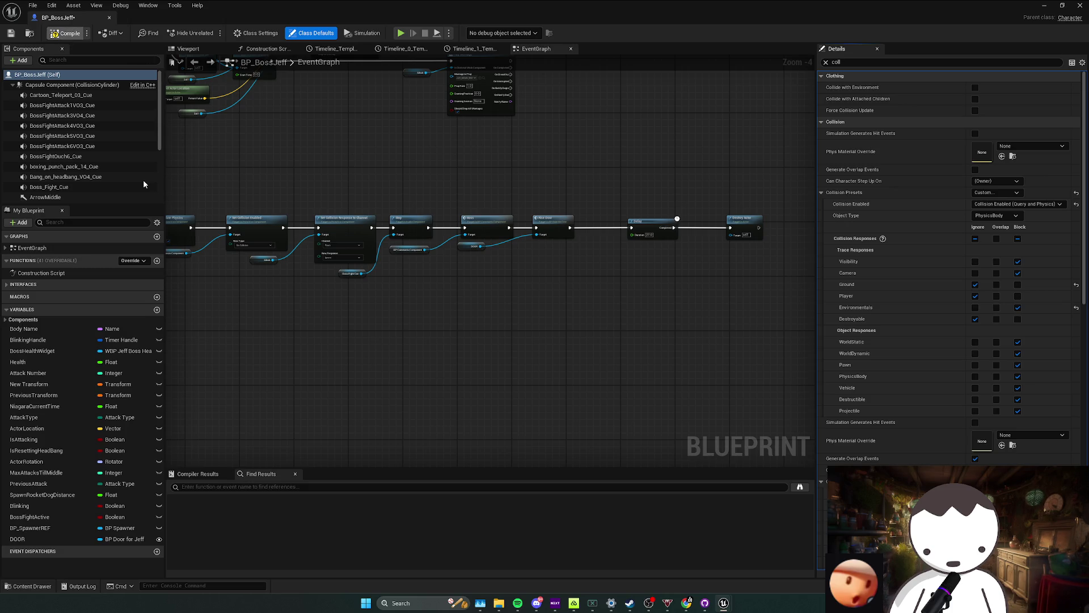
scroll(103, 170, "down", 3)
left_click(74, 152)
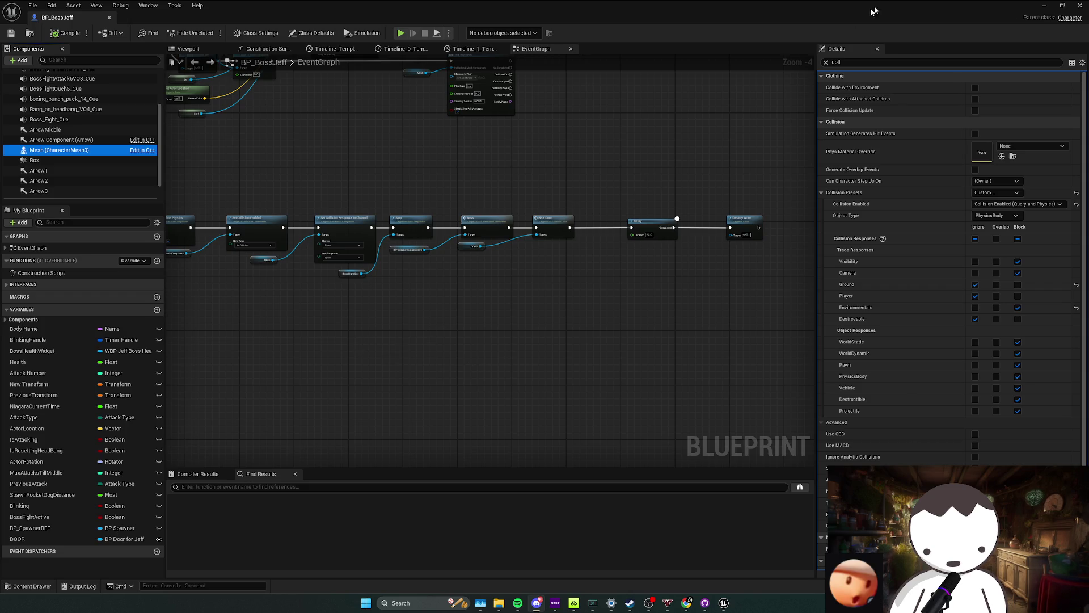
scroll(616, 268, "up", 1)
scroll(615, 290, "up", 1)
scroll(618, 229, "up", 1)
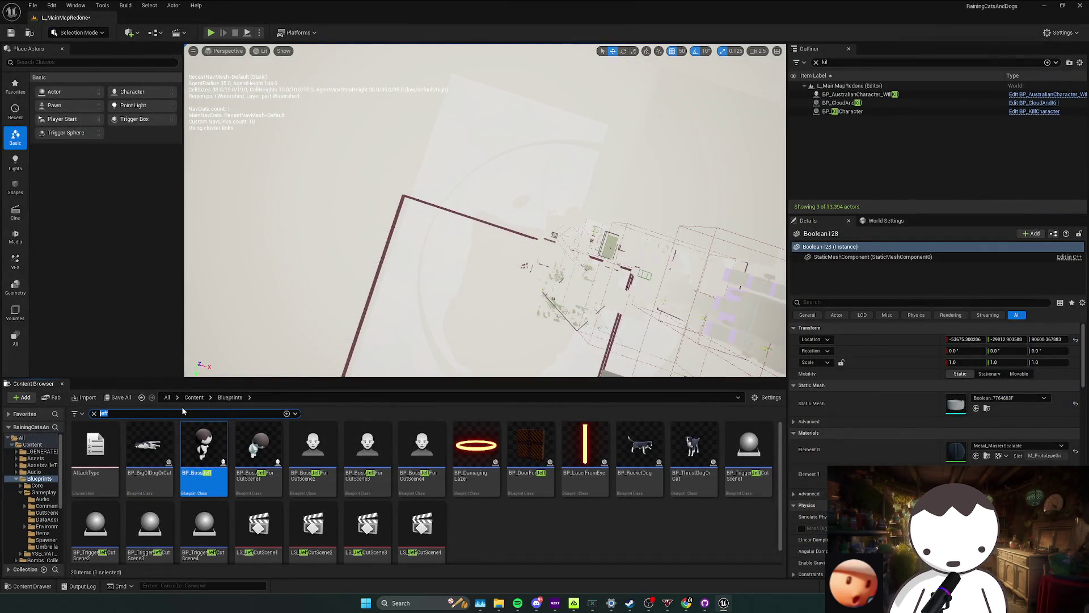
Browse Comments > BossFights > CatDog and open BP_CatDogBoss.
key("BackSpace")
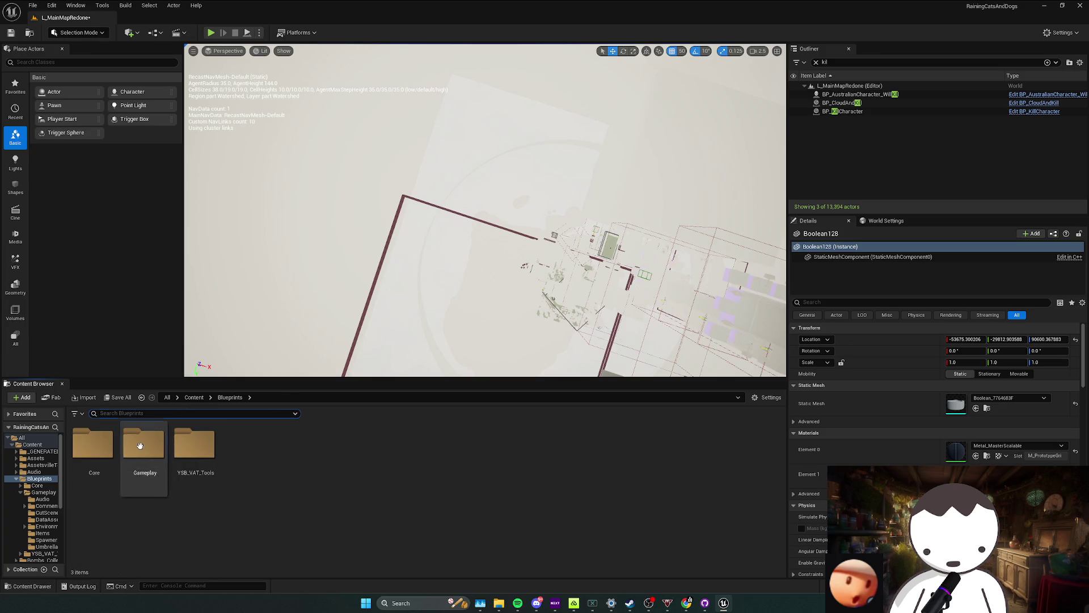
double_click(143, 445)
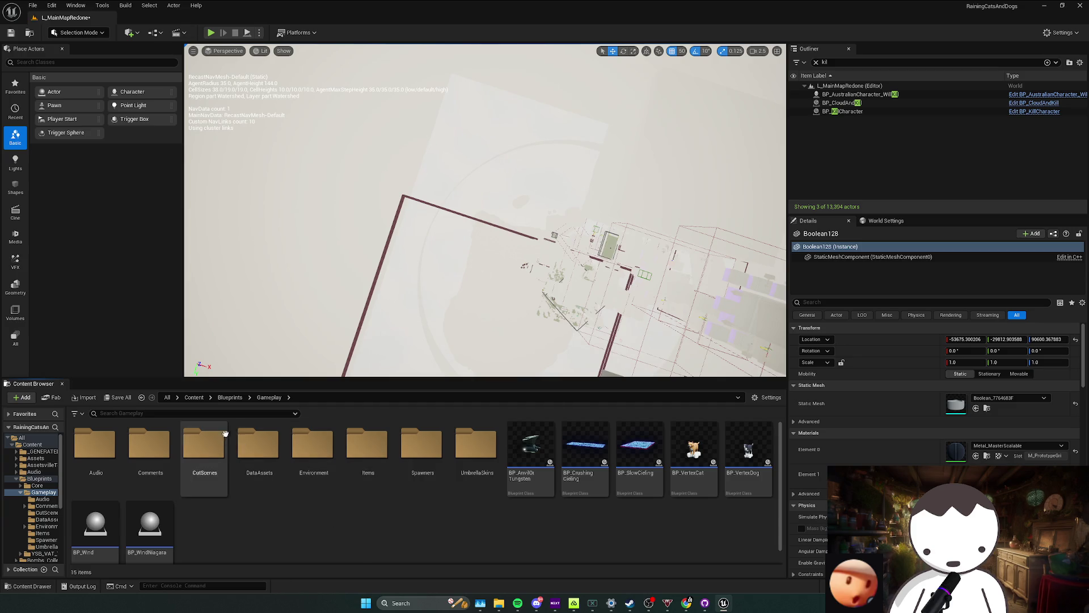
left_click(96, 459)
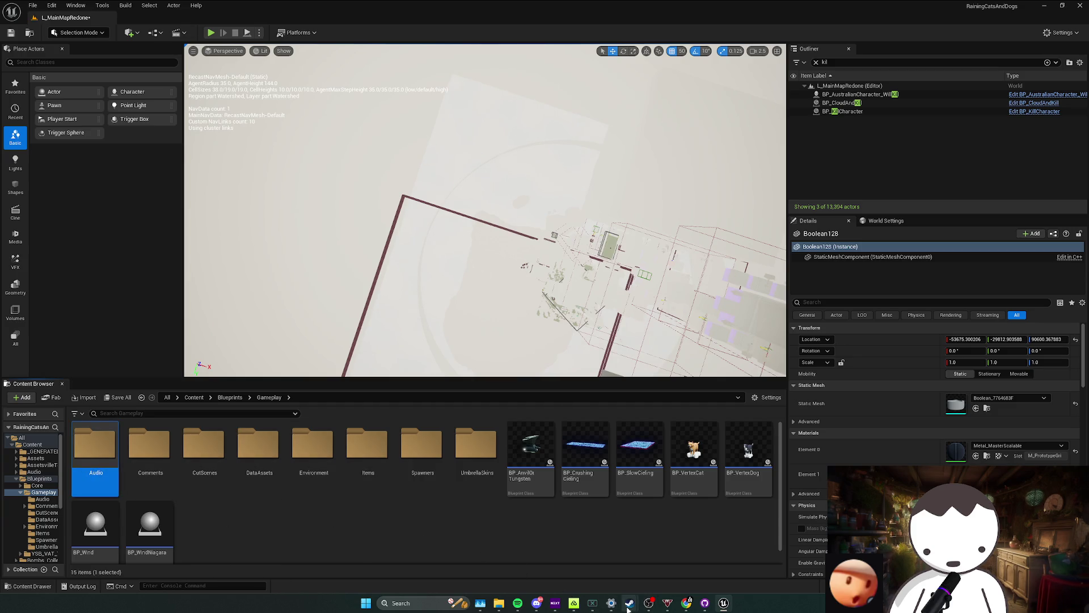
left_click(289, 491)
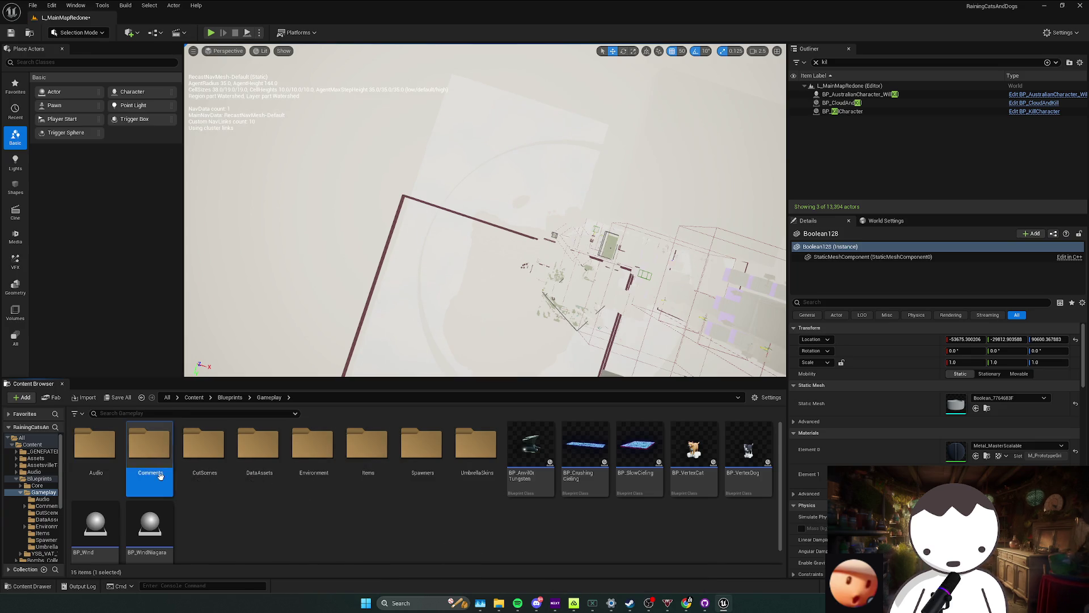
double_click(140, 467)
left_click(260, 460)
double_click(95, 460)
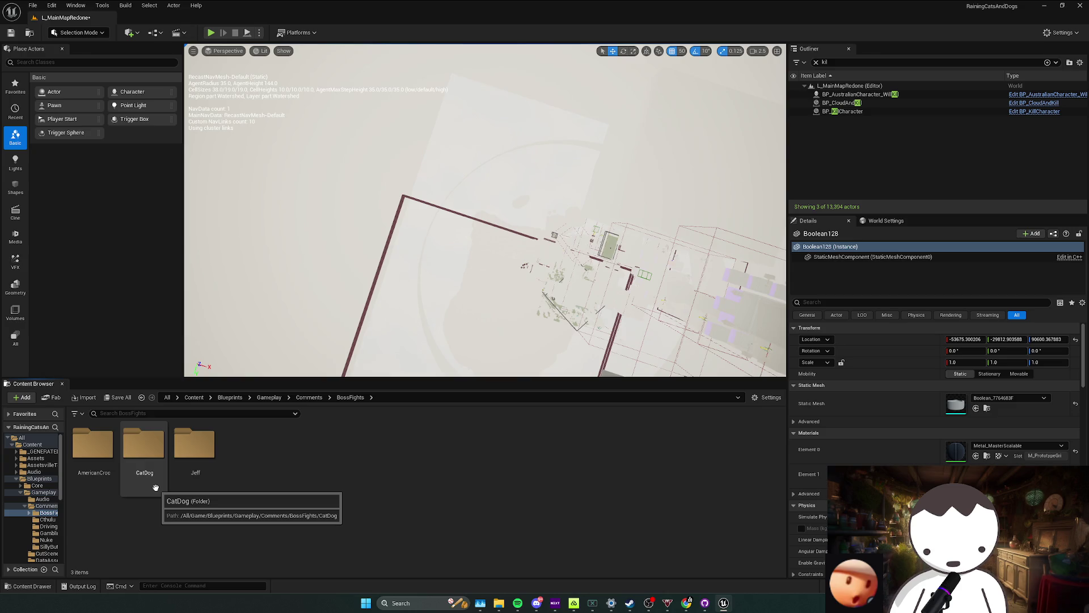
double_click(150, 472)
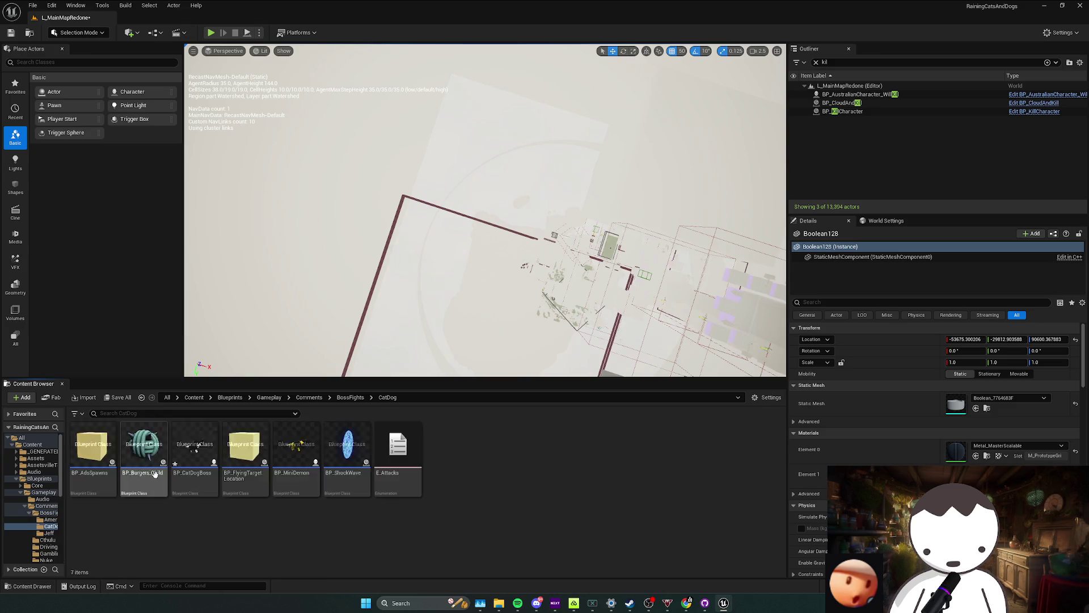
double_click(194, 451)
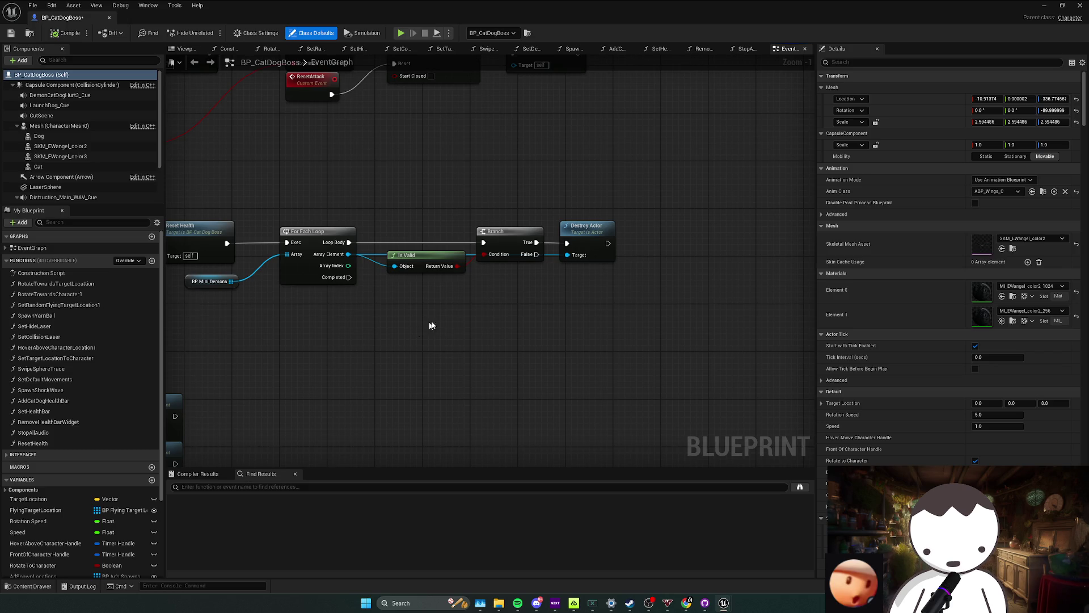
Minimize the blueprint and focus the level view on the BP_CatDogBoss actor.
left_click(1046, 6)
type("catd")
double_click(842, 94)
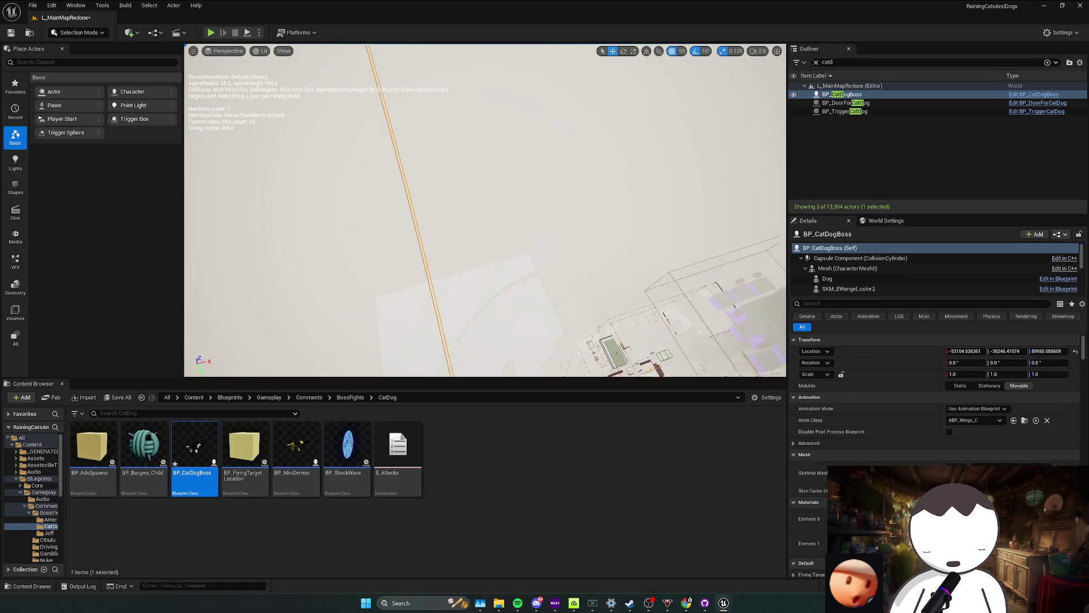
Find BP_AmericanCrocBoss via a 'croc' Outliner search and fly down the striped corridor toward it.
left_click(851, 63)
key("BackSpace")
type("cro")
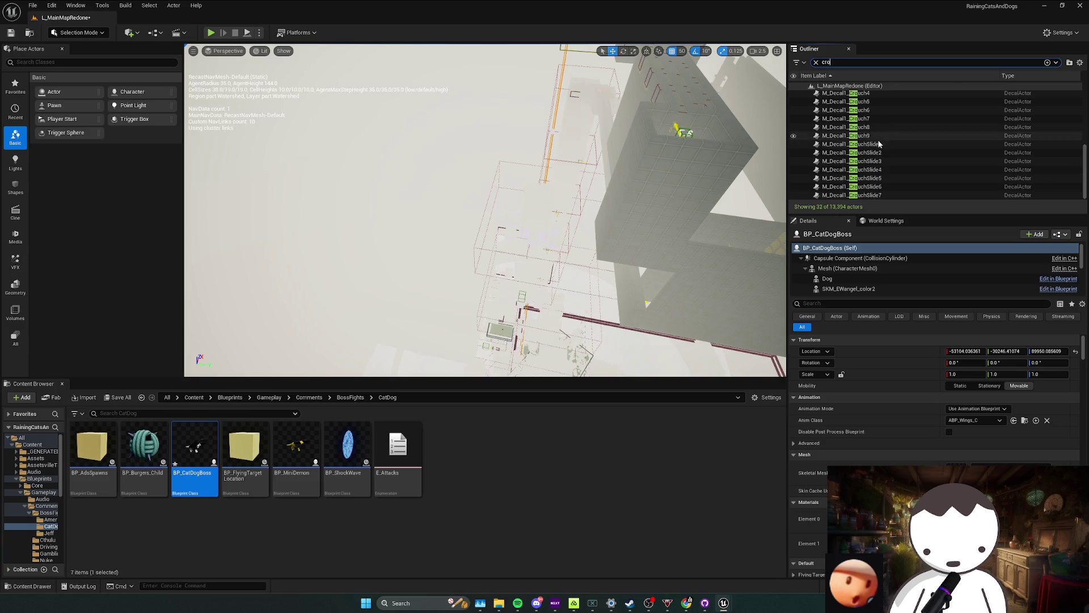
type("c")
double_click(846, 94)
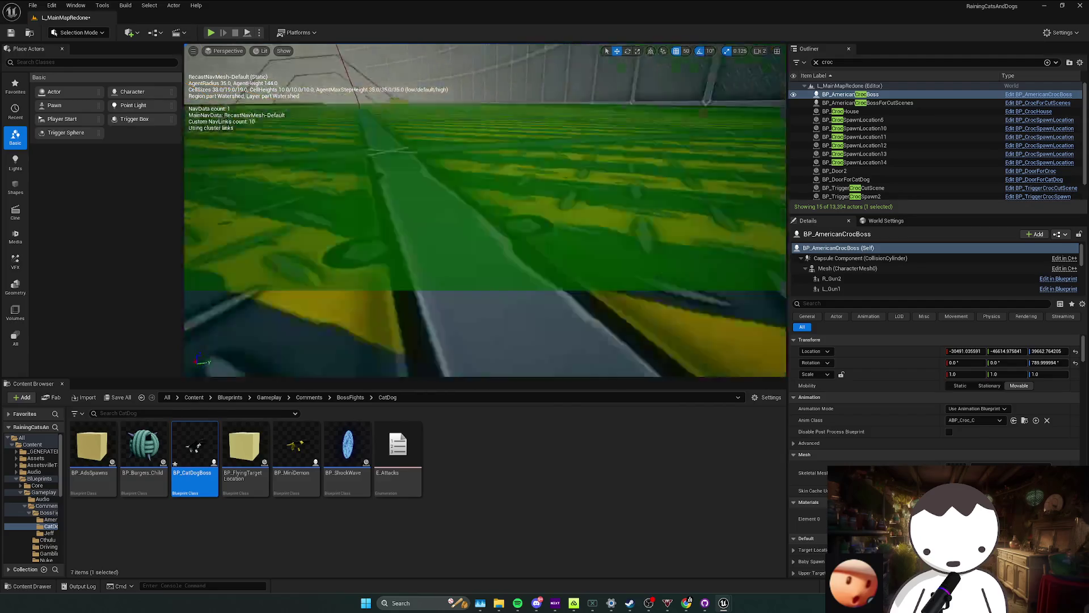
scroll(485, 211, "down", 3)
scroll(485, 210, "down", 3)
scroll(485, 210, "down", 3)
scroll(485, 210, "down", 3)
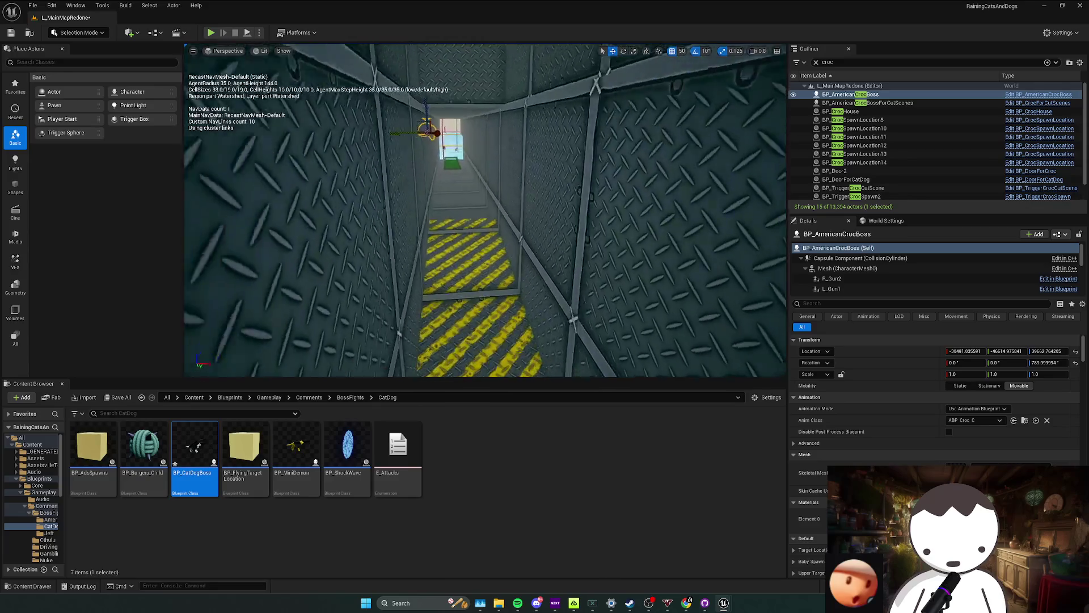
key("w")
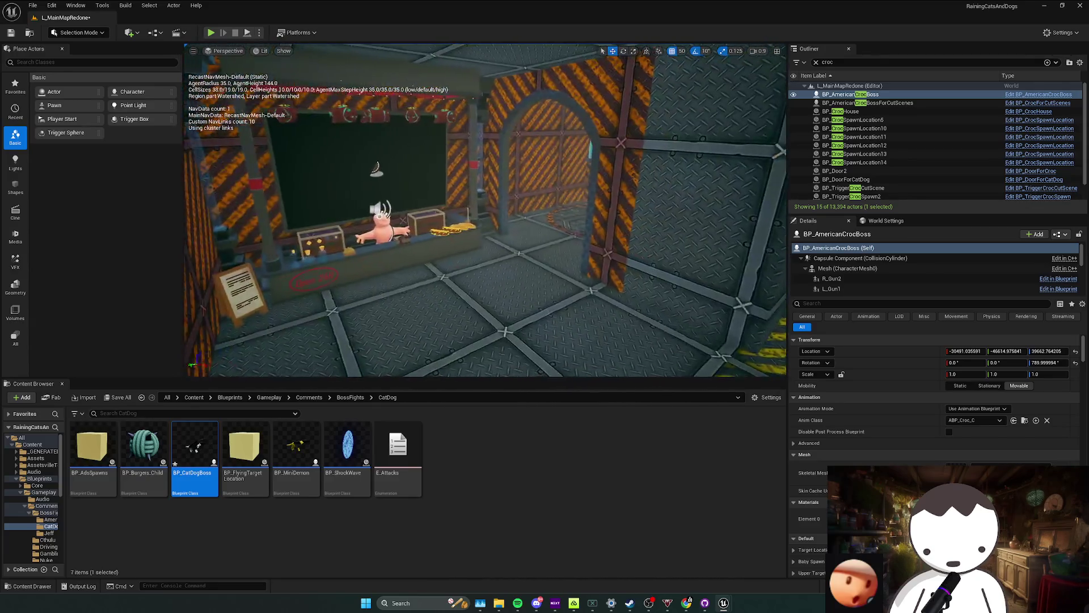
key("w")
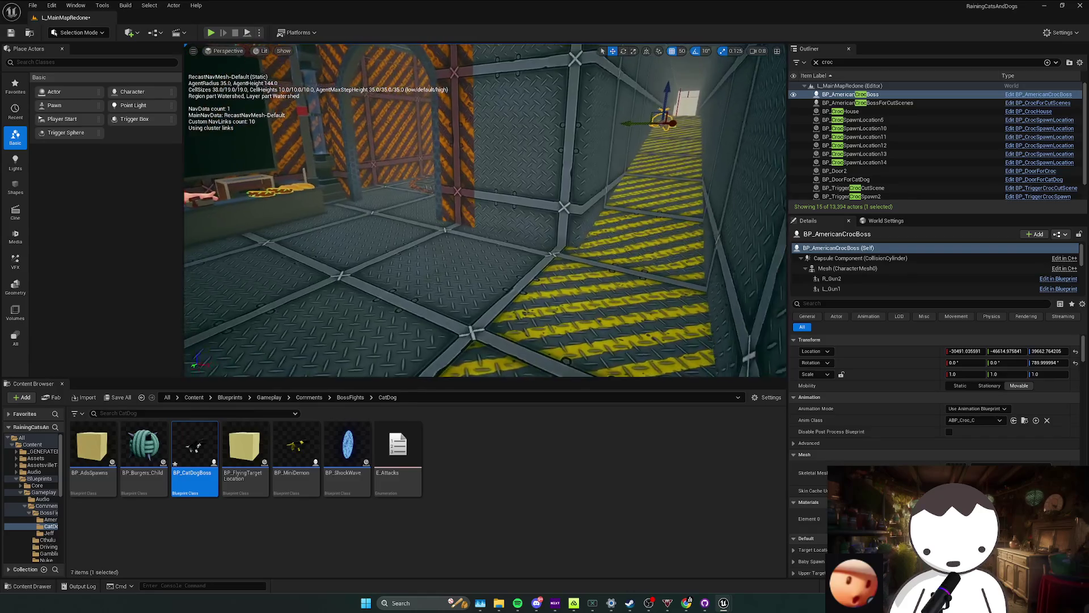
left_click(124, 413)
type("sigbn")
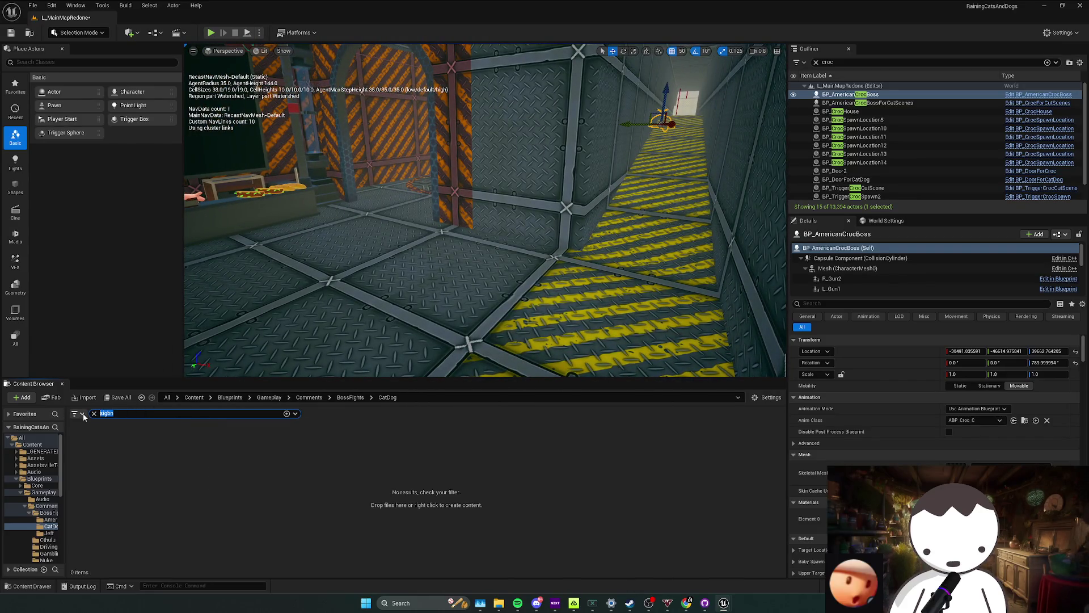
Drag a BP_Sign into the croc corridor, rotate it to face the view and lower it to the floor.
left_click(94, 413)
type("sig")
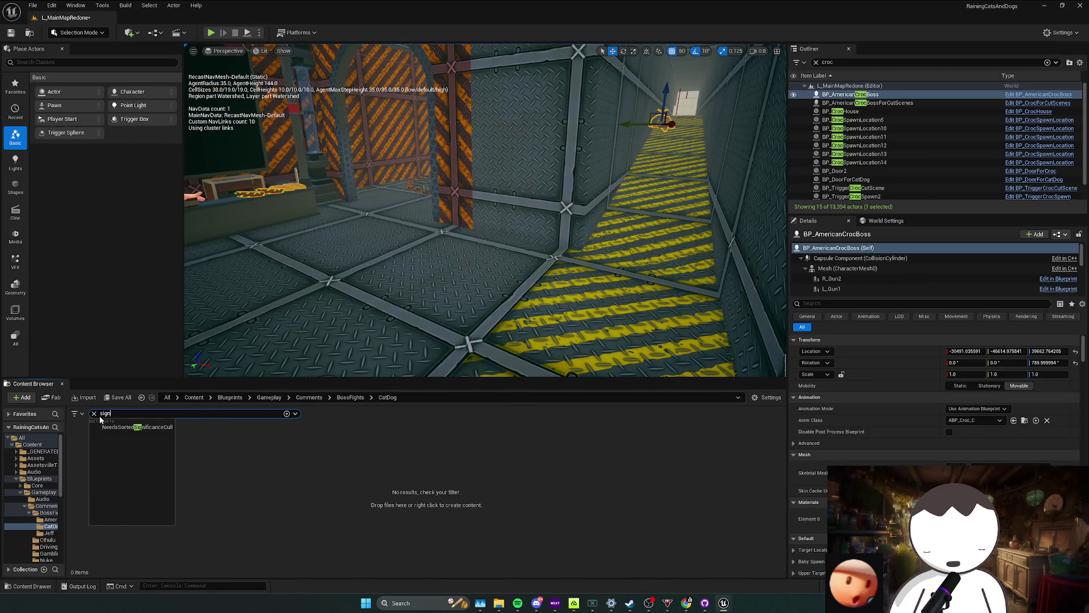
type("n")
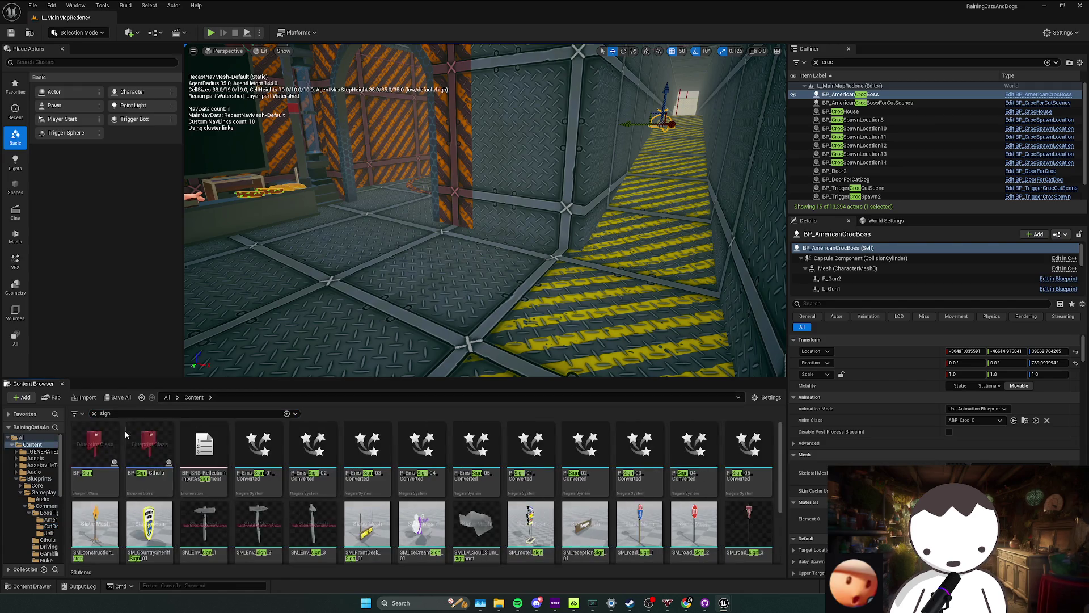
mouse_move(96, 447)
left_mouse_down()
mouse_move(481, 274)
mouse_move(492, 255)
left_mouse_up()
key("w")
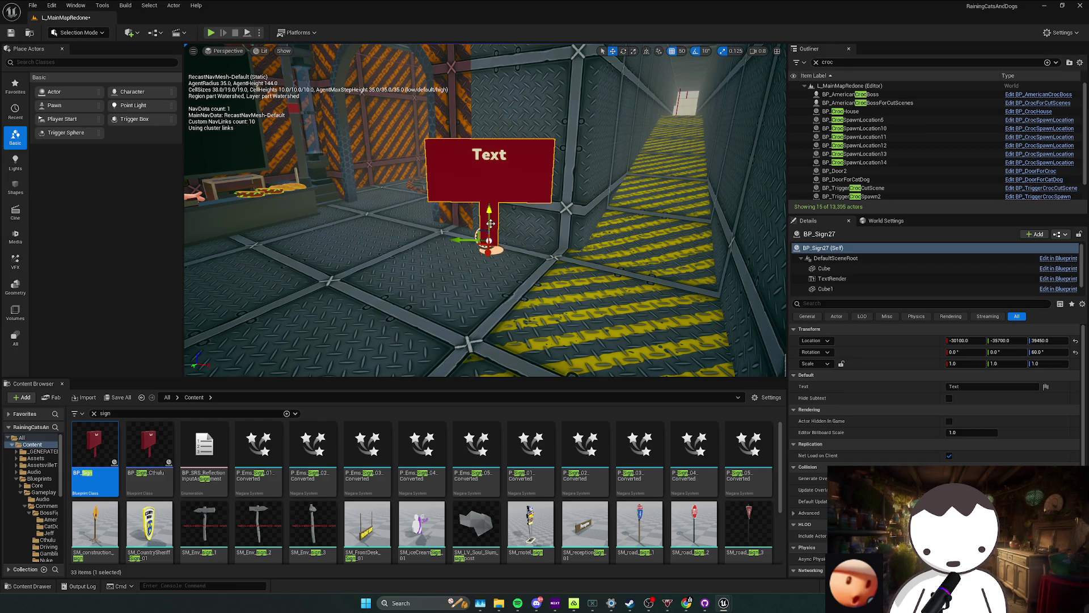
left_click_drag(489, 217, 487, 244)
Set the sign's text to 'You can parry all the shots from the croc. -Shopkeeper' over four lines.
left_click(963, 387)
type("You can parry")
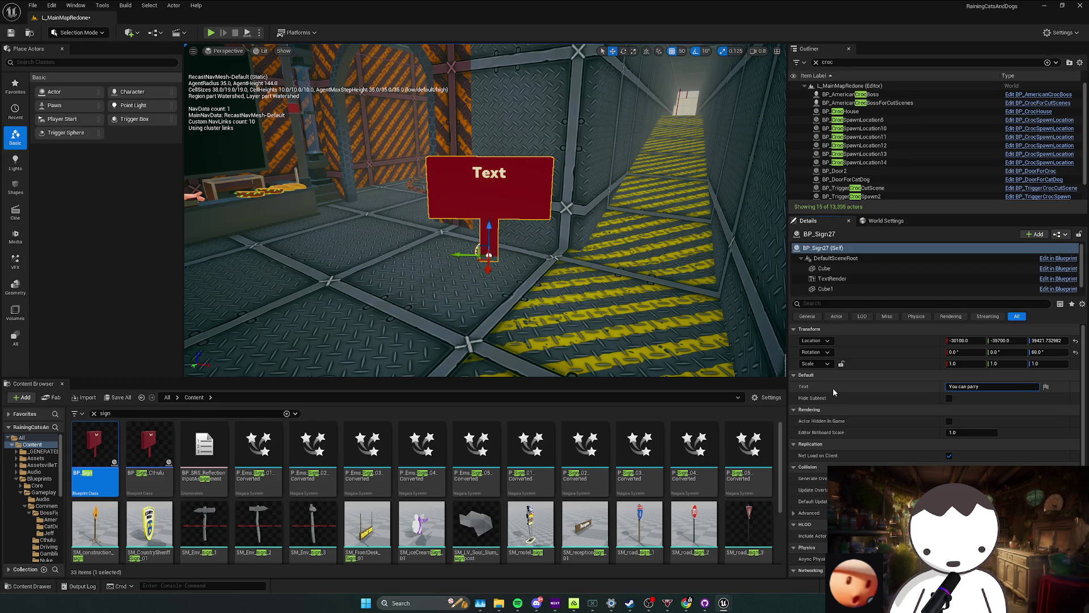
key("shift+Return")
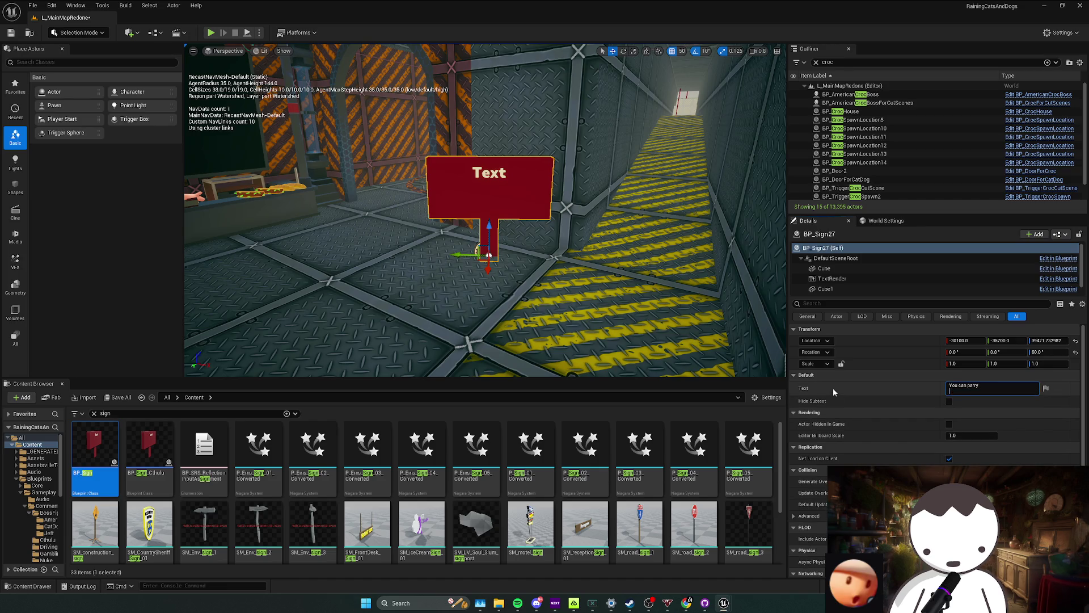
type("all the shots from")
key("shift+Return")
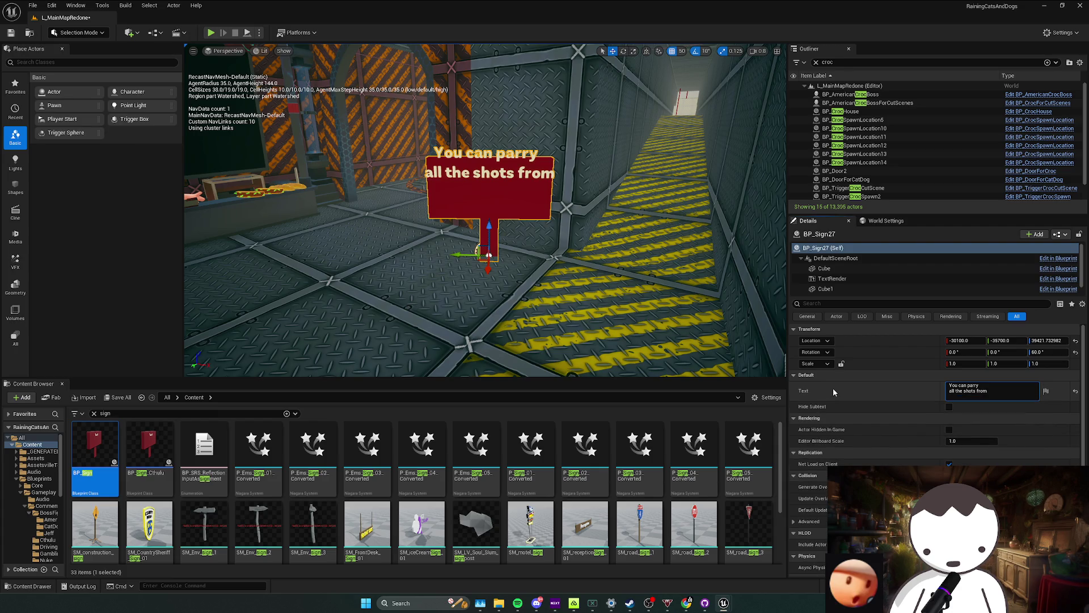
type("the croc")
type(".")
key("shift+Return")
type("-Shopkeeper")
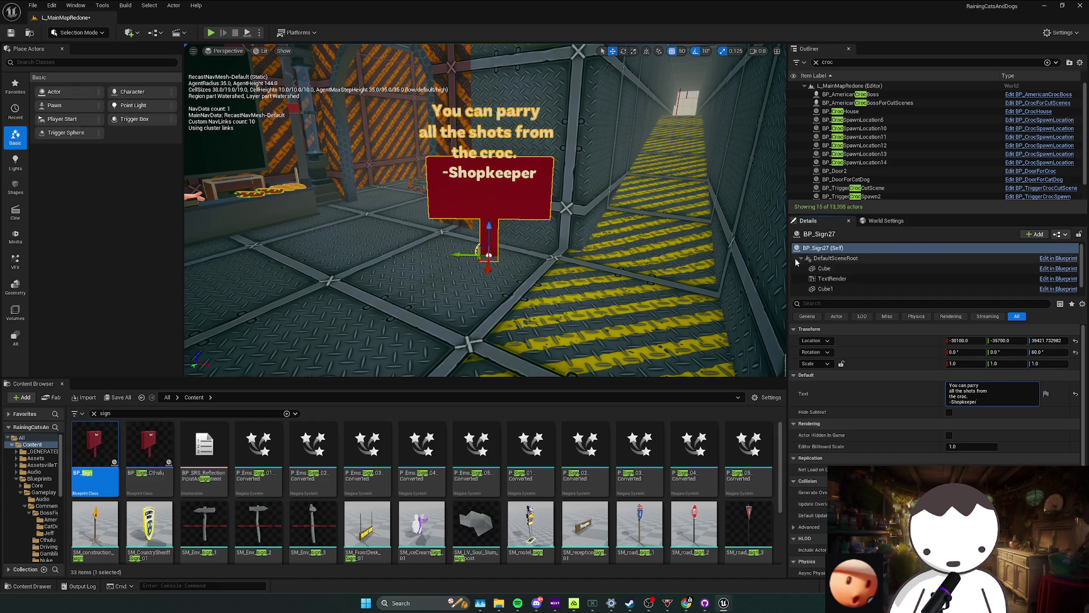
left_click(490, 173)
Position the sign text on the board, shrink its size, and save the level.
left_click_drag(489, 173, 490, 238)
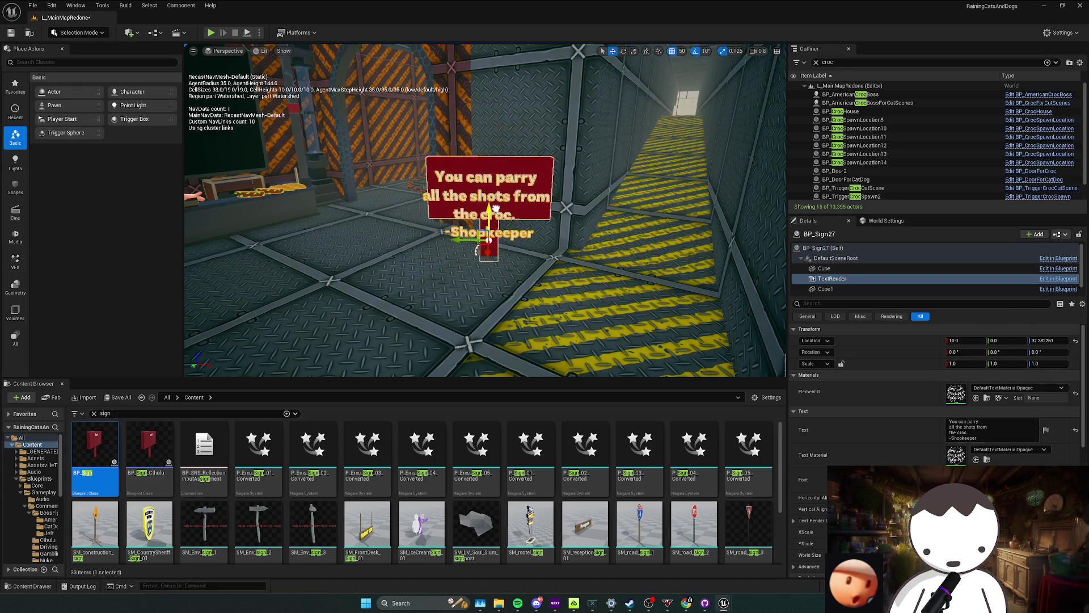
key("ctrl+s")
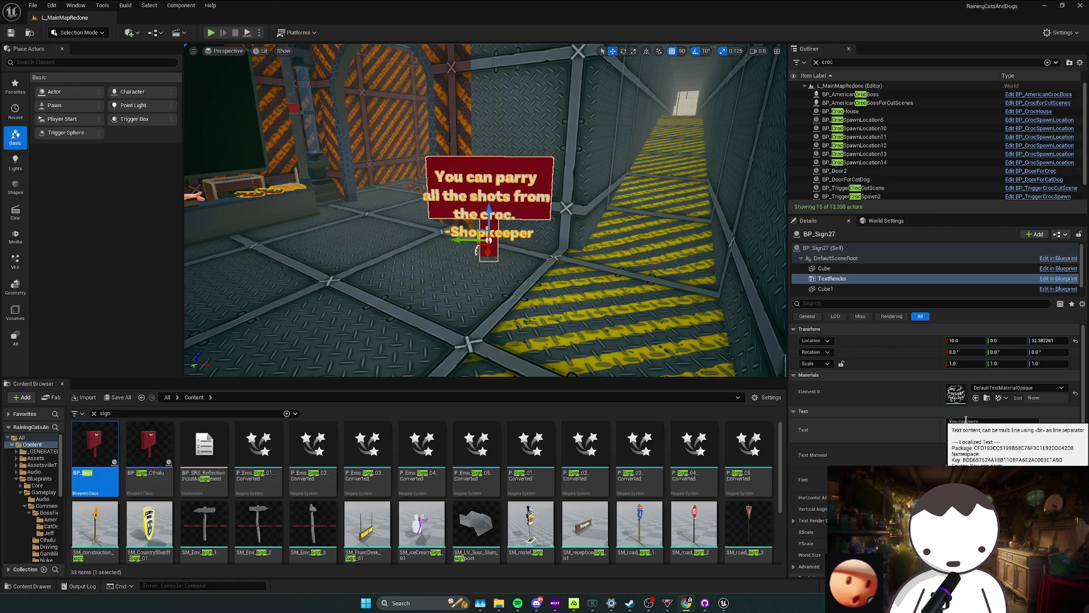
scroll(936, 401, "down", 2)
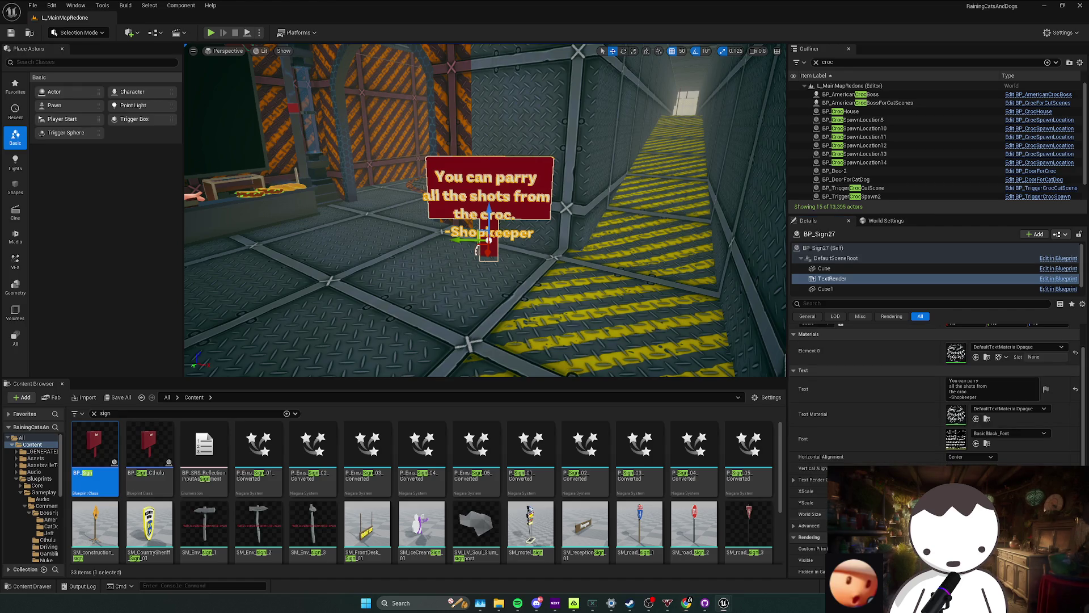
key("p")
key("Return")
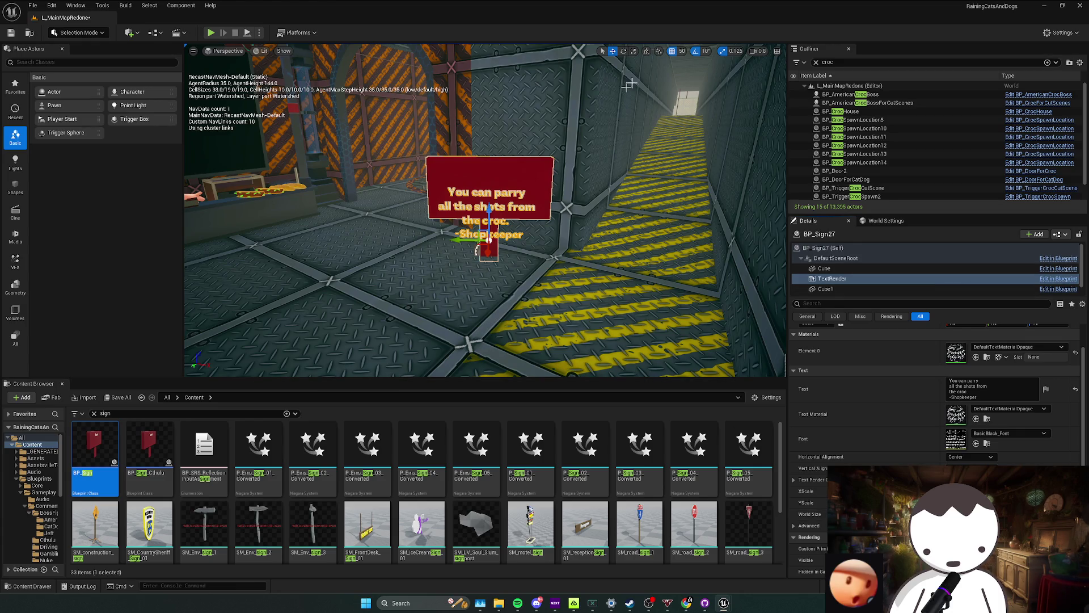
left_click_drag(488, 206, 487, 183)
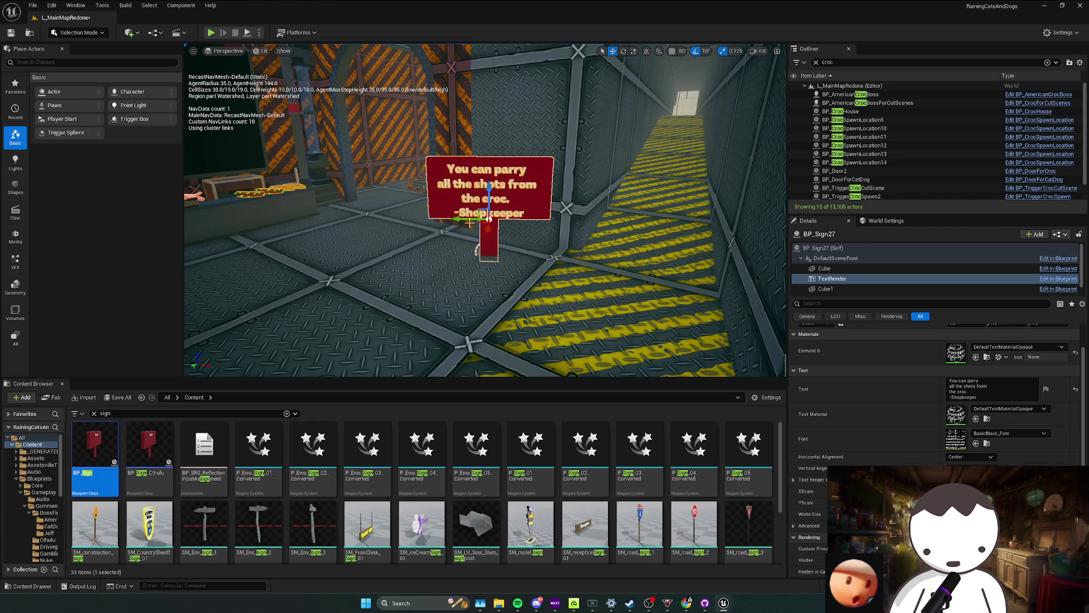
left_click_drag(492, 197, 496, 190)
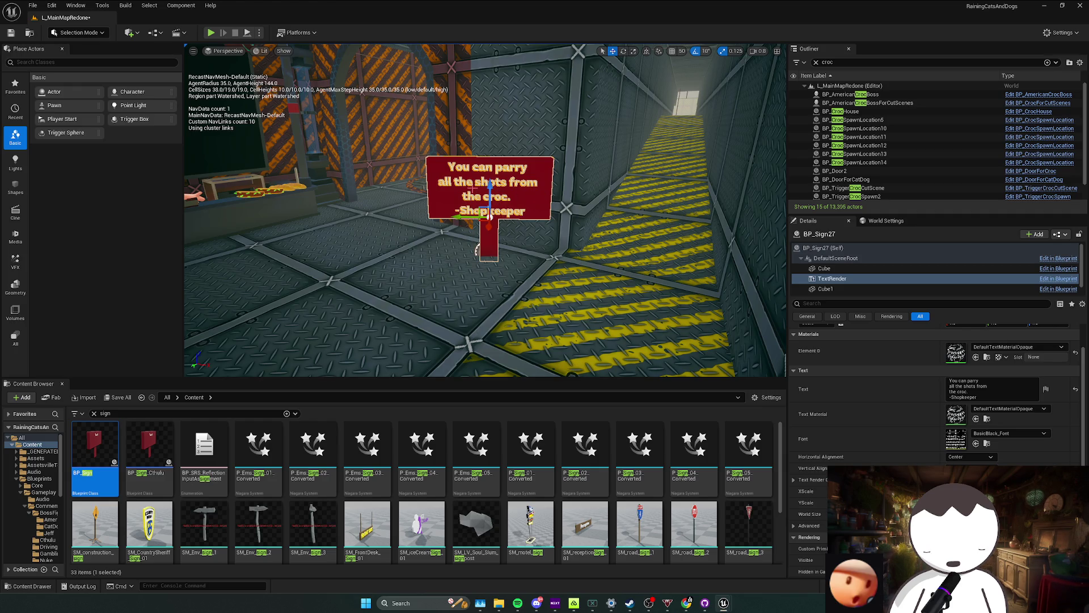
Try rewrapping the message after 'parry' and 'all', then discard the edits.
left_click(981, 381)
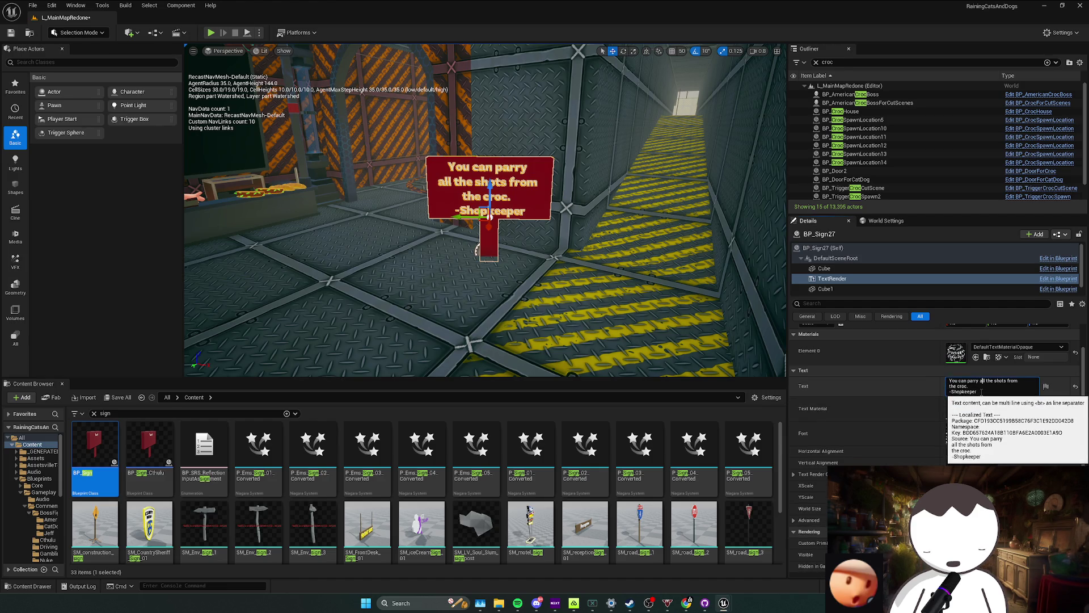
key("shift+Return")
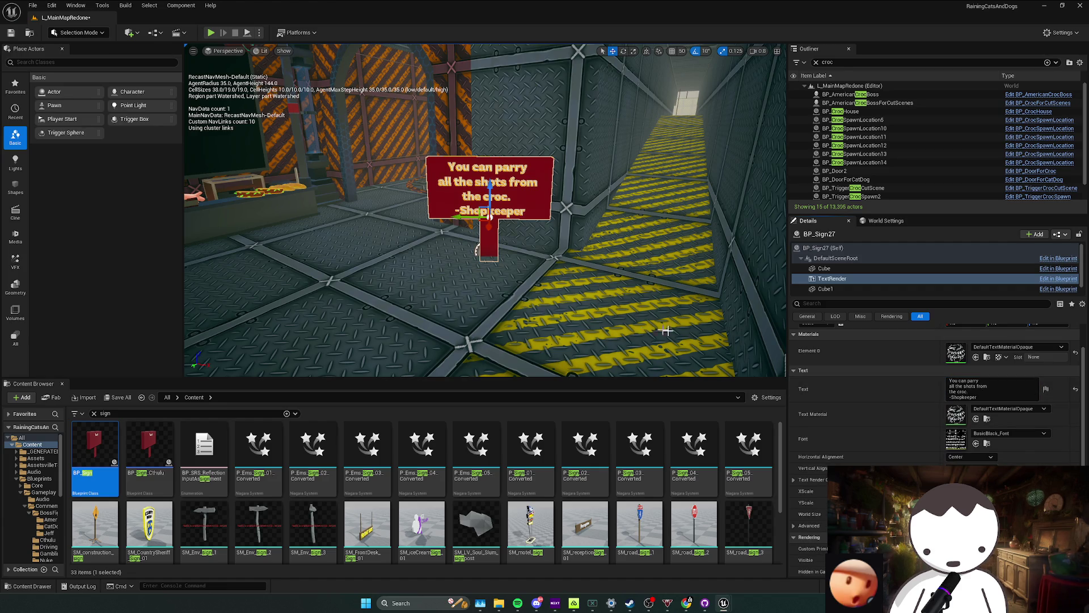
left_click(980, 380)
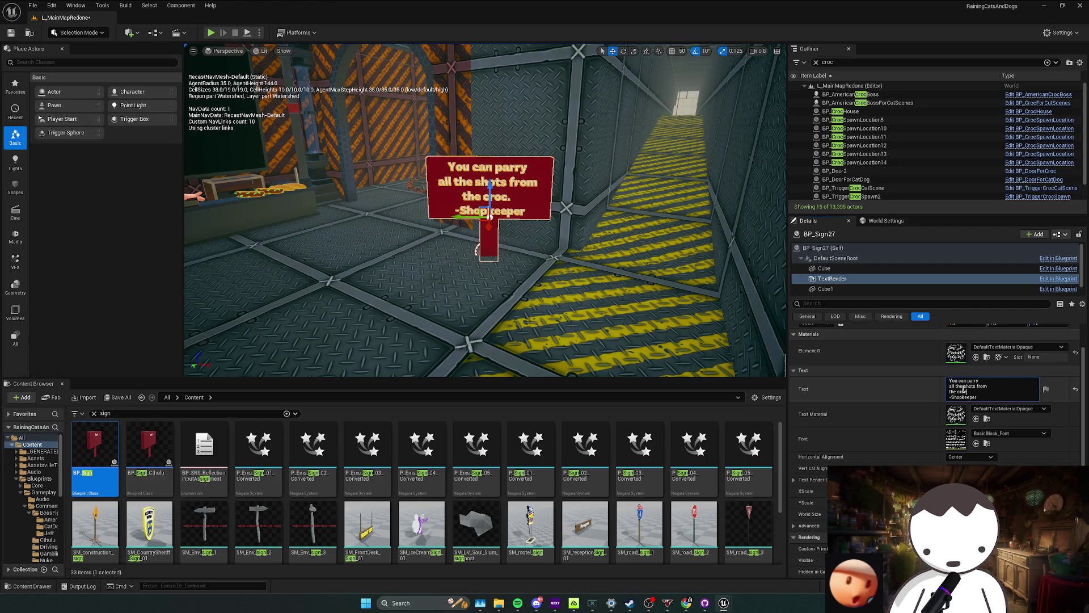
key("Delete")
key("Right")
key("Right")
key("Right")
key("Delete")
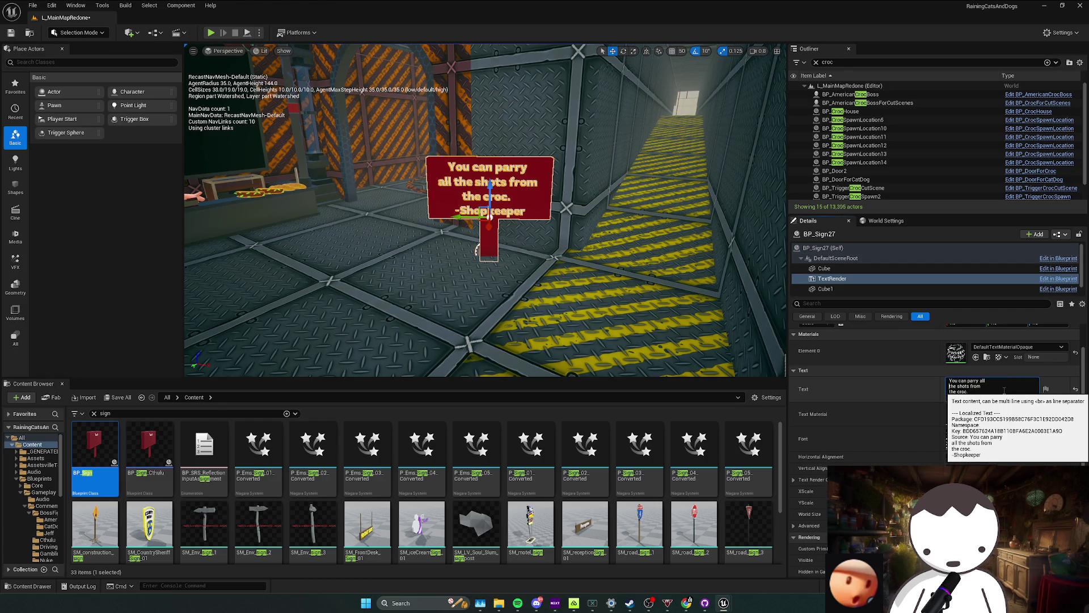
key("shift+Return")
key("Escape")
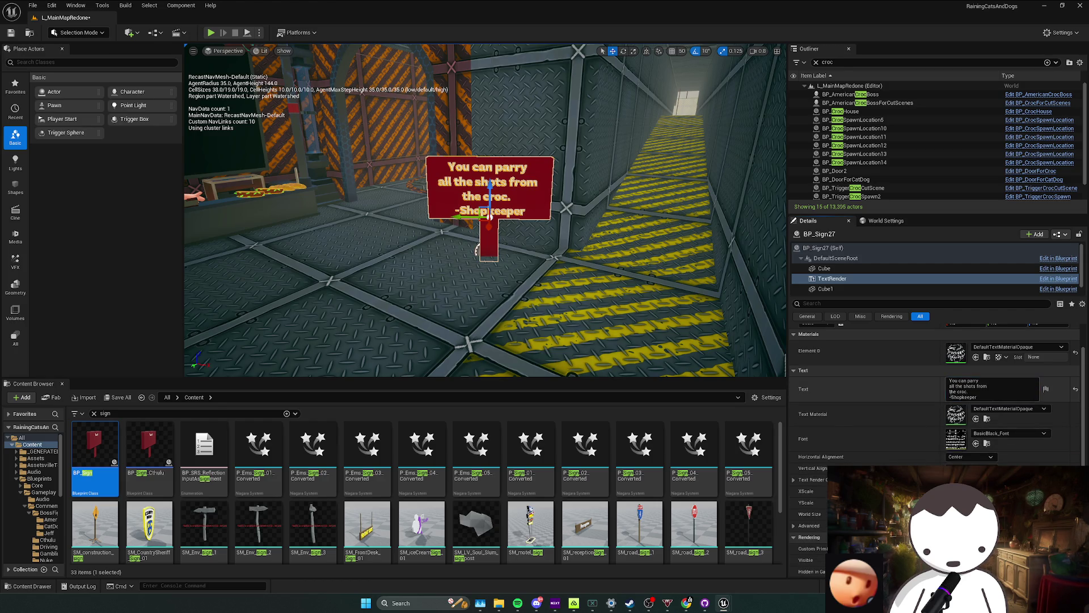
left_click(949, 395)
key("BackSpace")
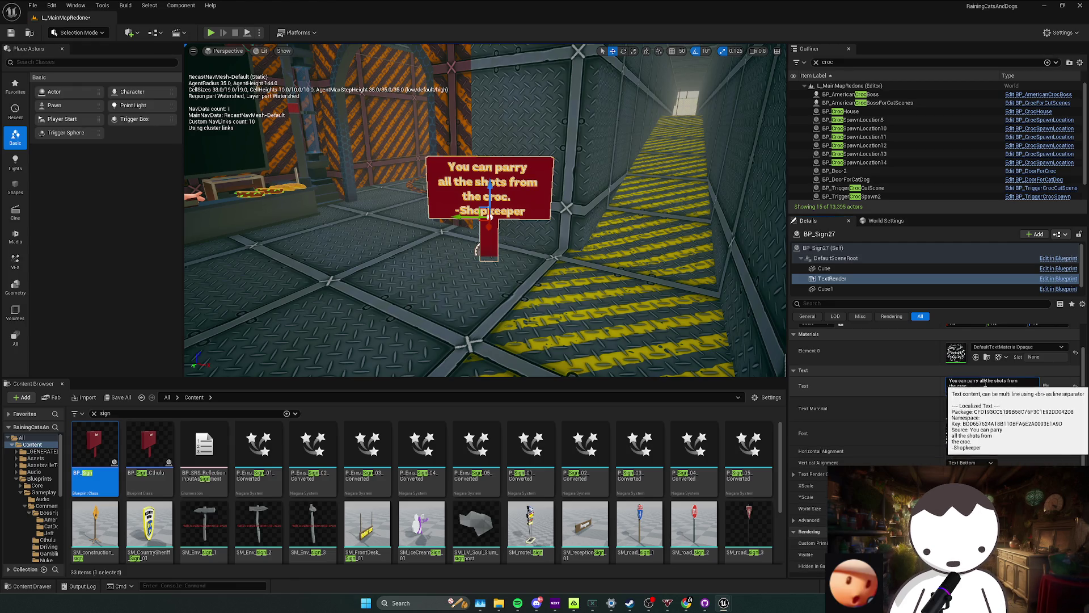
key("Escape")
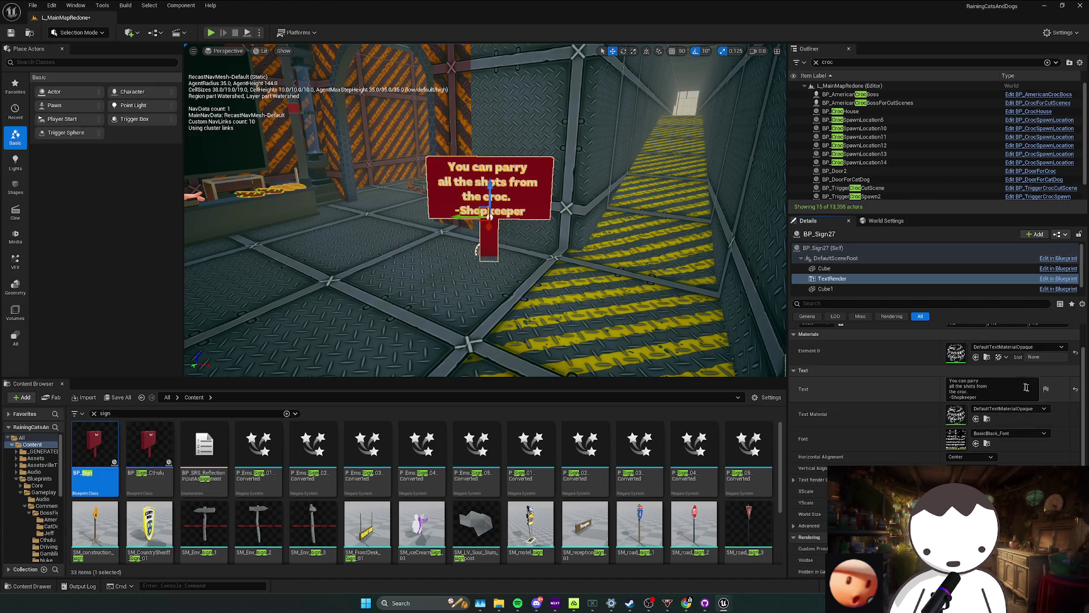
Save the level, then join the first two lines so the message starts 'You can parry all'.
left_click(1005, 394)
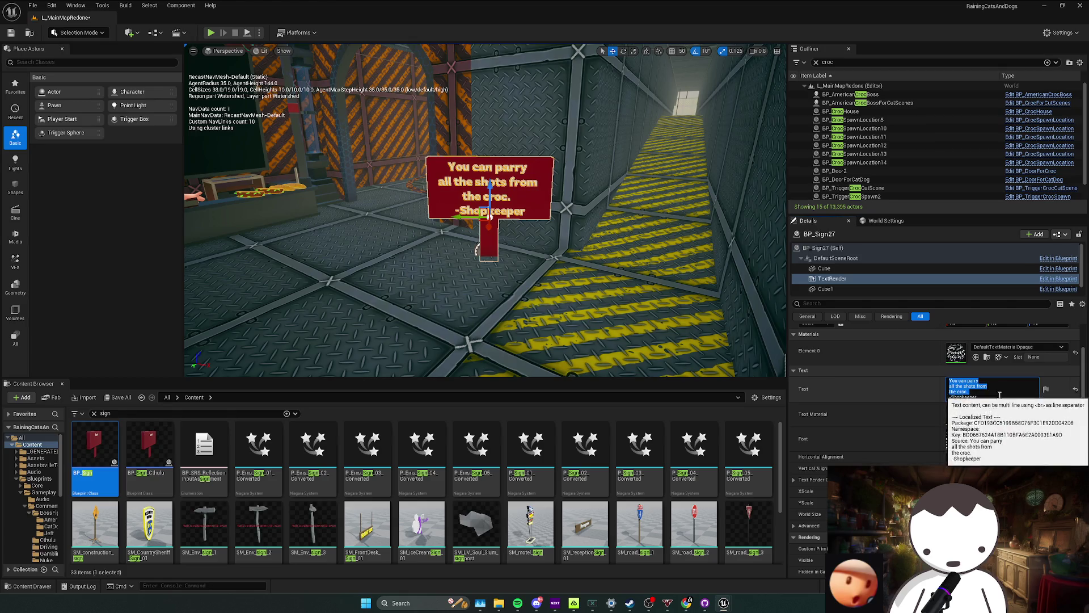
left_click_drag(511, 255, 524, 247)
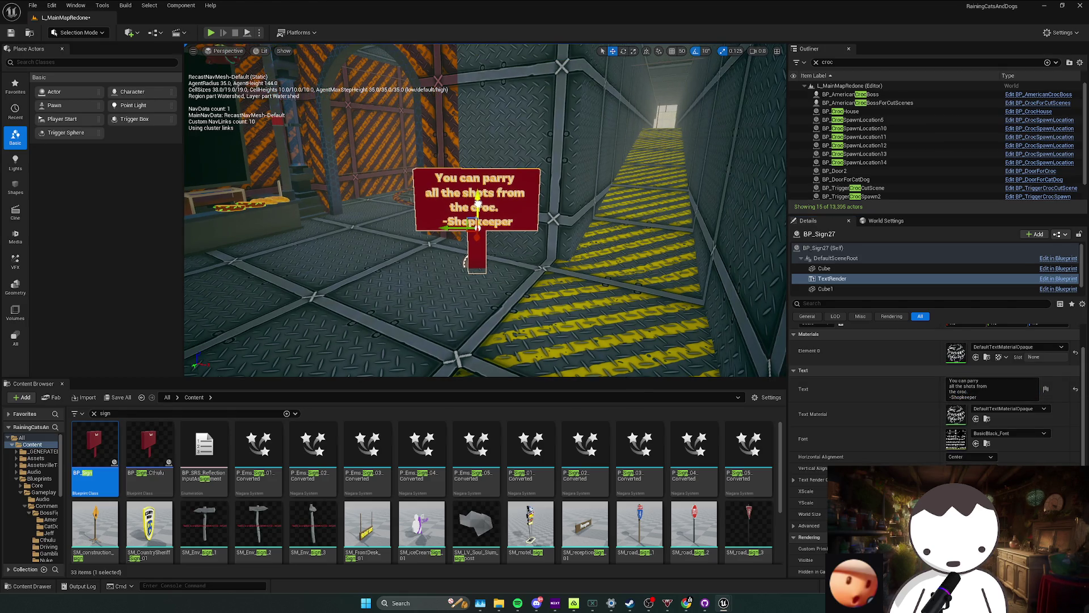
key("ctrl+s")
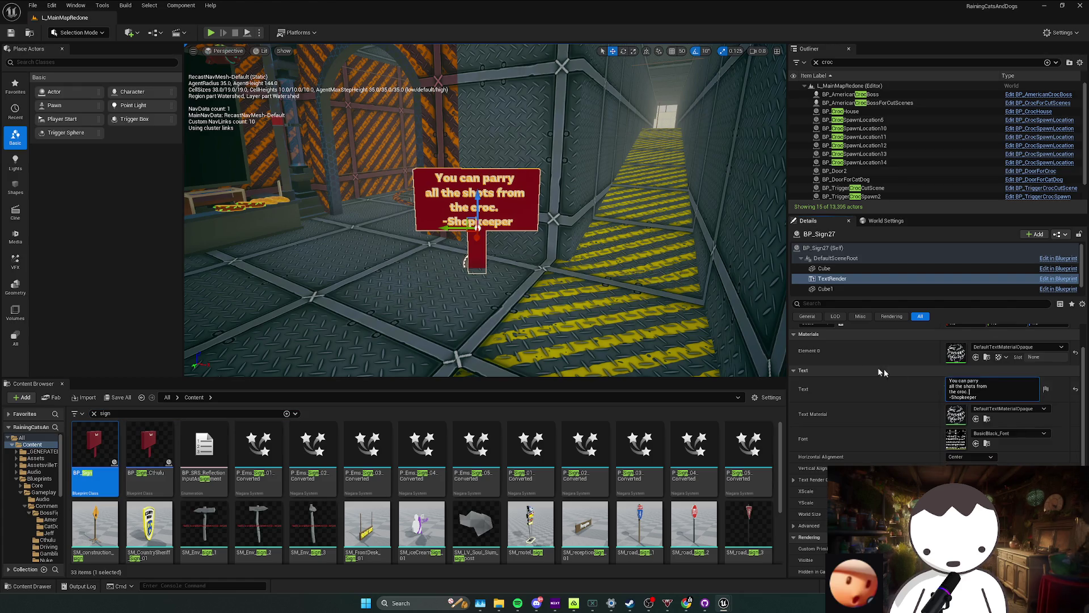
scroll(973, 375, "up", 1)
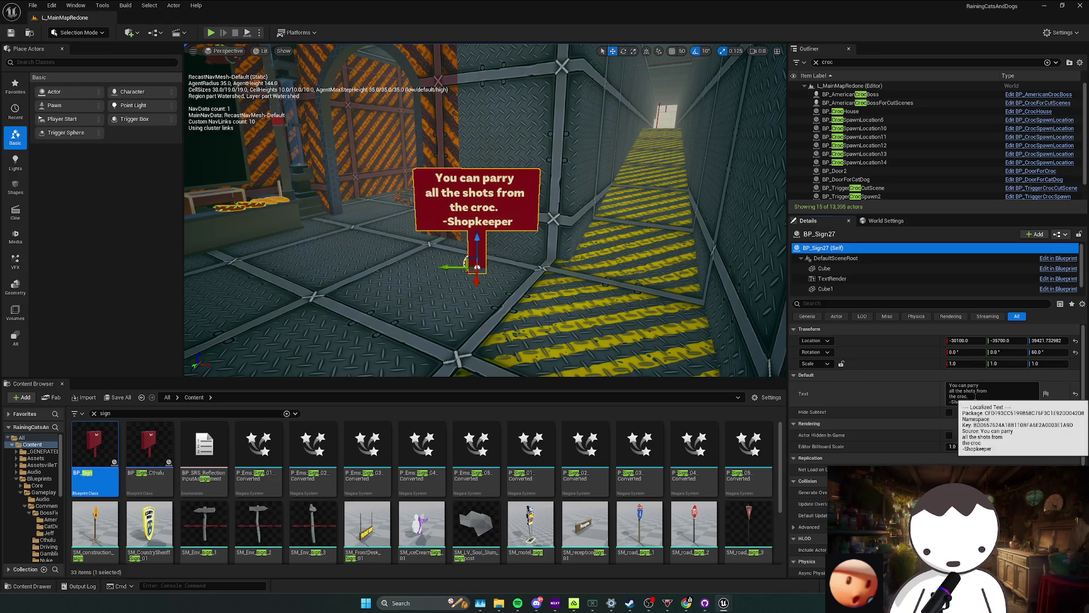
left_click(976, 385)
key("Delete")
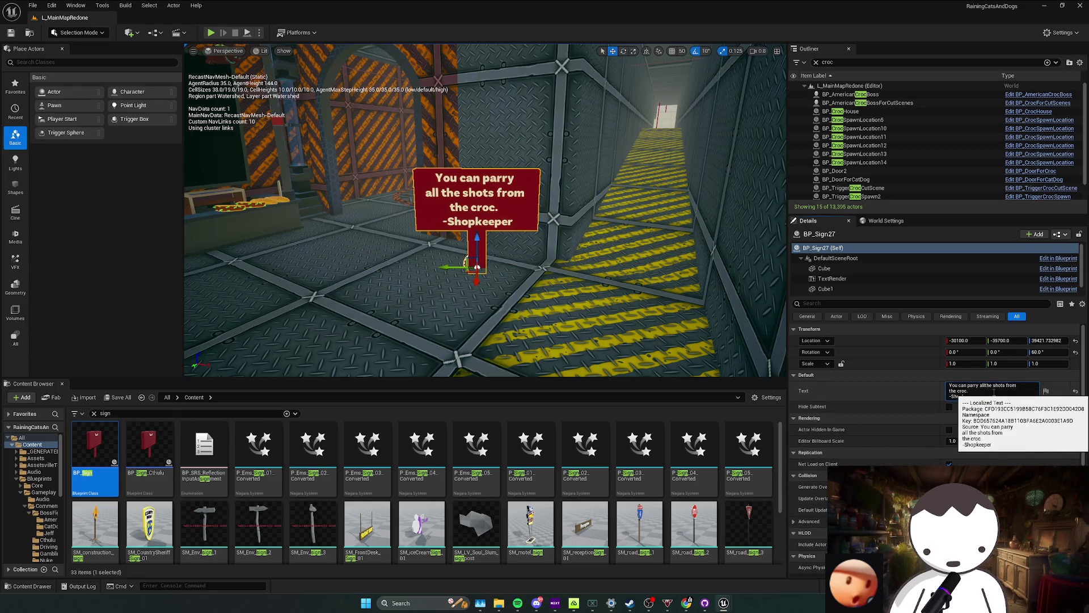
key("Return")
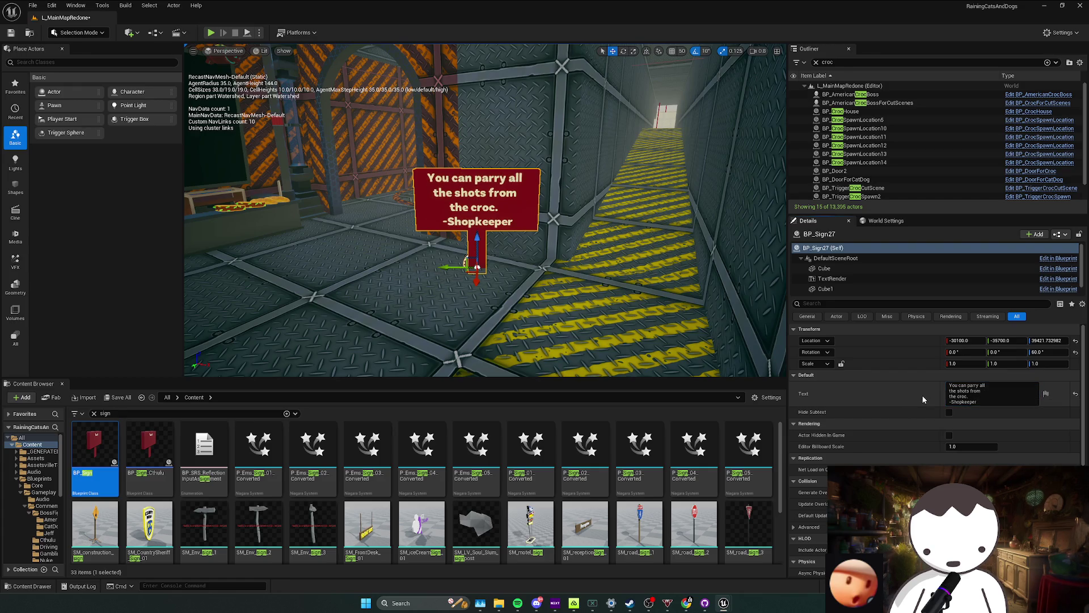
Fly across the level to the 'DO NOT HURT MY PET' corridor and drop a new BP_Sign beside it.
mouse_move(517, 225)
left_mouse_down()
mouse_move(517, 283)
mouse_move(375, 327)
left_mouse_up()
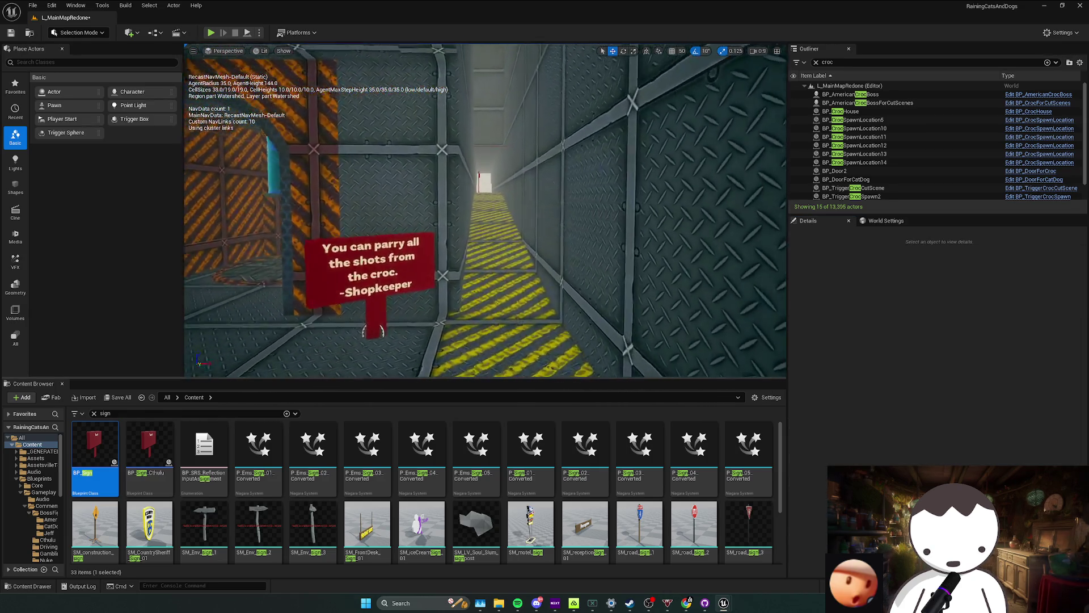
mouse_move(376, 327)
left_mouse_down()
mouse_move(379, 212)
mouse_move(582, 299)
mouse_move(587, 213)
mouse_move(485, 213)
mouse_move(528, 213)
mouse_move(510, 213)
left_mouse_up()
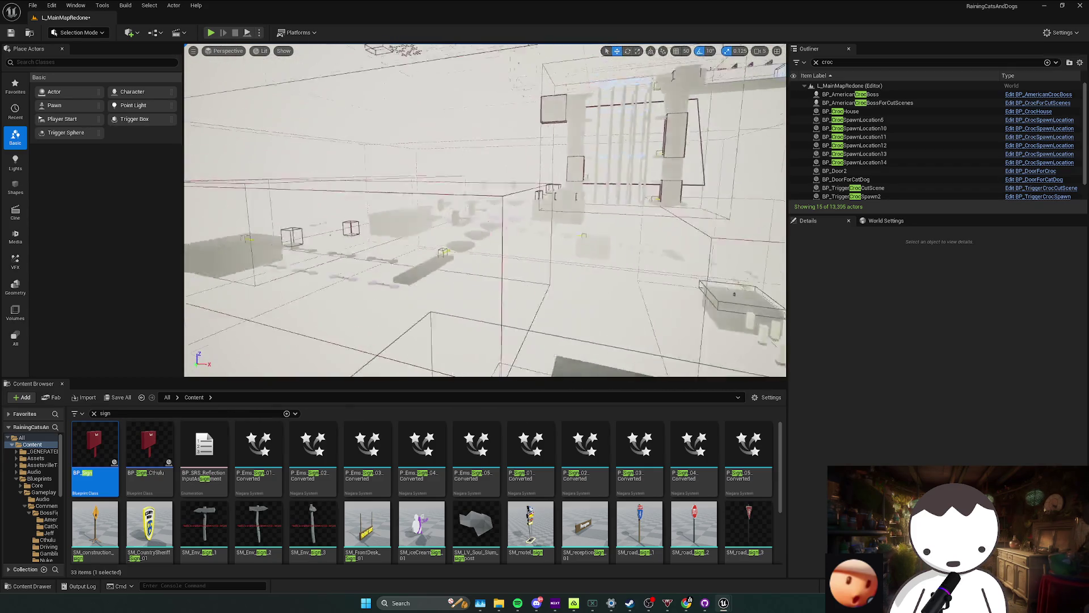
left_click_drag(510, 213, 519, 212)
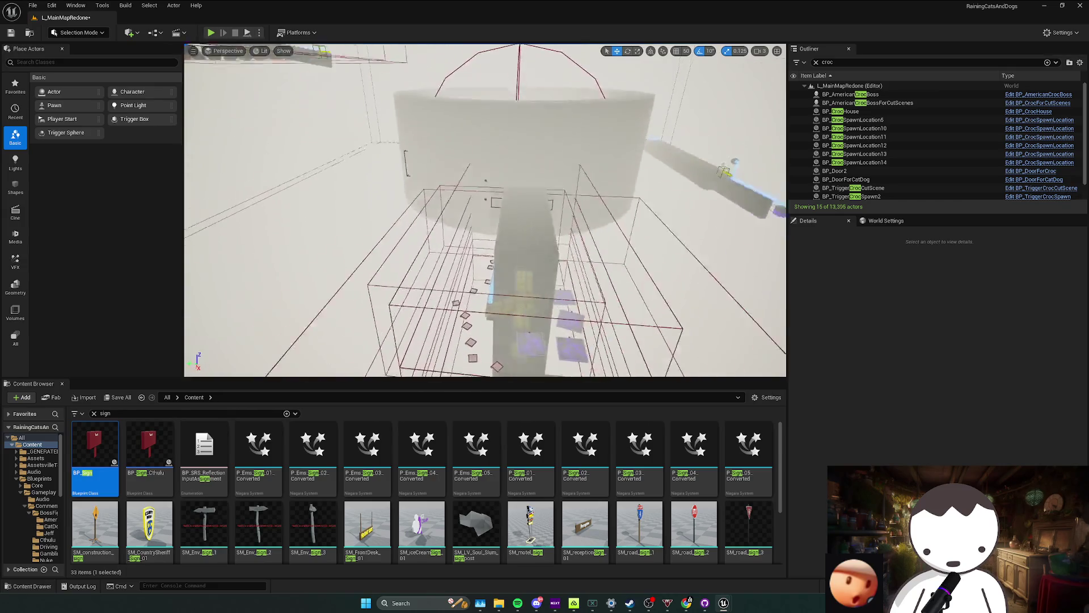
left_click_drag(519, 212, 509, 364)
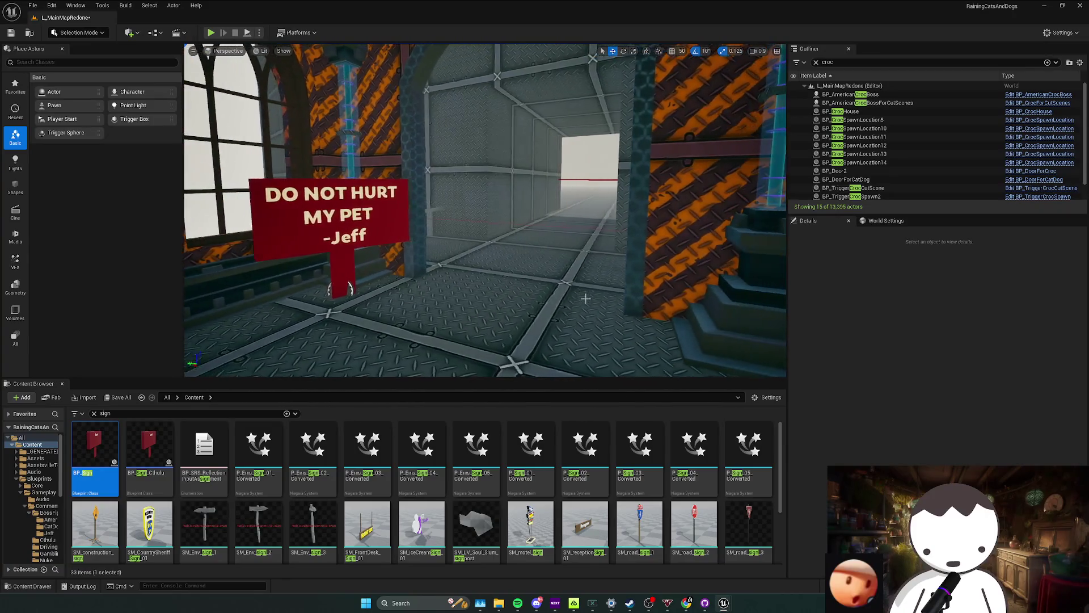
mouse_move(94, 447)
left_mouse_down()
mouse_move(530, 276)
mouse_move(545, 287)
left_mouse_up()
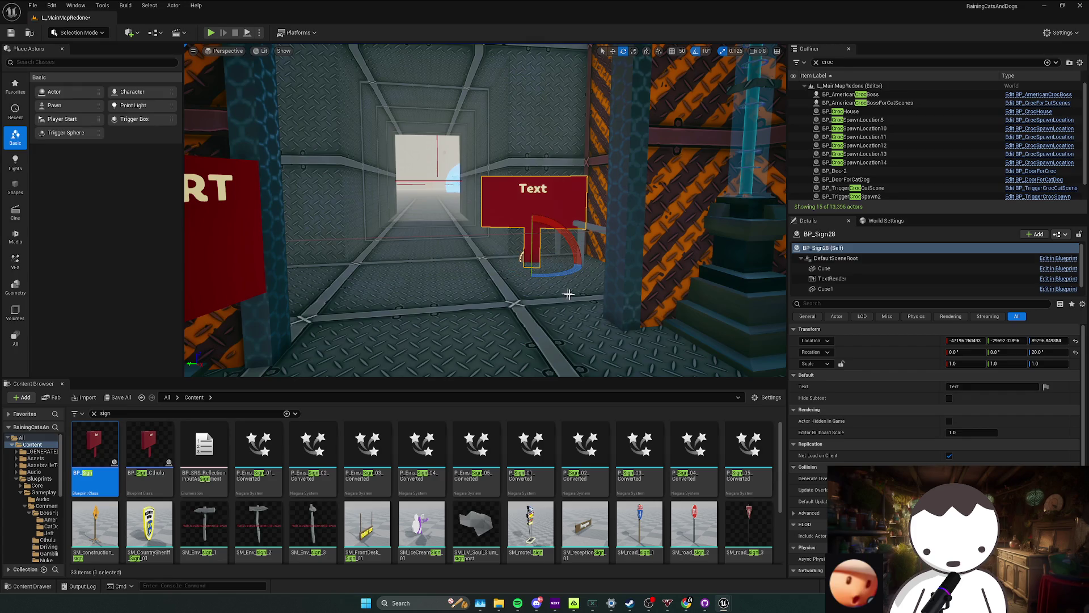
Set the new sign's text to 'Pls hurt Jeff's pet especially by parrying. -Shopkeeper'.
left_click(950, 387)
type("Pls hurt")
type(" Jeff's pet.")
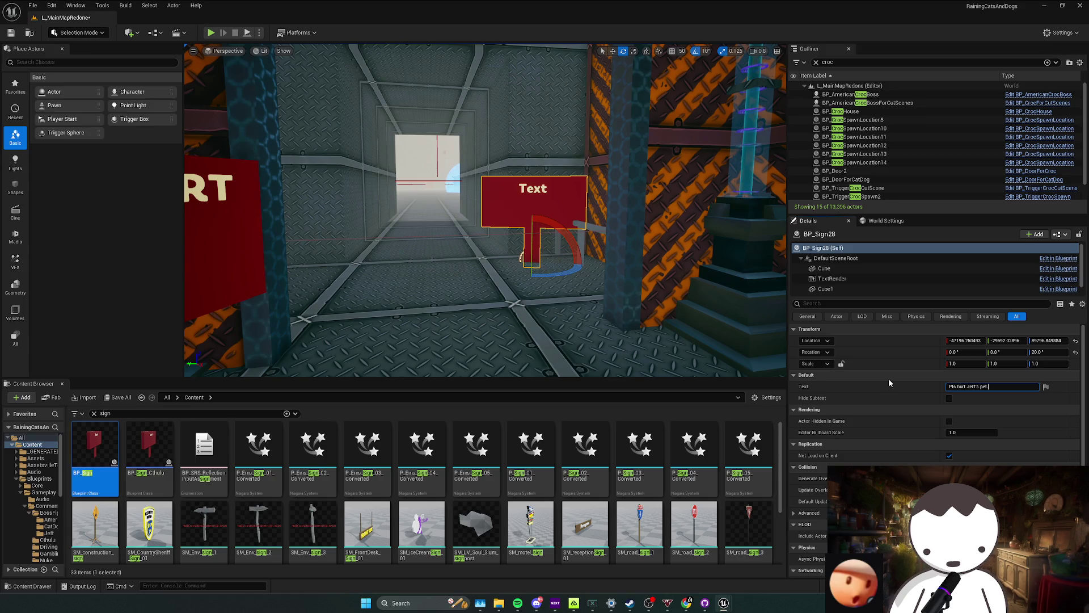
key("BackSpace")
key("shift+Return")
type("especially by parrying.")
key("Return")
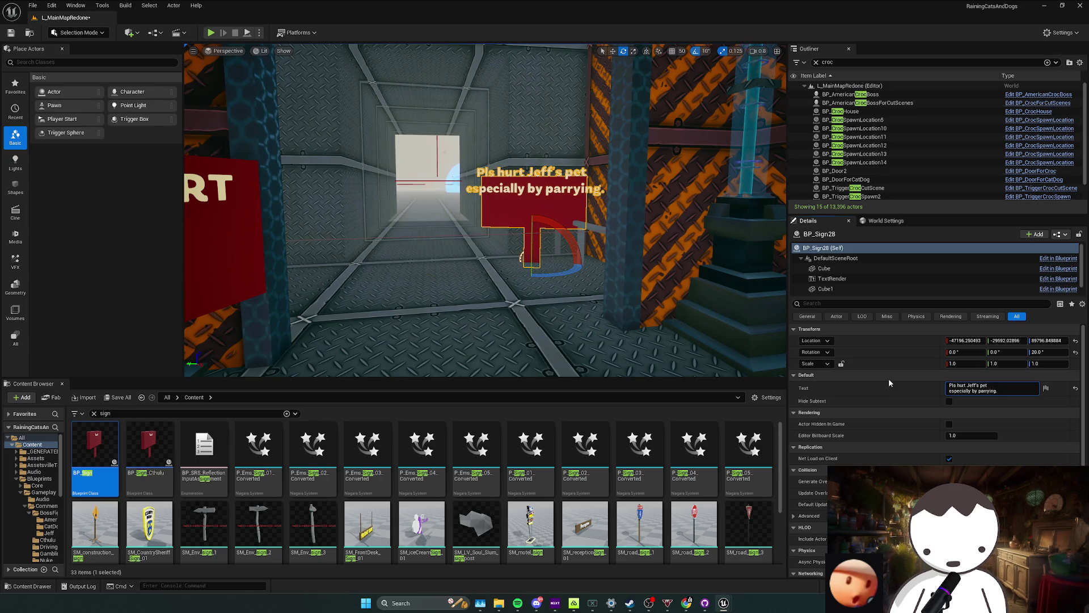
type("Shopkeeper")
key("Return")
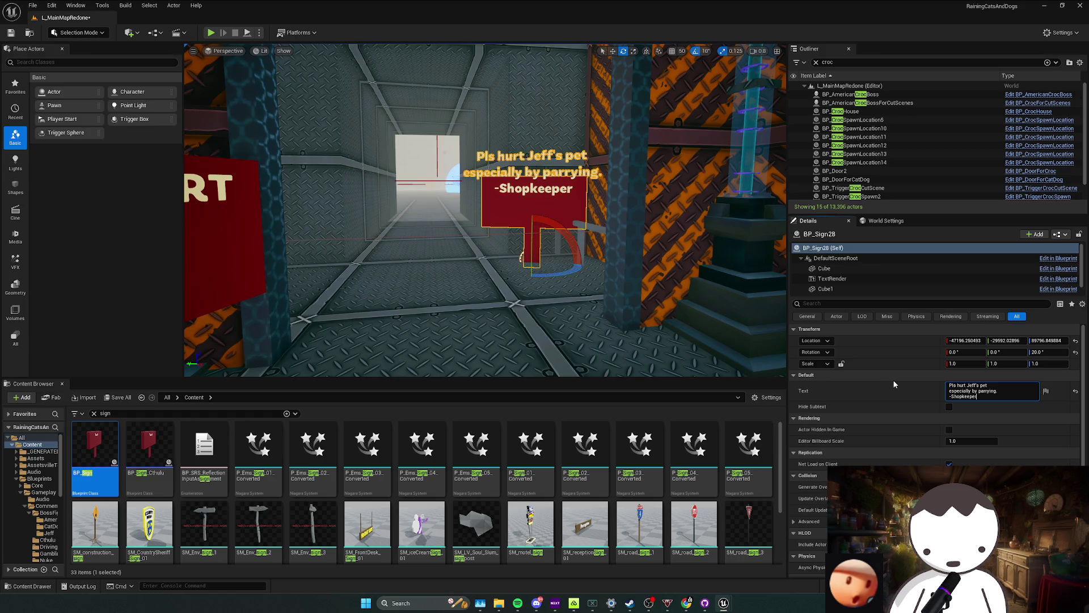
Scrub the TextRender World Size smaller so the message fits the board, then deselect.
left_click(833, 279)
scroll(993, 438, "down", 1)
scroll(993, 437, "down", 1)
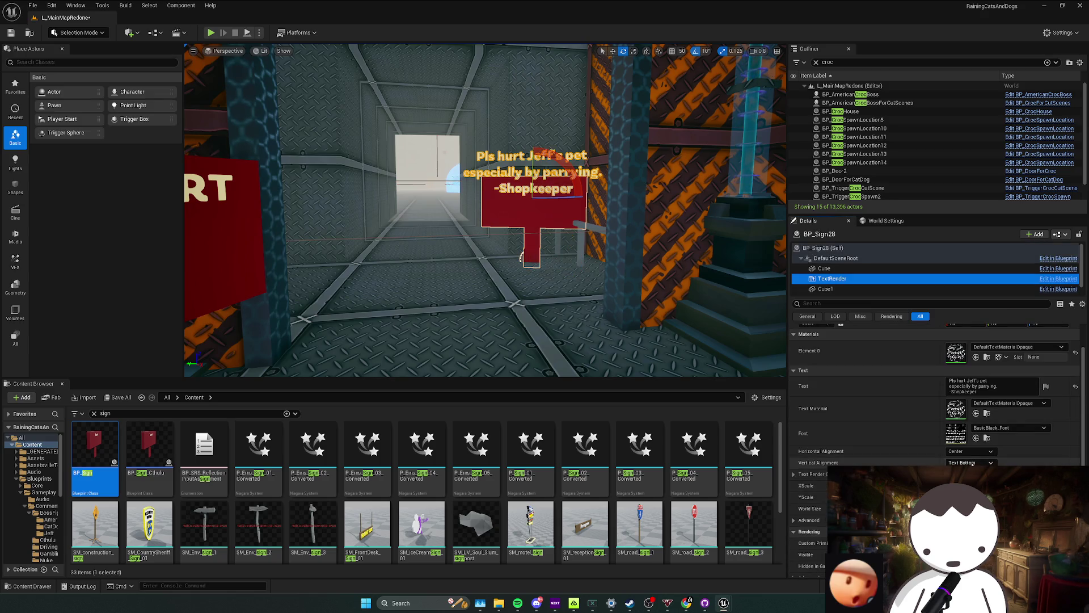
left_click_drag(970, 509, 954, 508)
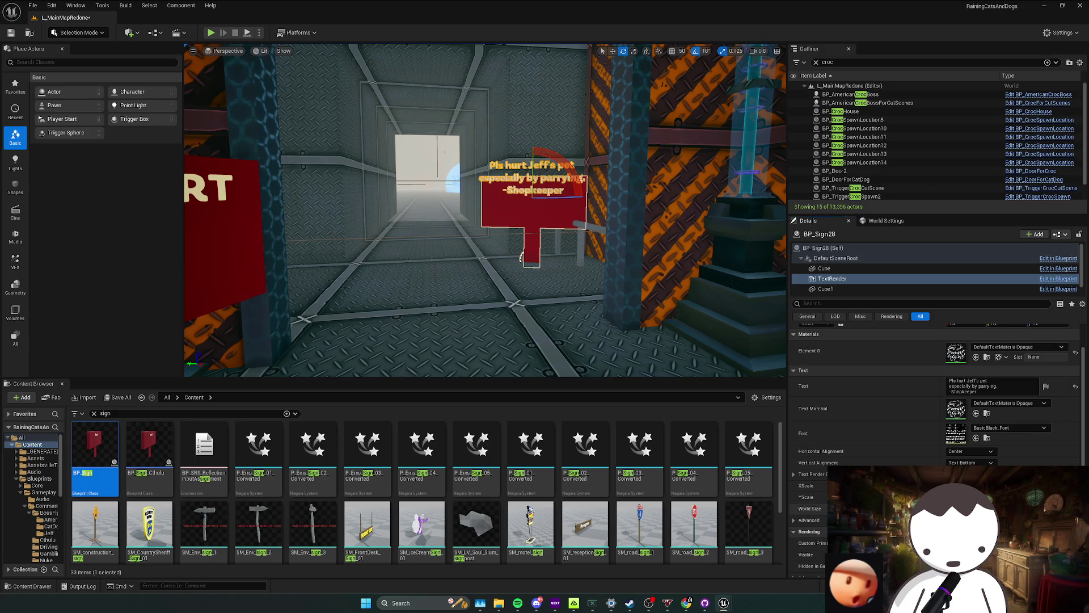
left_click_drag(971, 507, 953, 508)
left_click_drag(515, 256, 516, 216)
key("w")
key("Escape")
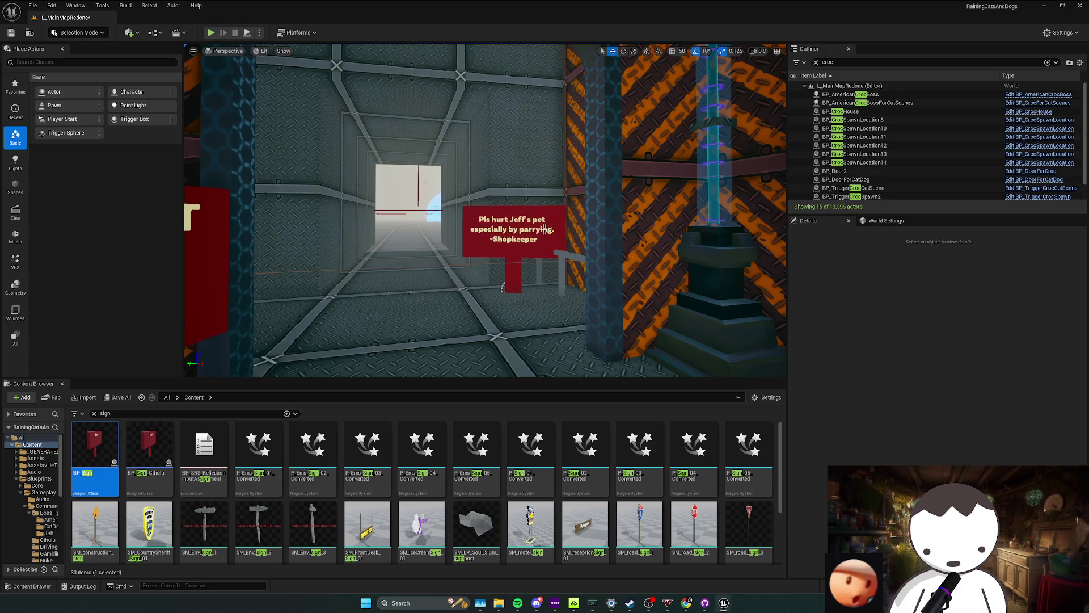
Save the level with both signs in view, then fly to the pink-floored corridor.
mouse_move(549, 246)
left_mouse_down()
mouse_move(305, 351)
mouse_move(546, 251)
left_mouse_up()
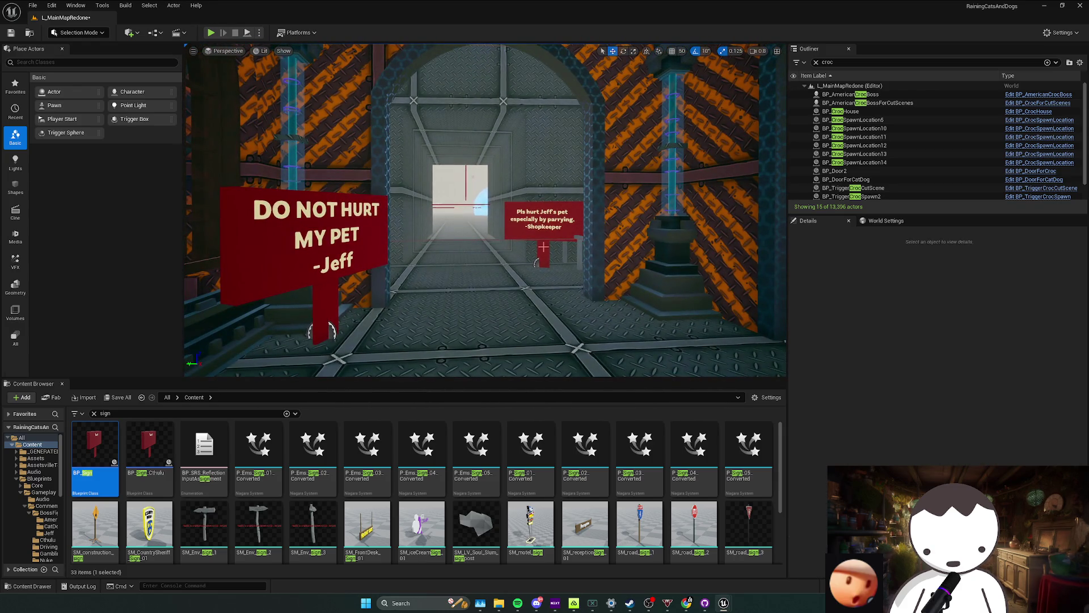
key("ctrl+s")
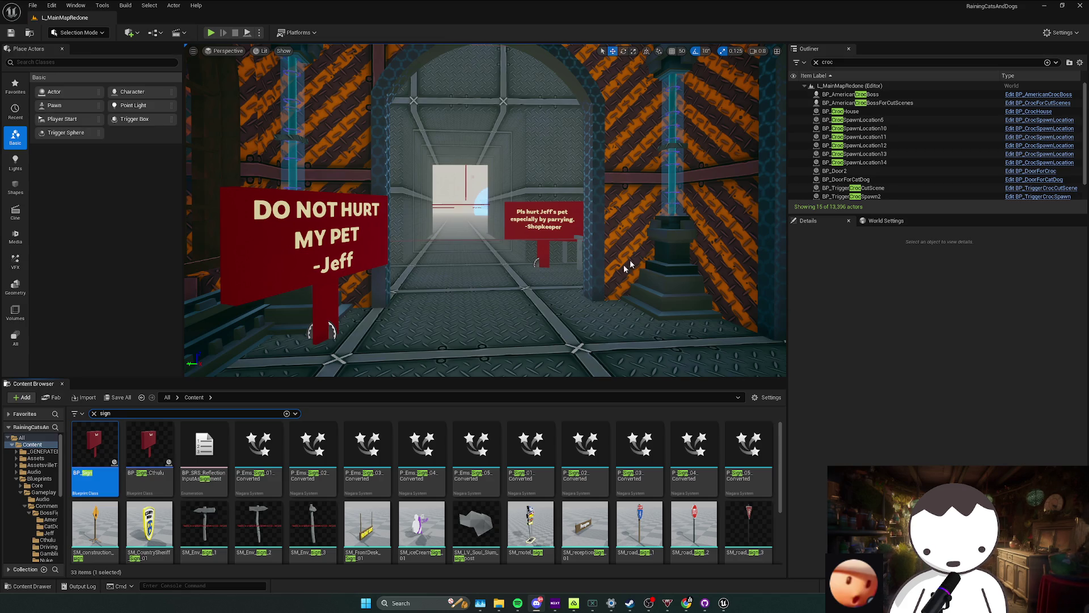
left_click_drag(523, 316, 523, 316)
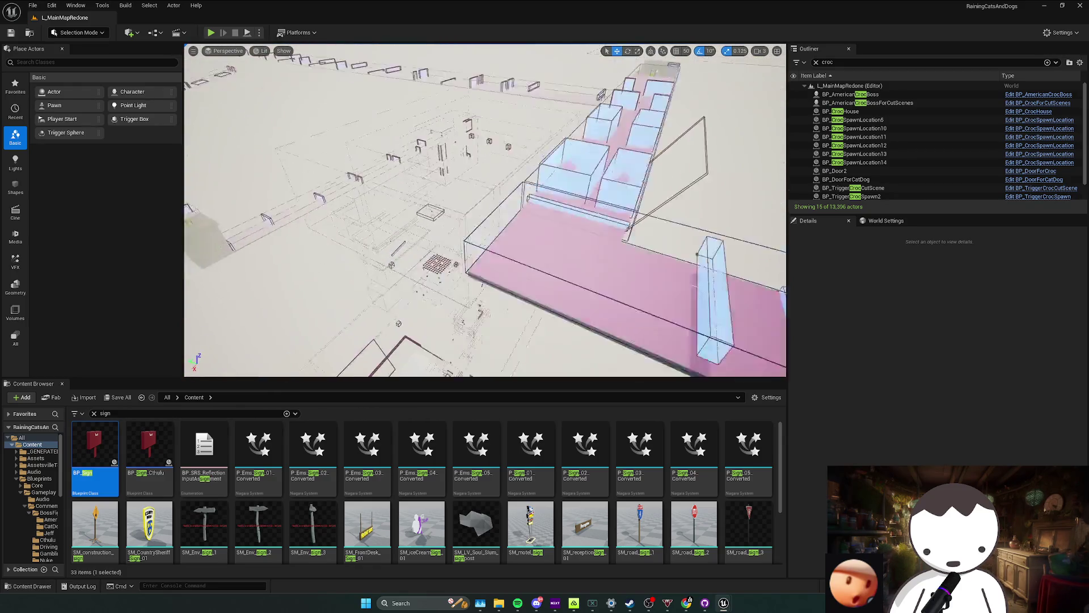
left_click_drag(595, 290, 595, 290)
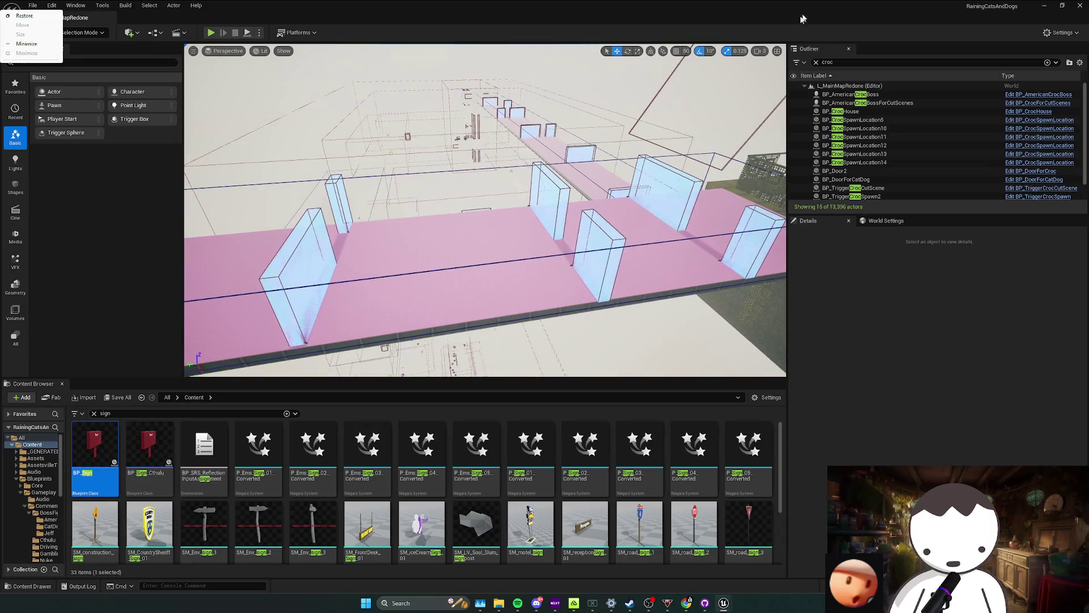